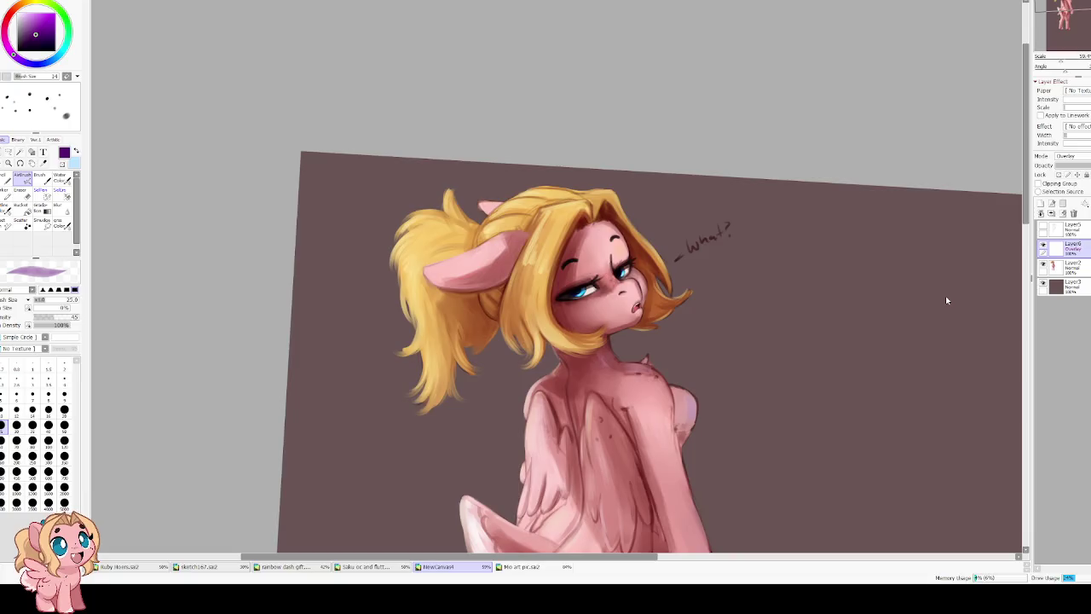
Enter and confirm a free transform on the layer, adjusting the zoom.
key("ctrl+t")
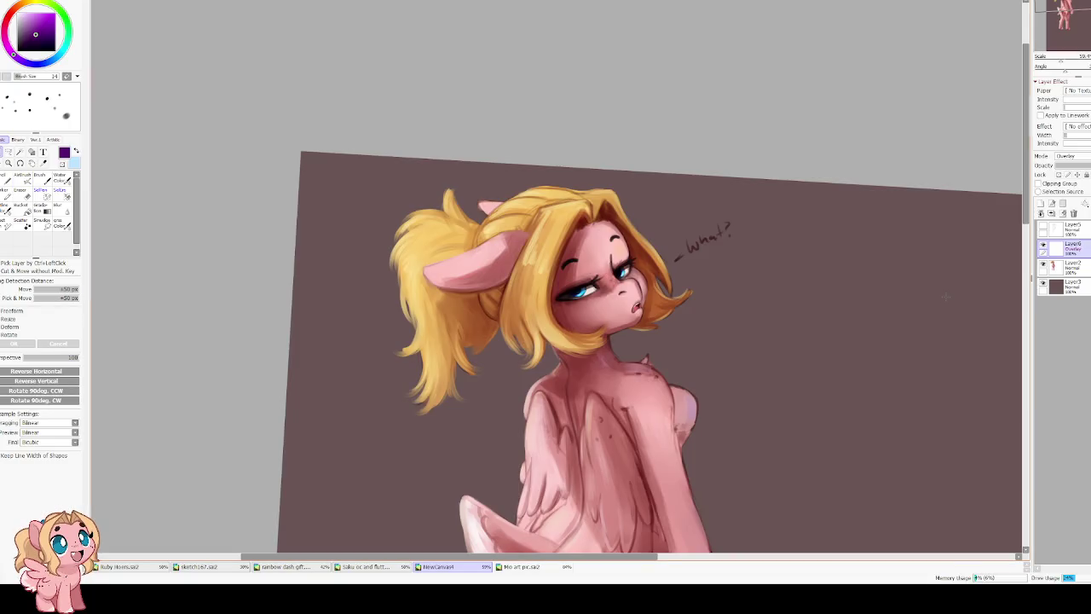
scroll(612, 241, "up", 3)
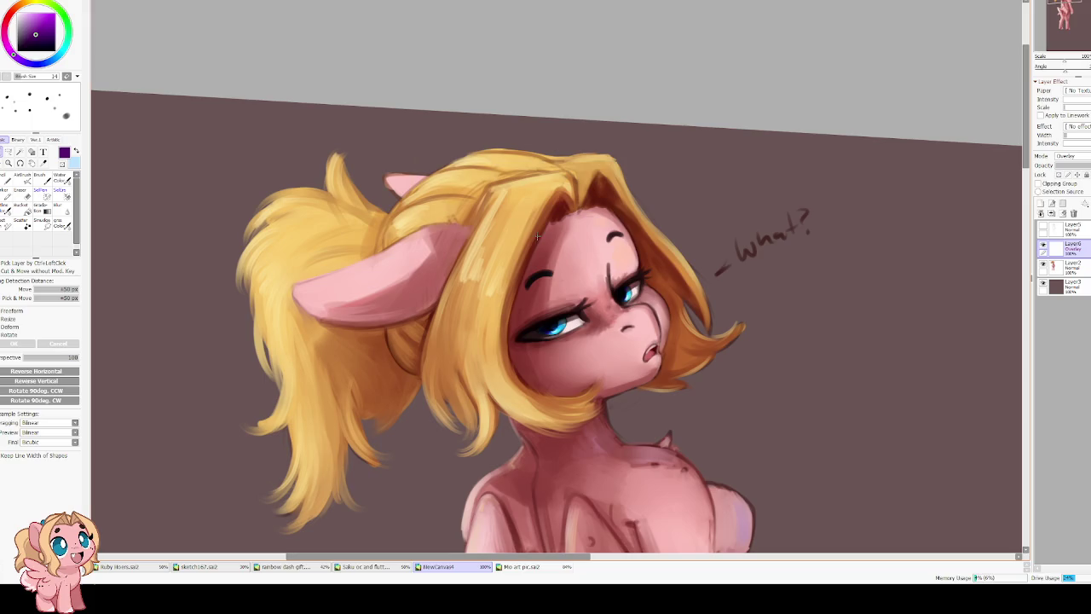
scroll(498, 239, "down", 1)
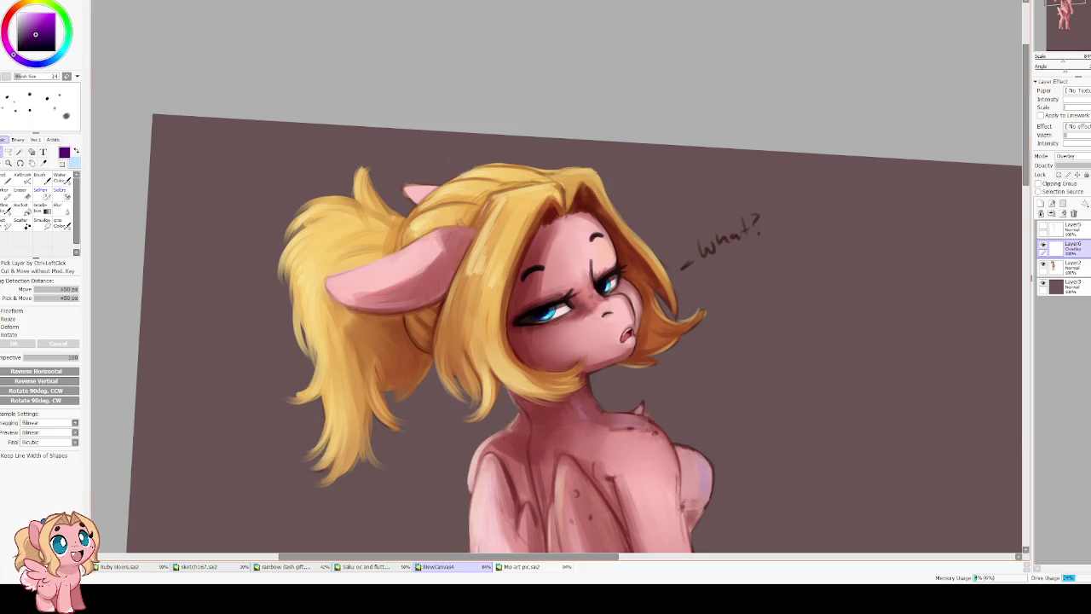
scroll(525, 211, "up", 2)
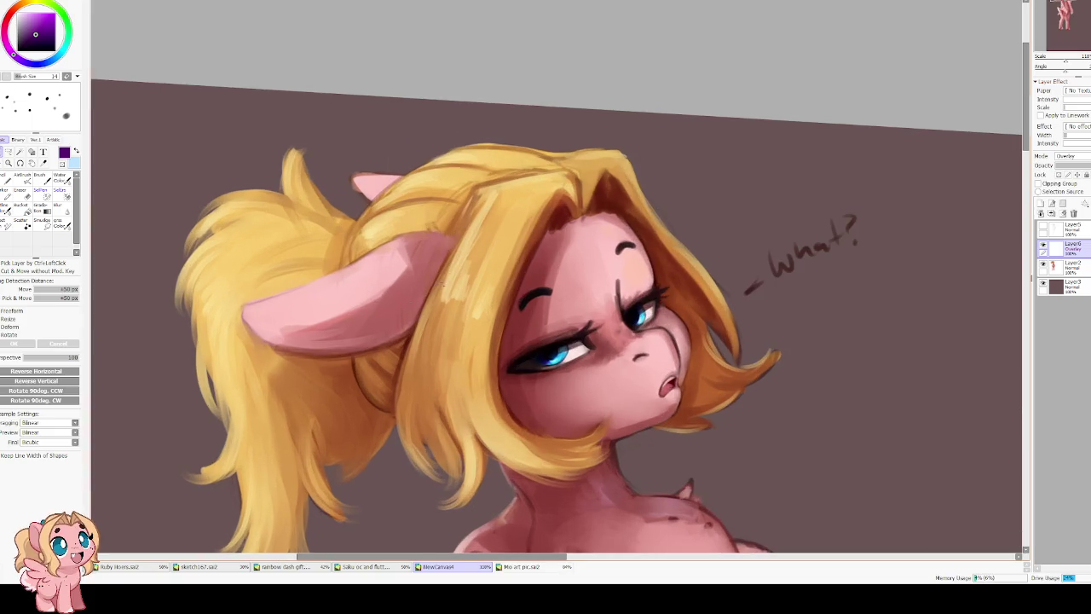
key("Return")
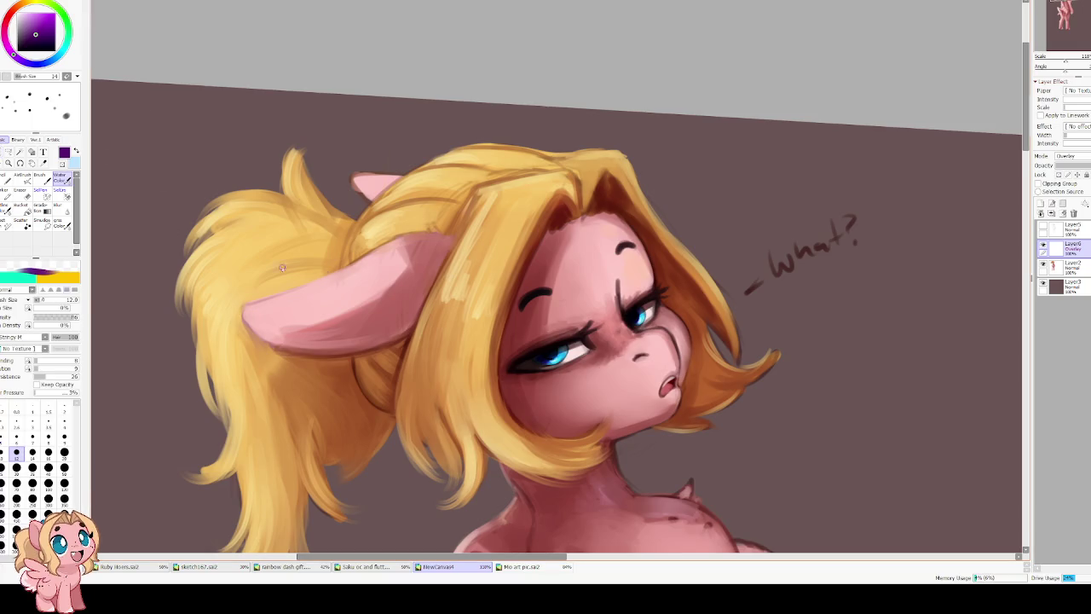
Paint light golden highlights along the front hair strand, then sample a dark red-brown.
left_click(454, 260, "alt")
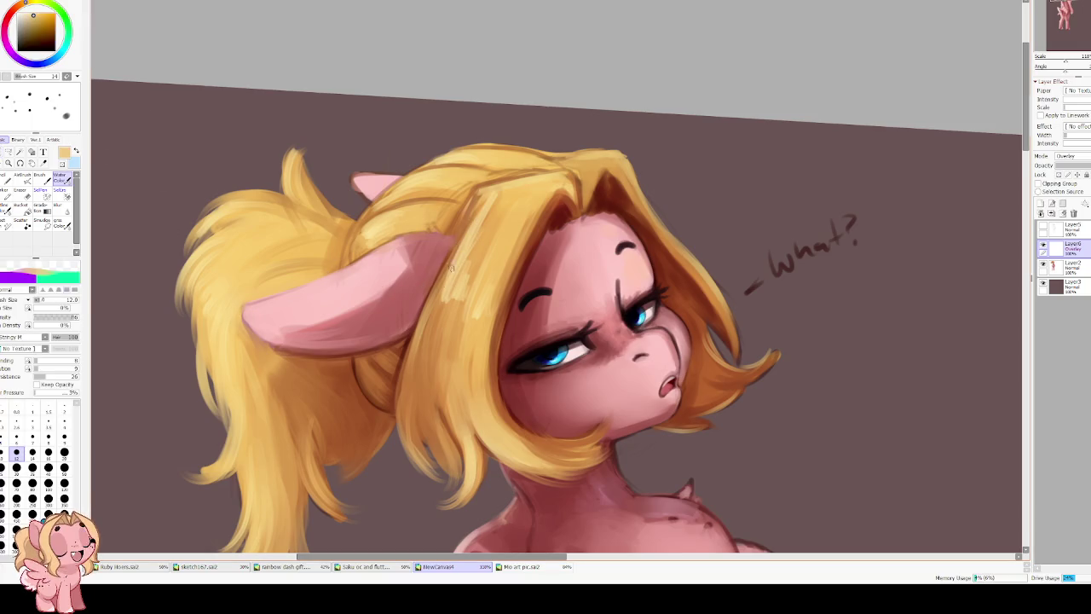
mouse_move(452, 268)
left_mouse_down()
mouse_move(409, 367)
mouse_move(405, 417)
left_mouse_up()
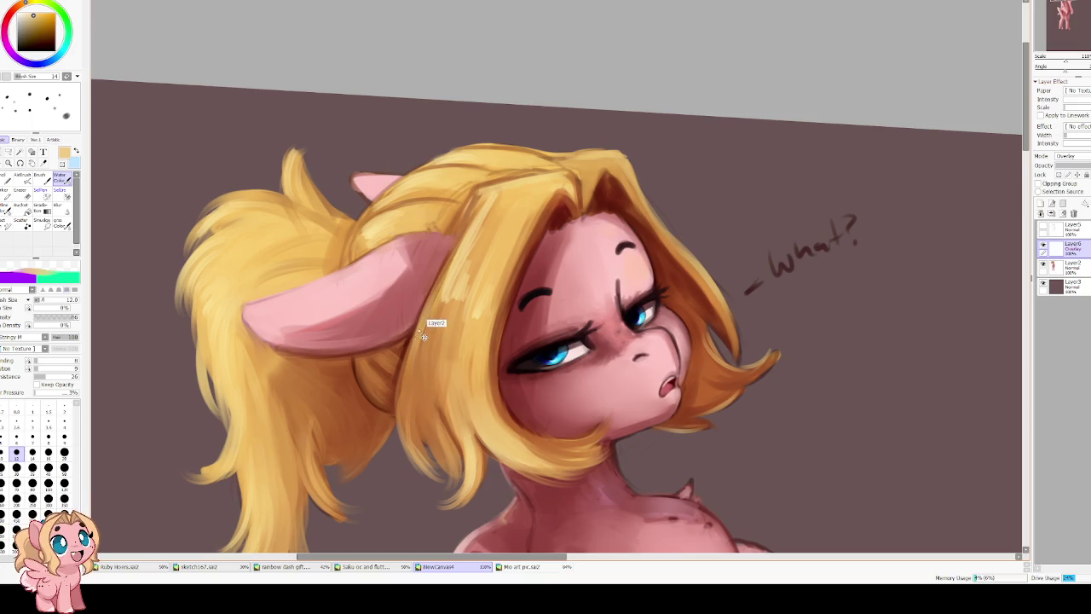
scroll(392, 299, "up", 2)
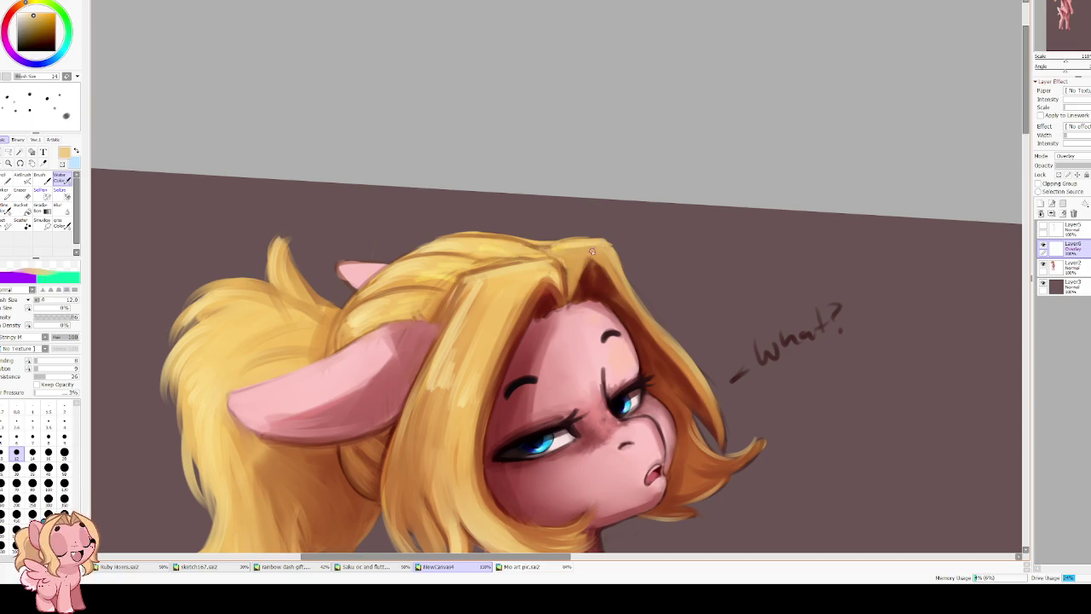
left_click(560, 290, "alt")
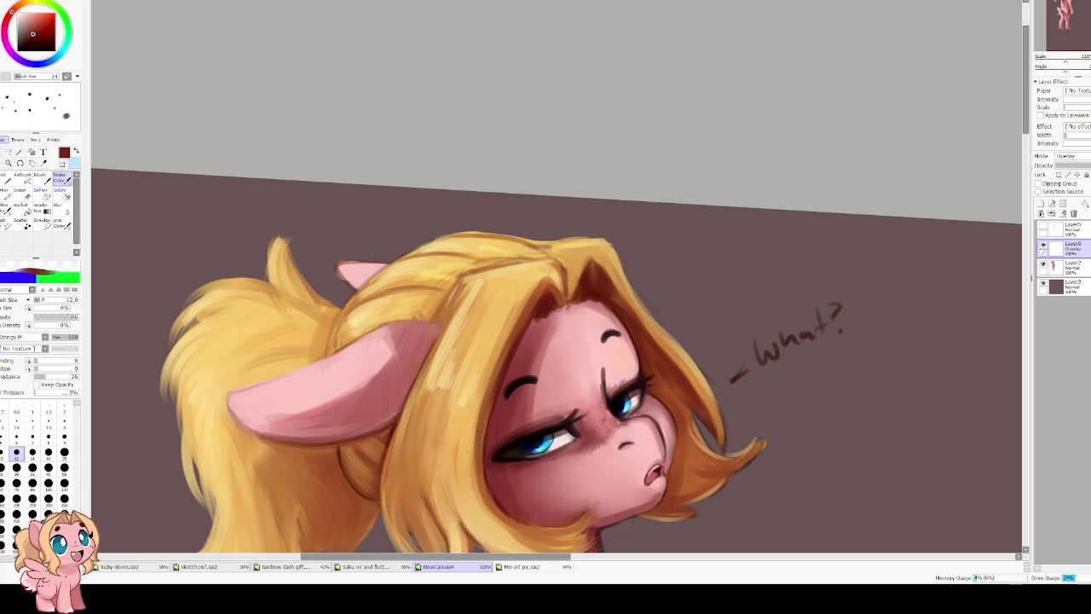
Mirror the view, centre the face, and merge the Overlay shading layer down.
scroll(563, 350, "up", 3)
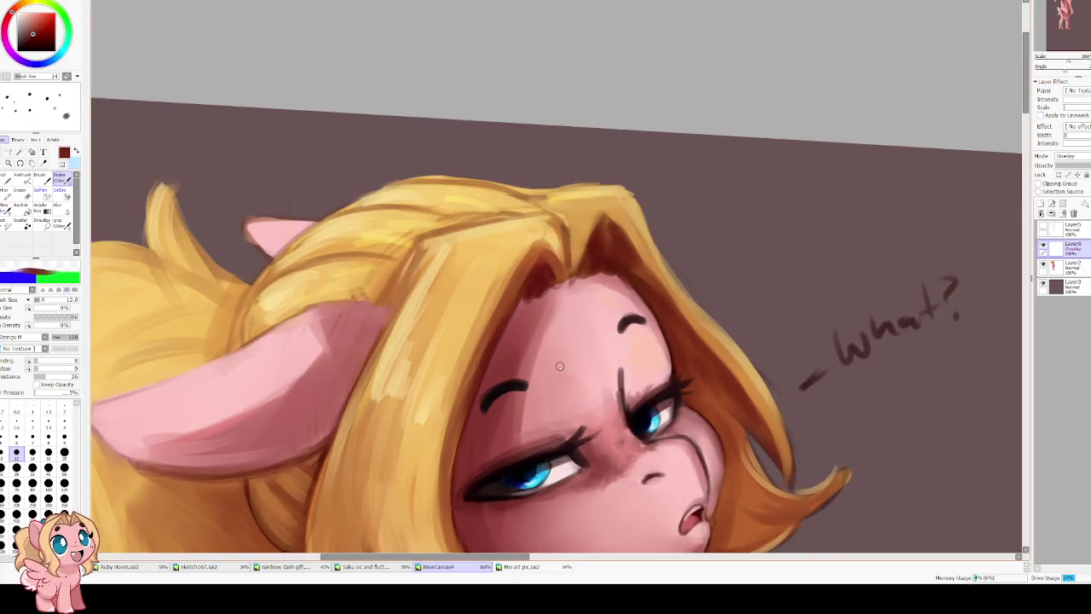
key("h")
left_click_drag(559, 363, 594, 300)
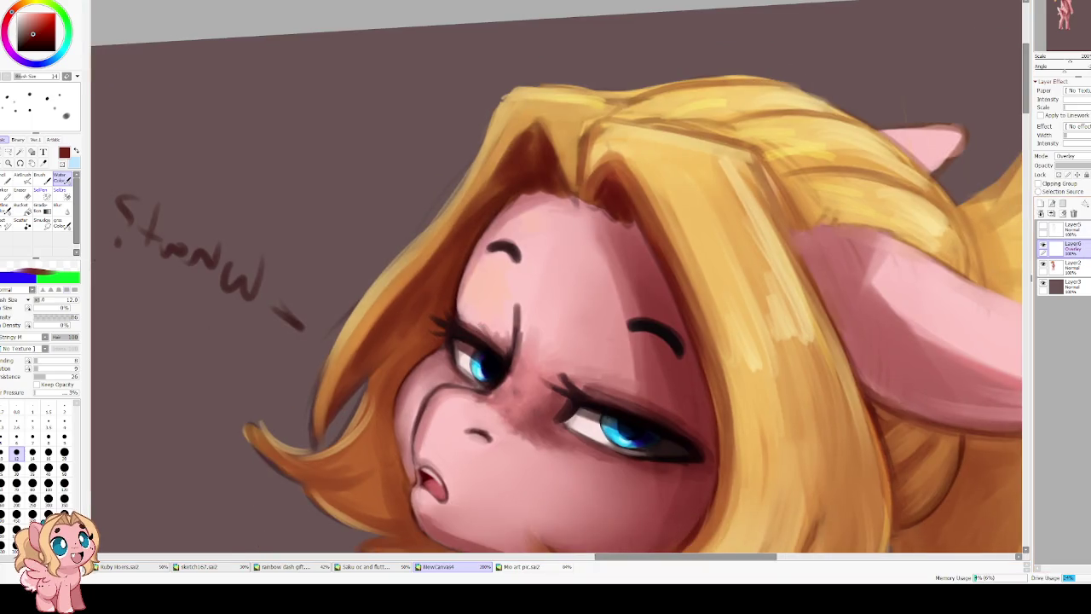
left_click(1054, 214)
Retouch the brow with sampled pink and darken the lower eyelid with brown.
left_click(520, 381, "alt")
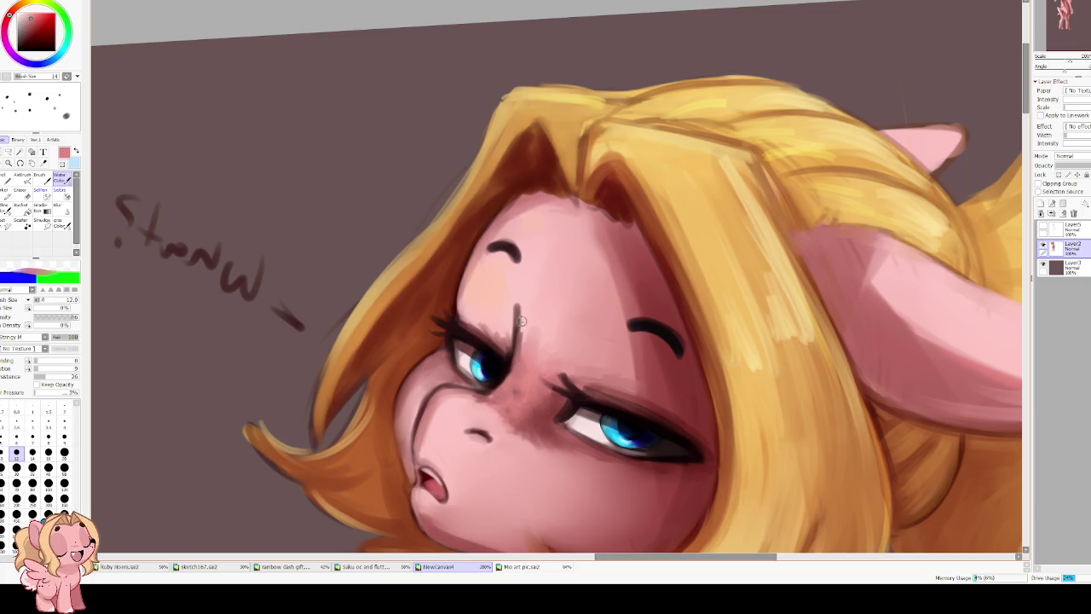
mouse_move(520, 345)
left_mouse_down()
mouse_move(522, 307)
mouse_move(524, 317)
left_mouse_up()
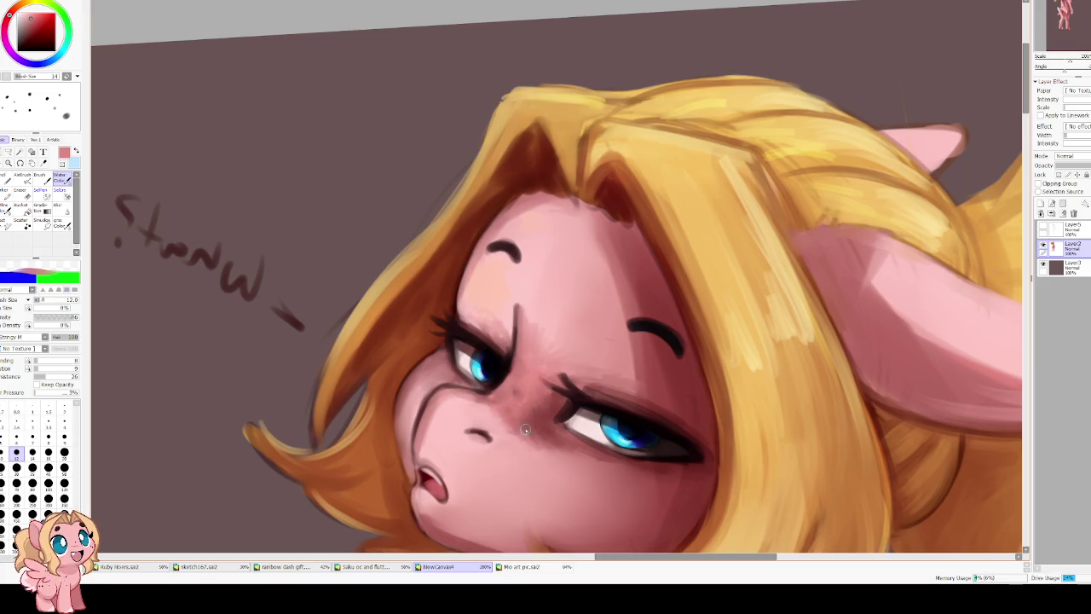
left_click(558, 421, "alt")
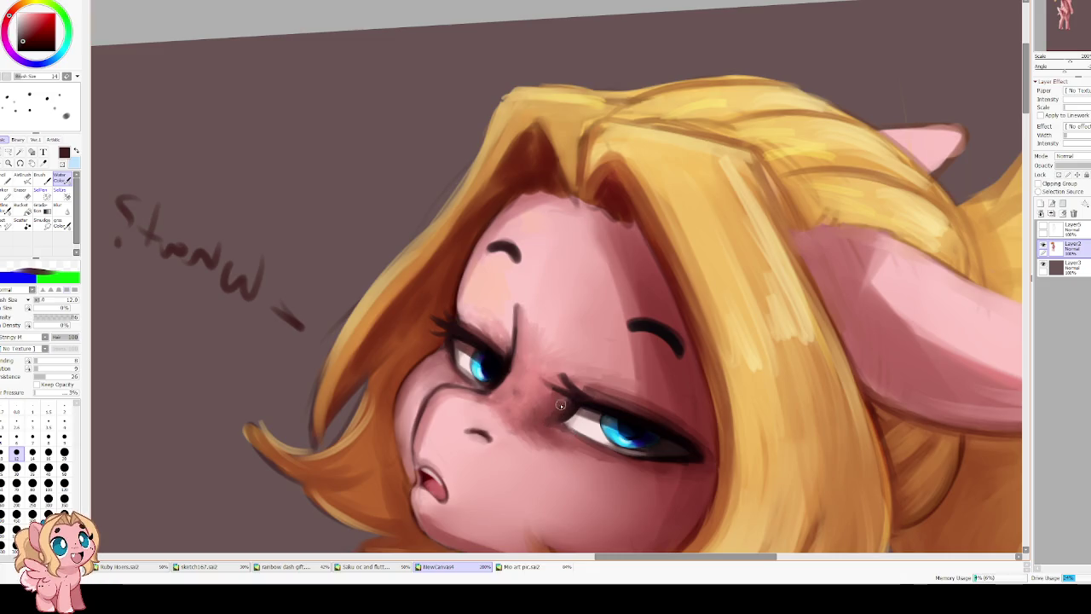
left_click_drag(546, 426, 597, 439)
Flip the view back and shrink the brush to size 5.
key("h")
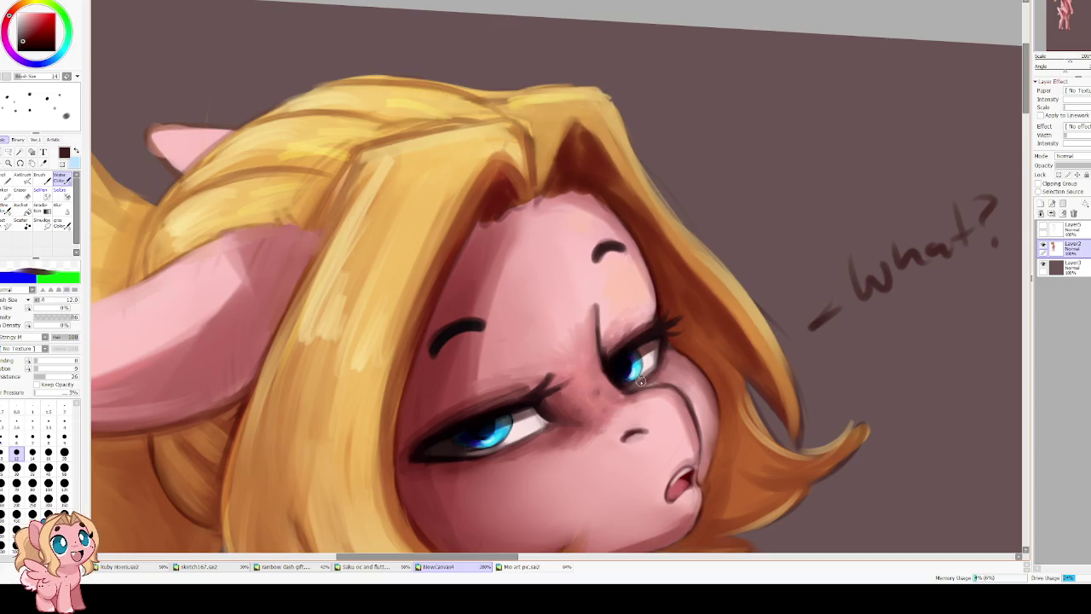
key("bracketleft")
key("bracketleft")
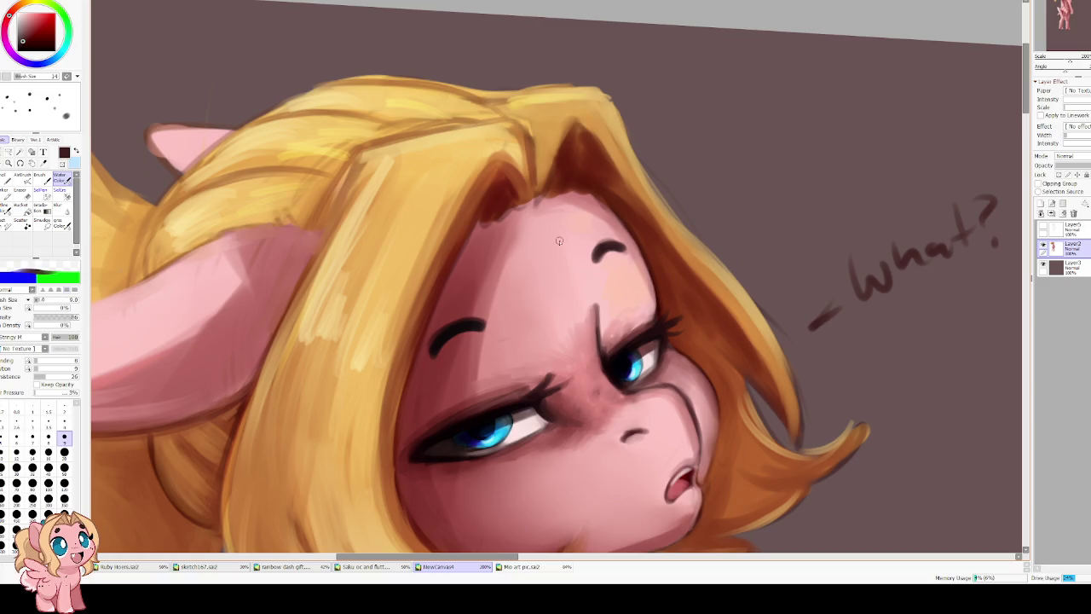
key("bracketleft")
key("bracketleft")
key("bracketleft")
key("bracketleft")
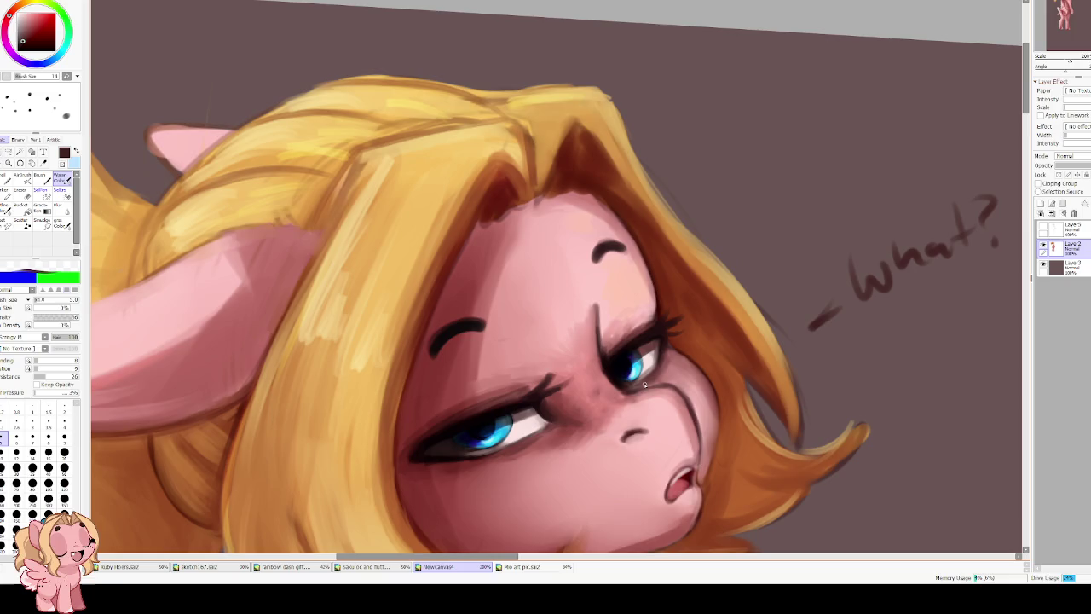
Paint light pink highlights along the lower lid rim at brush size 3.
scroll(452, 366, "up", 1)
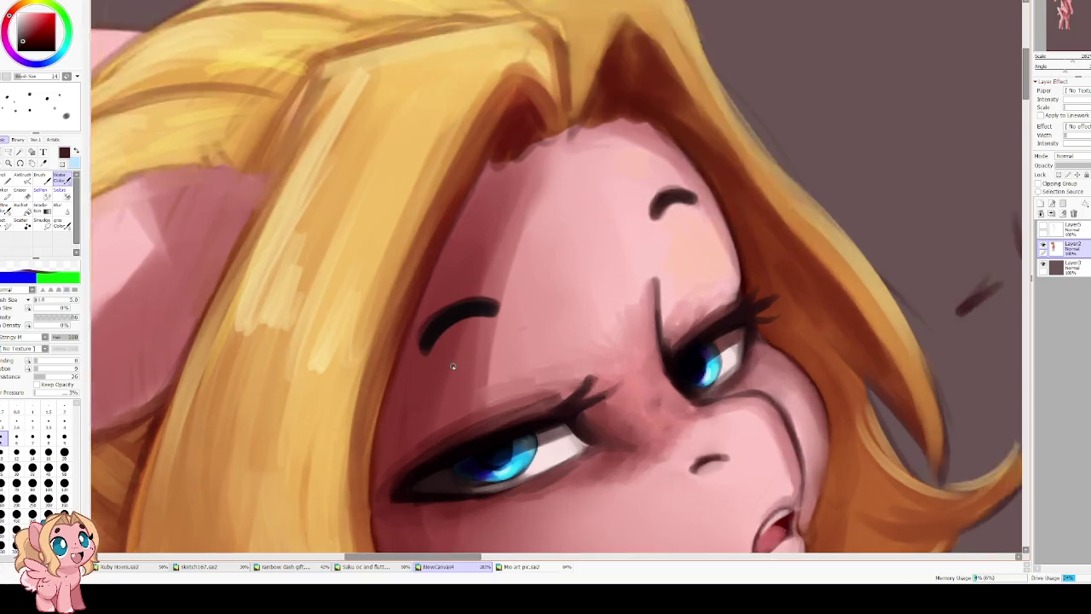
scroll(452, 366, "up", 1)
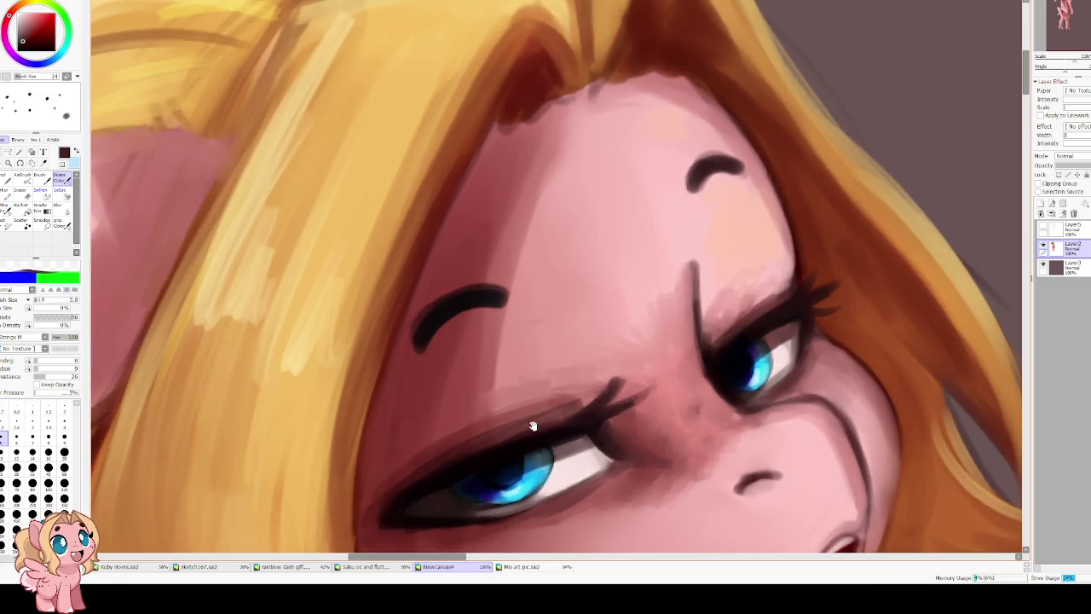
scroll(453, 366, "down", 3)
left_click(586, 312, "alt")
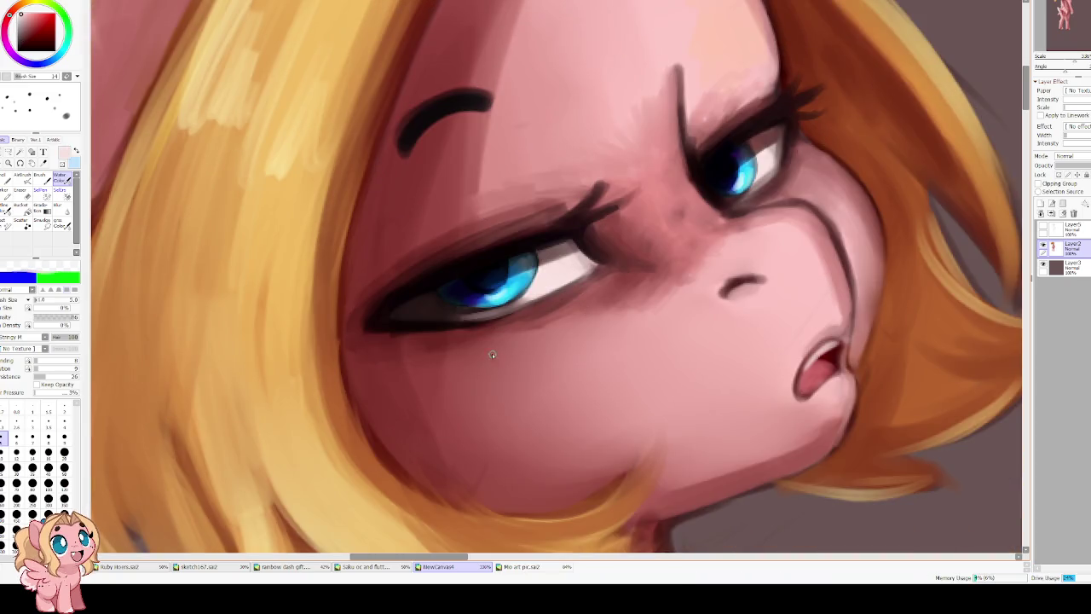
key("[")
key("[")
key("[")
left_click_drag(464, 312, 502, 308)
left_click(486, 196, "alt")
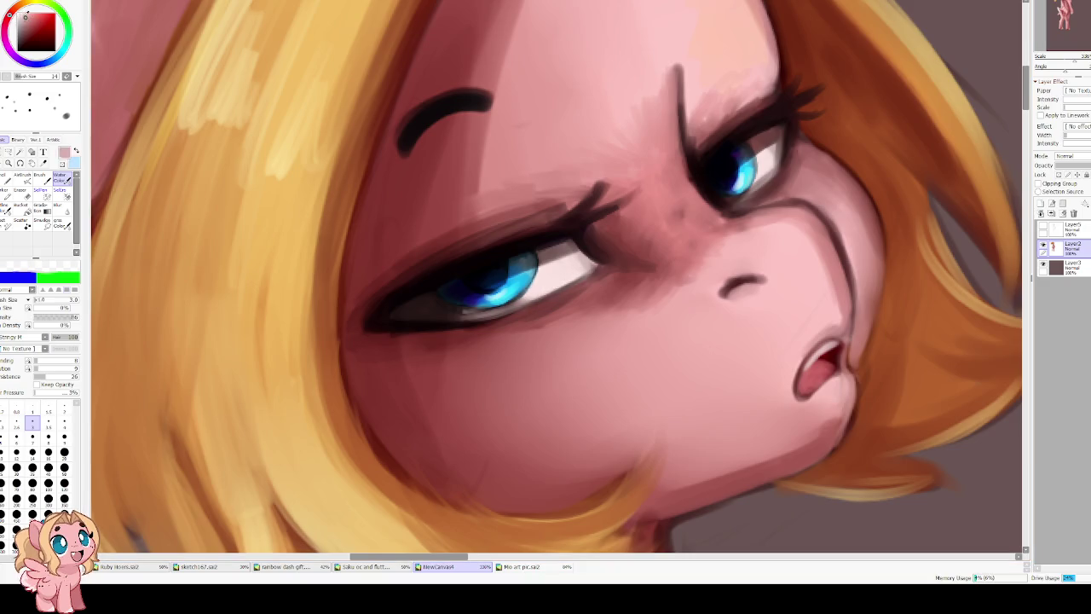
left_click_drag(477, 319, 596, 271)
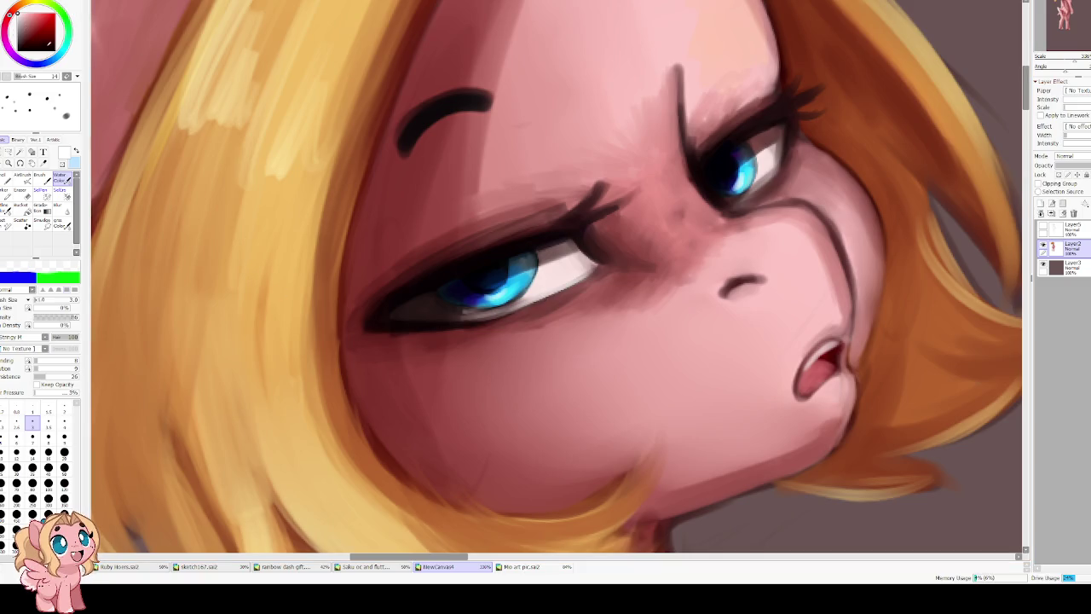
Draw a thin 2 px dark red line along the lower eyelid.
left_click(461, 291, "alt")
key("bracketleft")
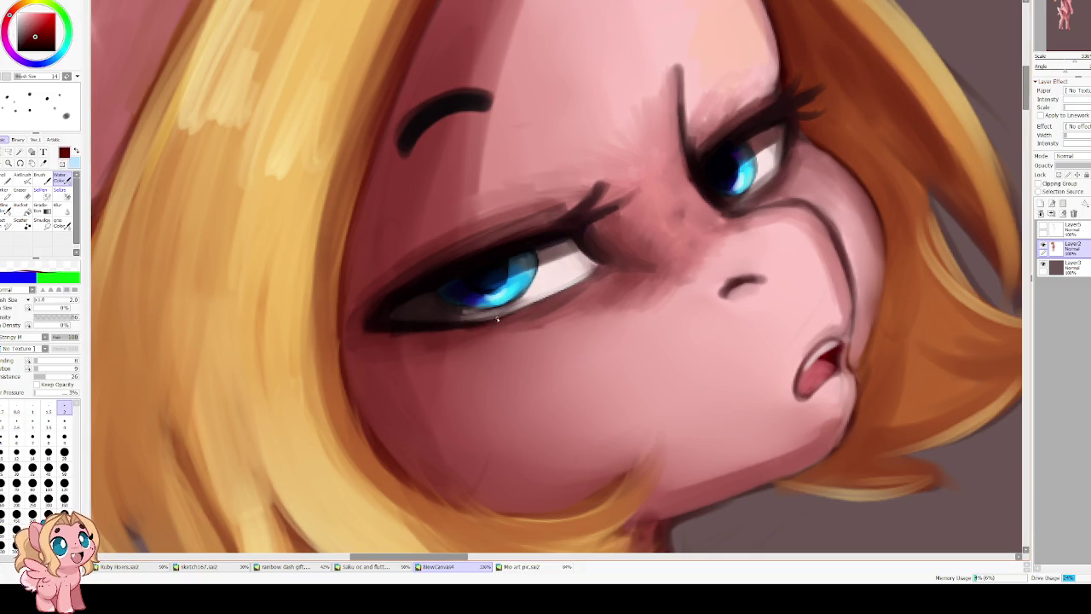
left_click_drag(494, 317, 570, 287)
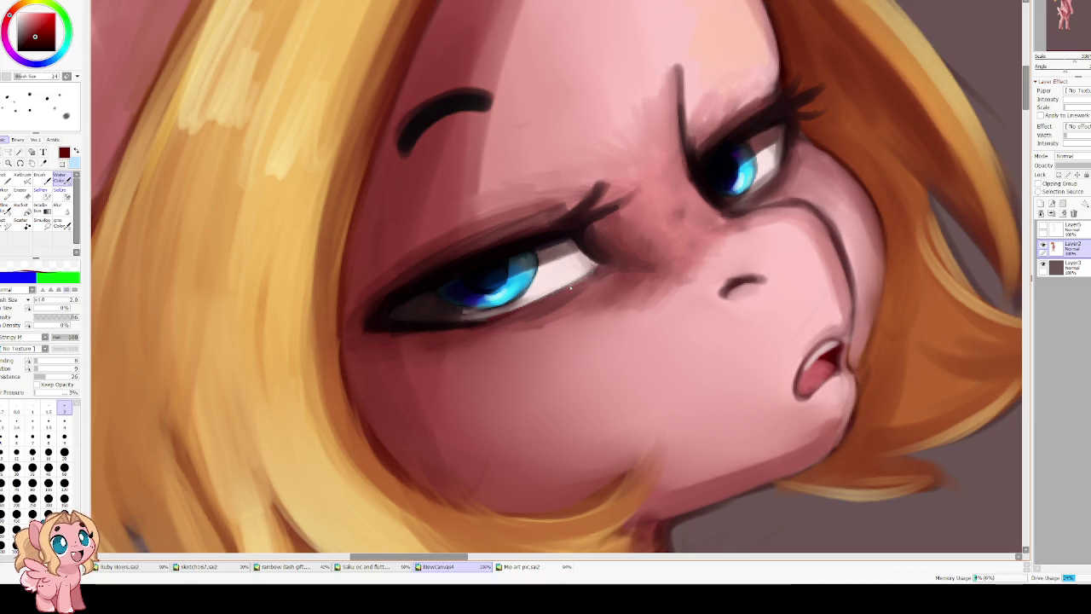
left_click_drag(764, 199, 594, 322)
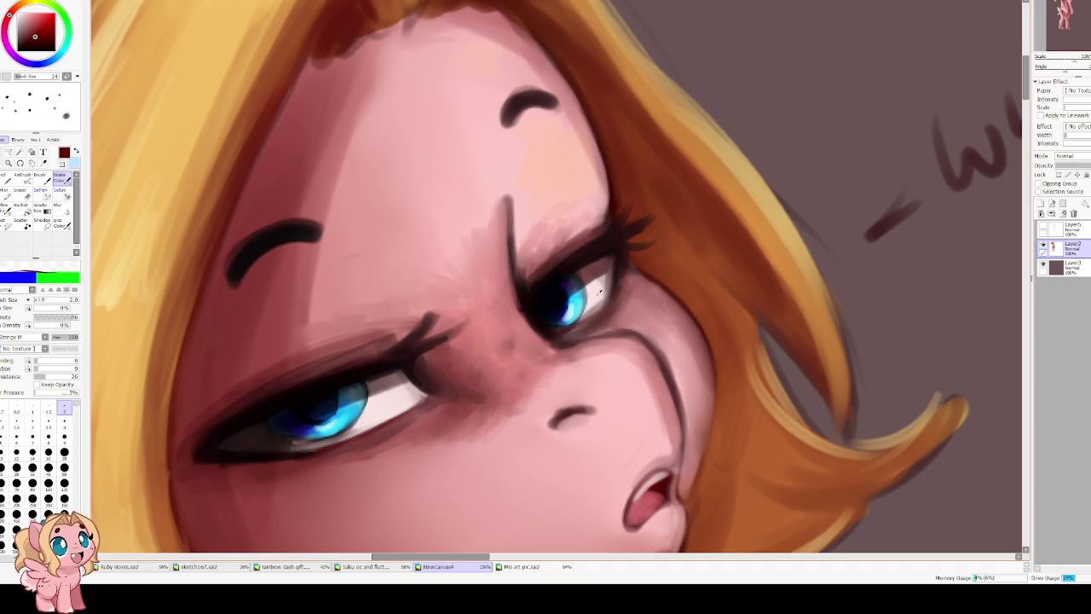
Sample light pink from the eye and brighten the highlight right of the iris.
left_click(599, 293, "alt")
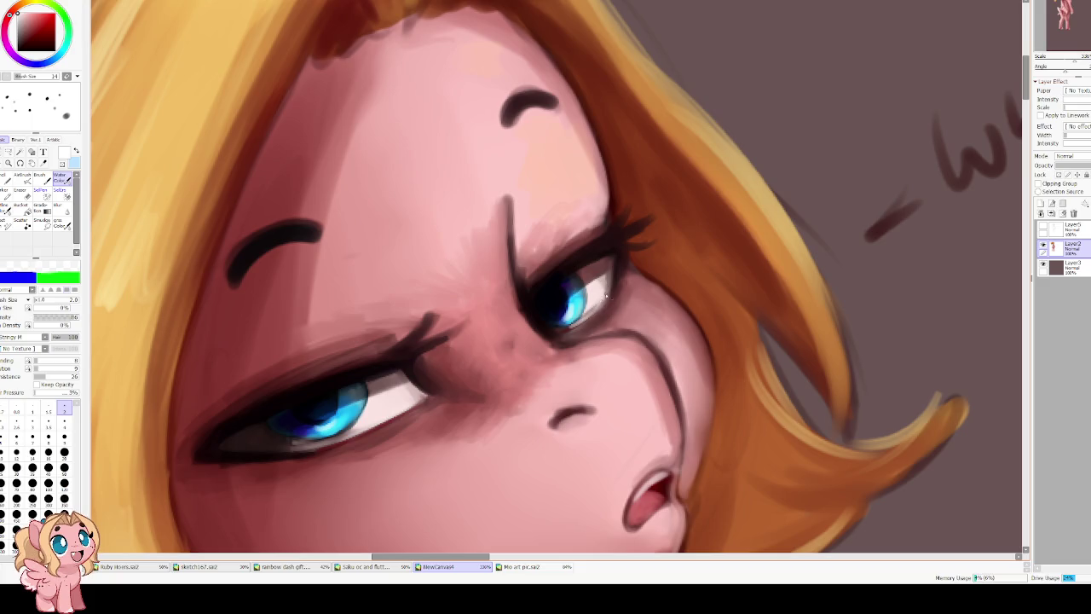
left_click(567, 323, "alt")
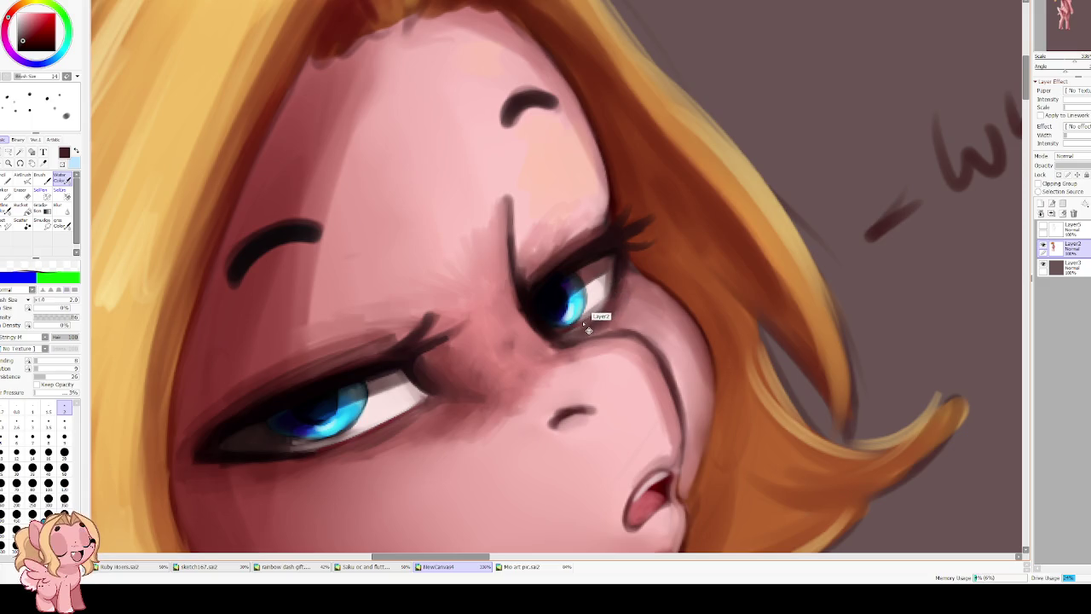
left_click(592, 316, "alt")
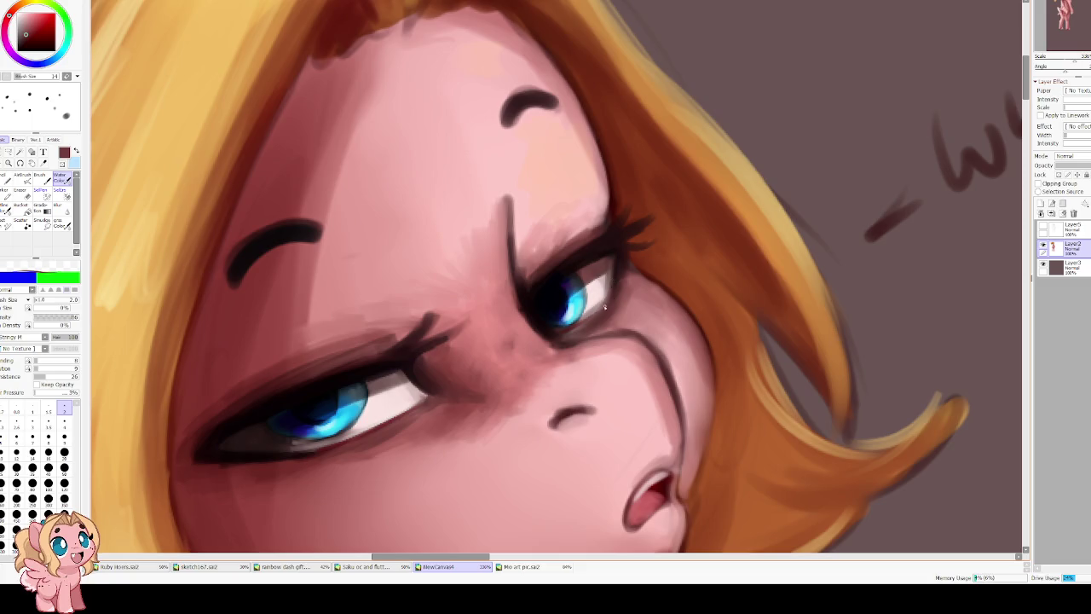
left_click(607, 303, "alt")
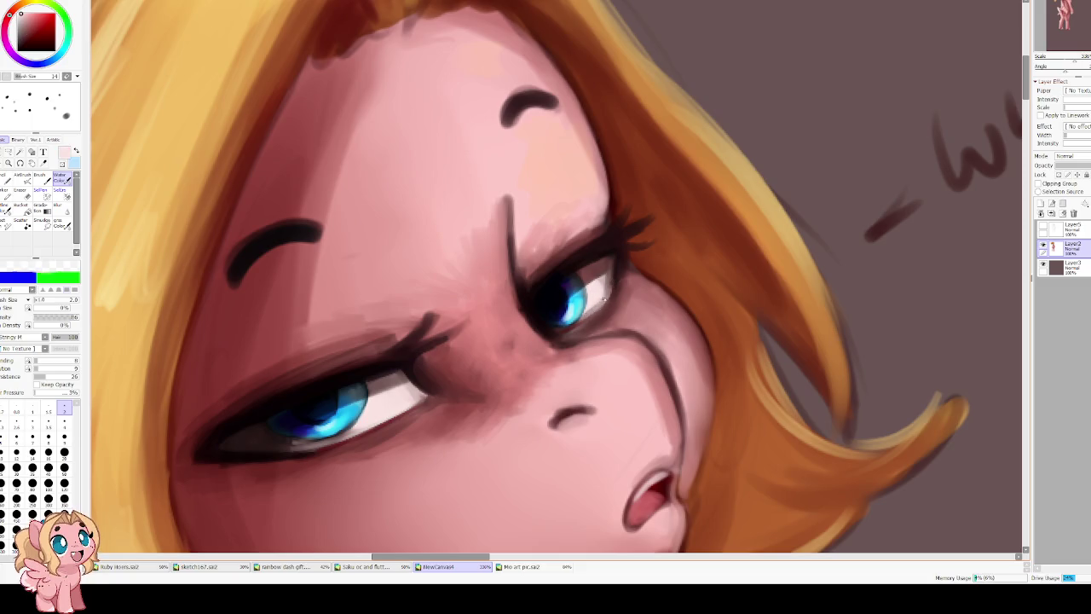
mouse_move(603, 303)
left_mouse_down()
mouse_move(583, 317)
mouse_move(588, 292)
left_mouse_up()
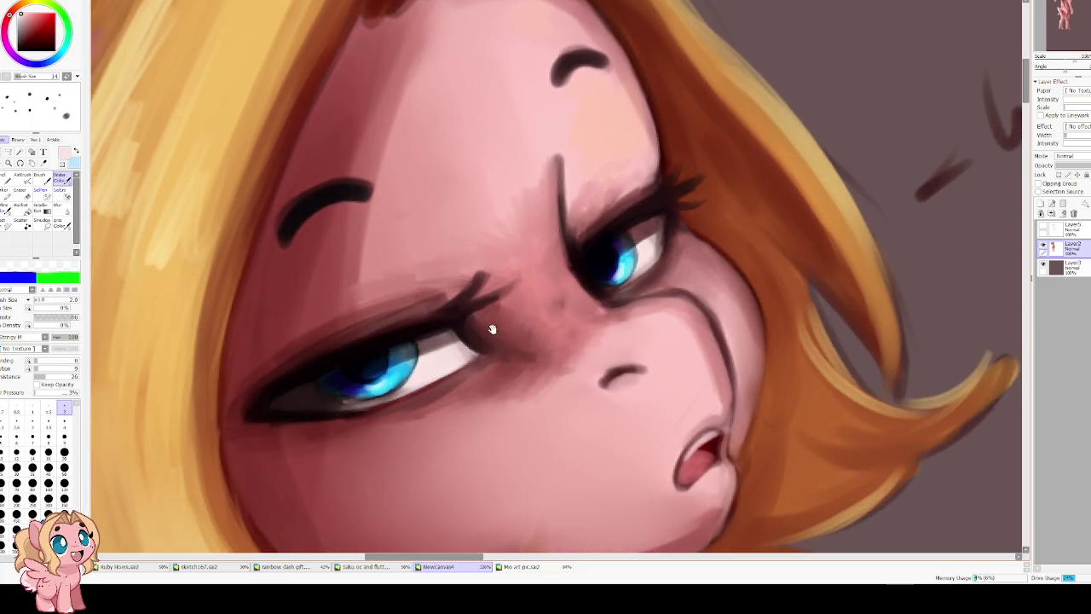
Reshape the nostril with skin pink and lengthen its dark curve.
left_click(455, 372, "alt")
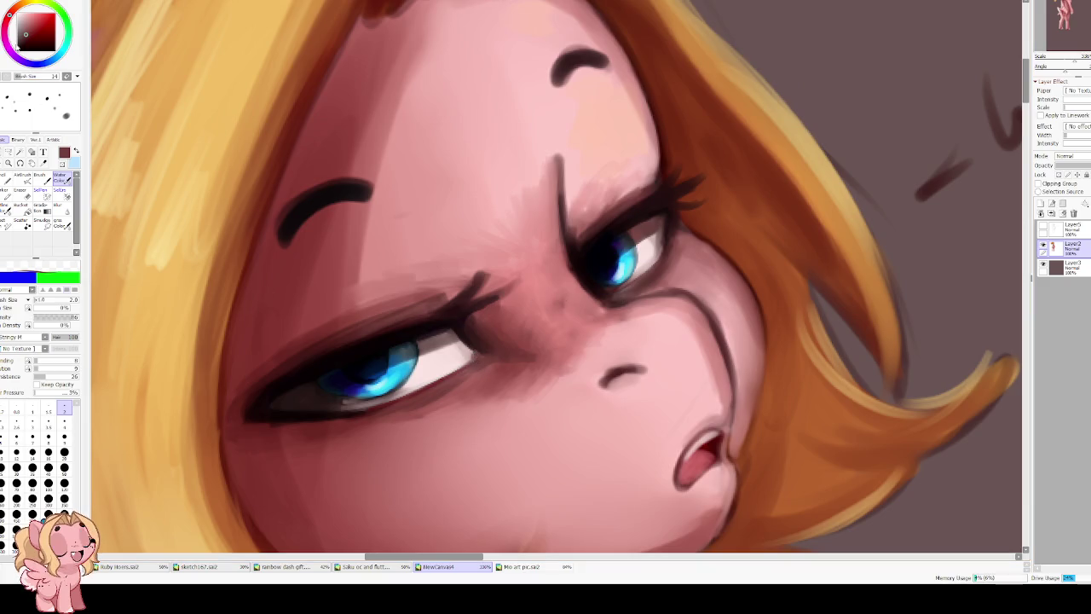
left_click(479, 347, "alt")
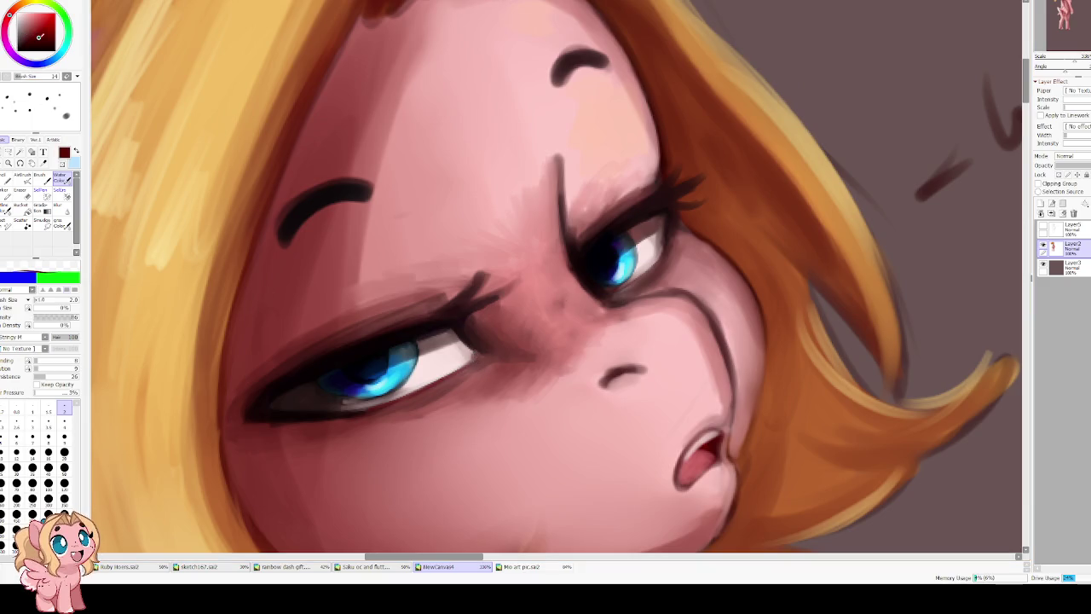
left_click(475, 348, "alt")
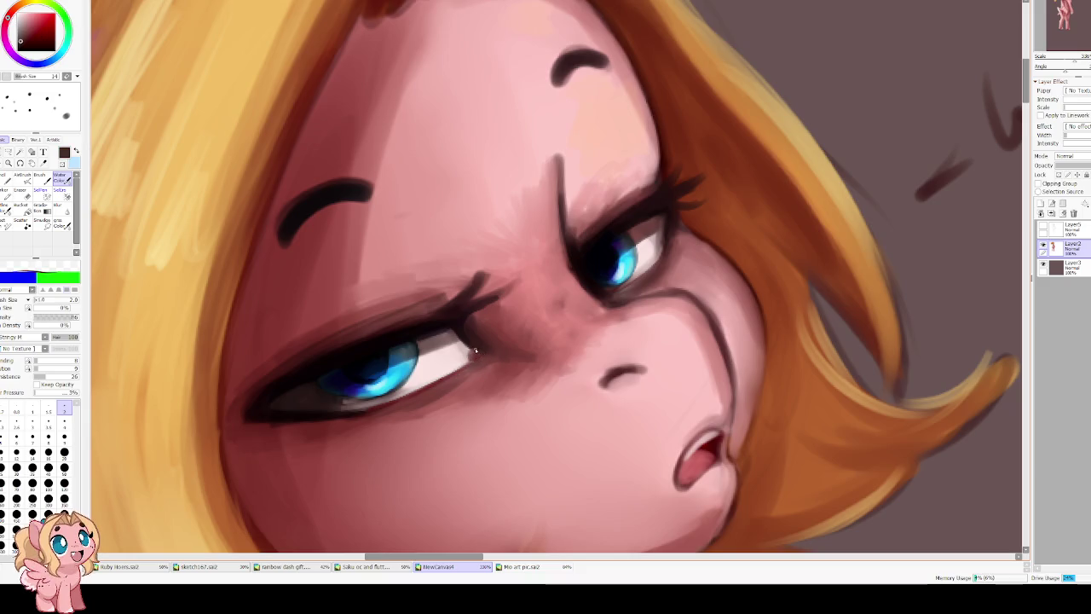
left_click(470, 342, "alt")
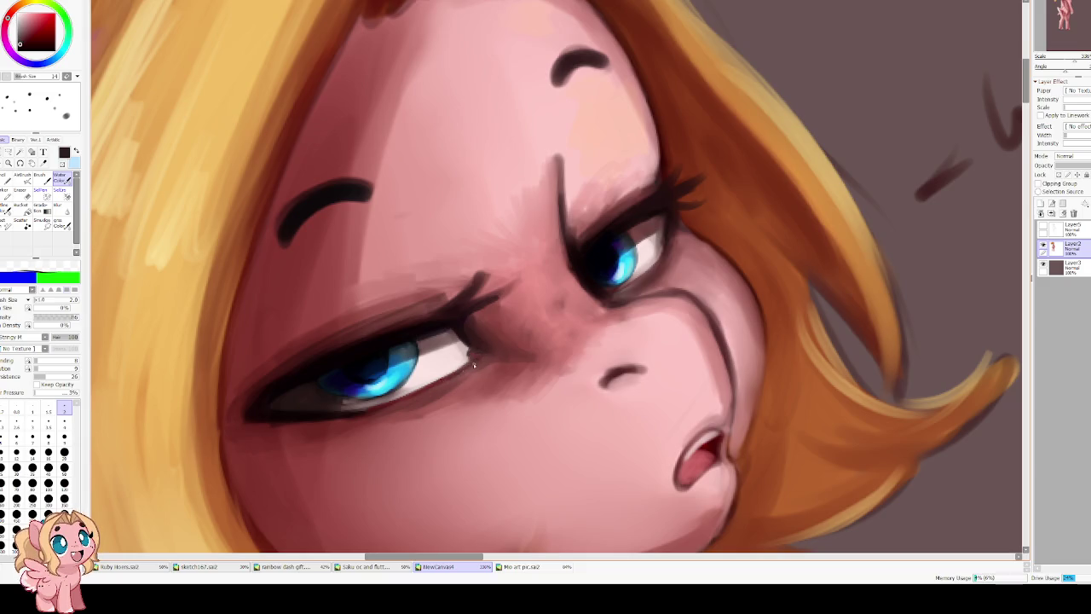
left_click(699, 345, "alt")
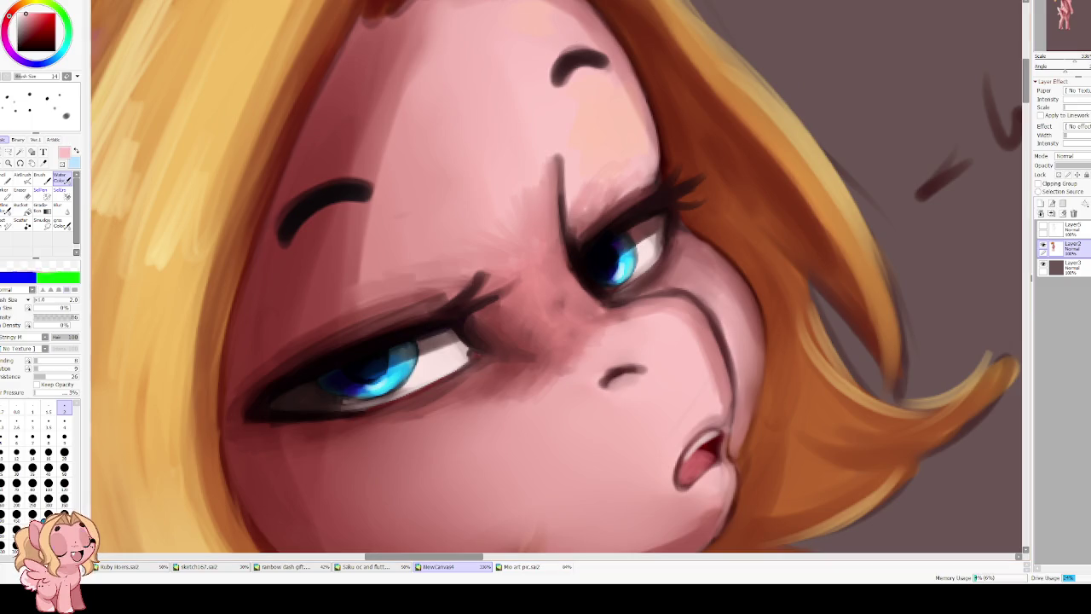
key("bracketright")
key("bracketright")
key("bracketright")
key("bracketright")
key("bracketright")
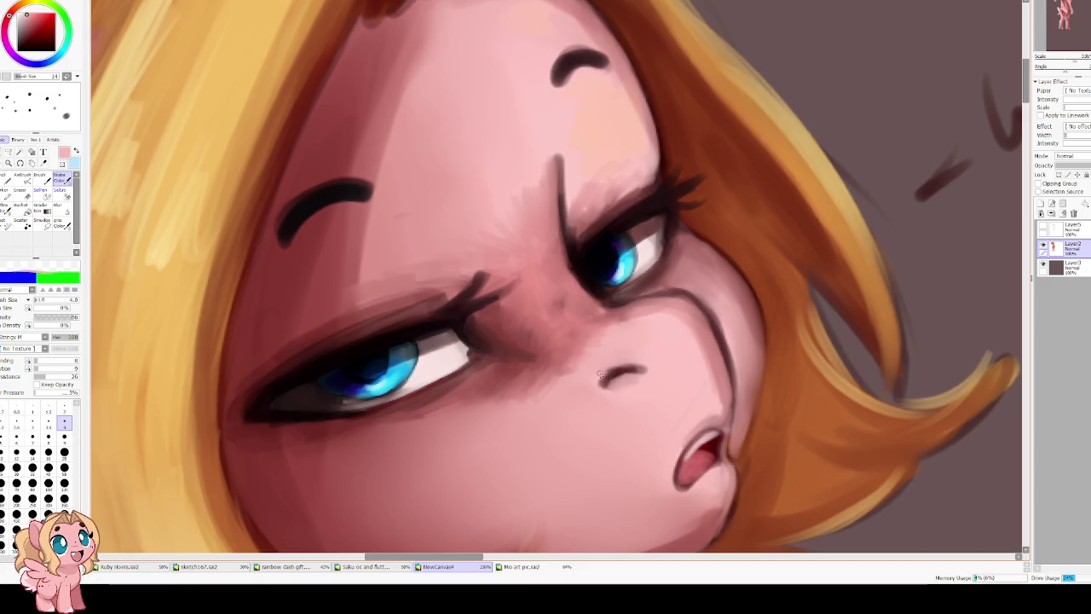
mouse_move(638, 368)
left_mouse_down()
mouse_move(599, 376)
mouse_move(634, 366)
left_mouse_up()
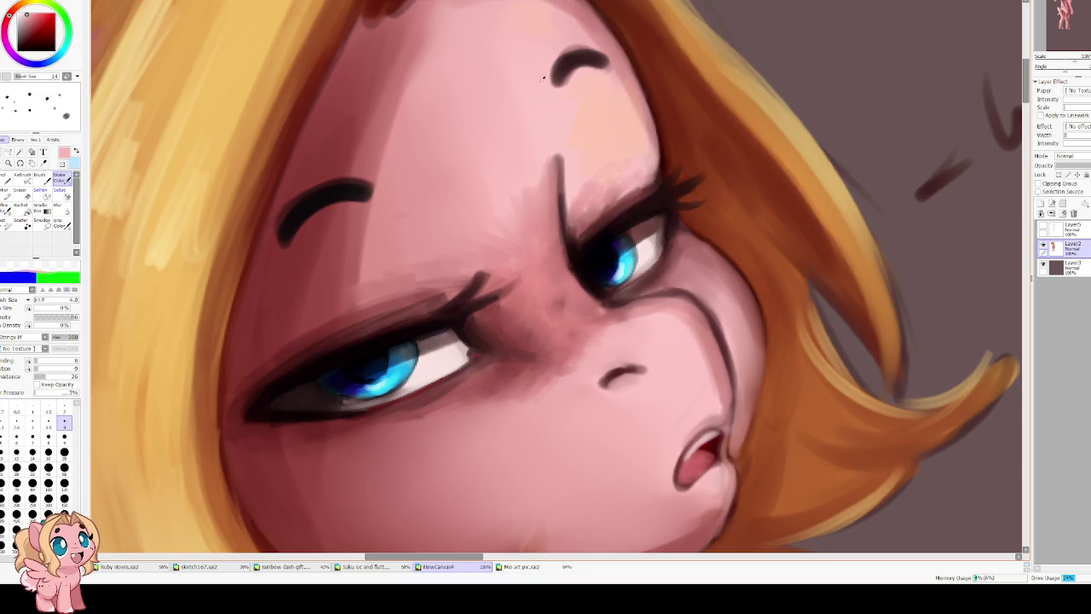
left_click(31, 437)
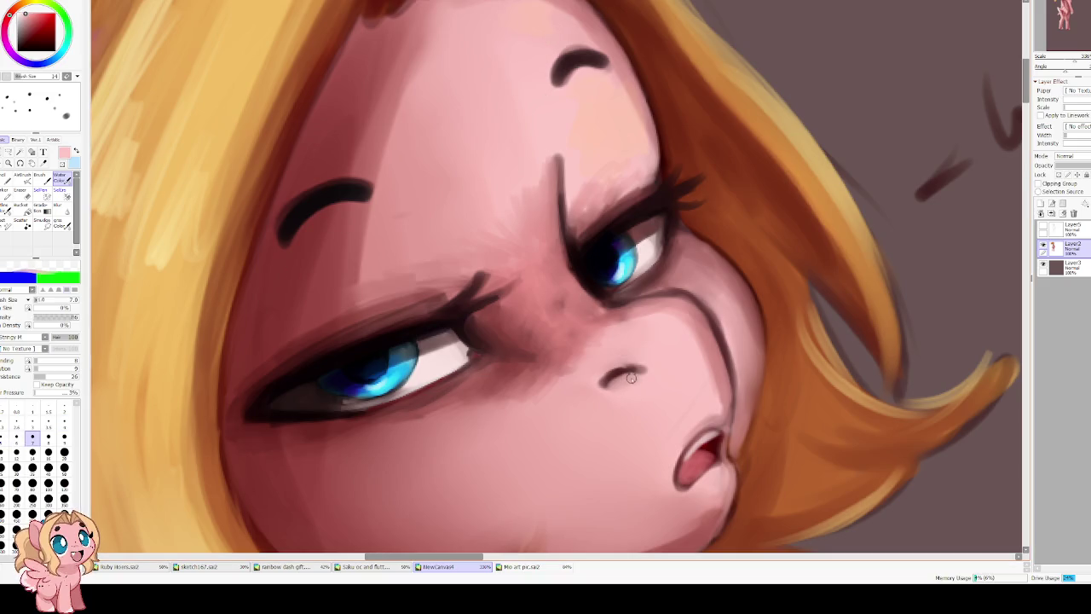
left_click_drag(602, 382, 644, 370)
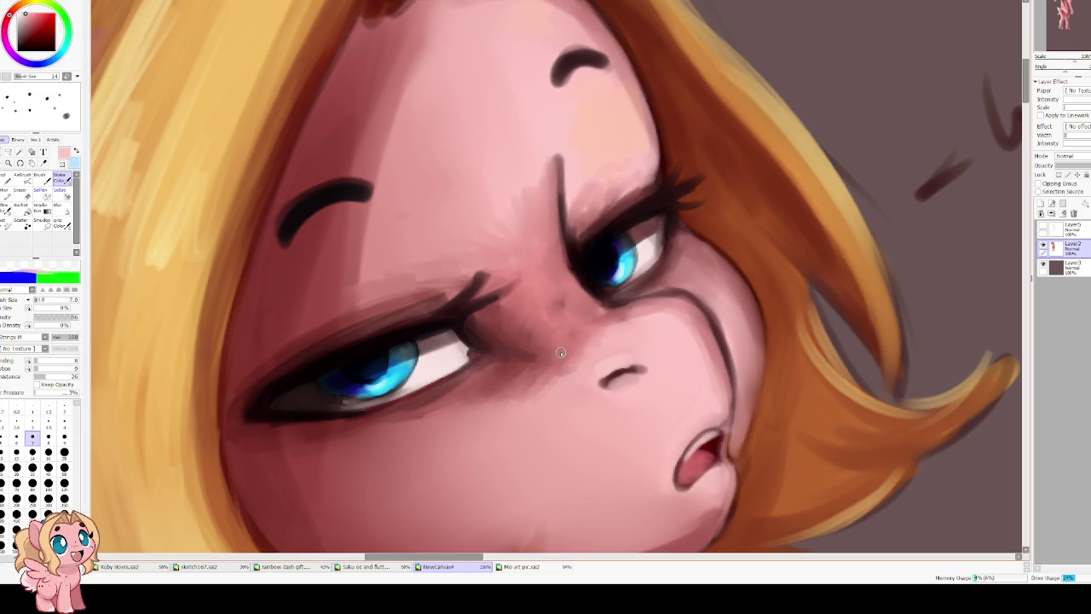
Darken and thicken the nostril stroke with dark brown, then sample skin tone with a fine brush.
scroll(561, 352, "down", 3)
scroll(554, 358, "up", 1)
scroll(545, 363, "up", 1)
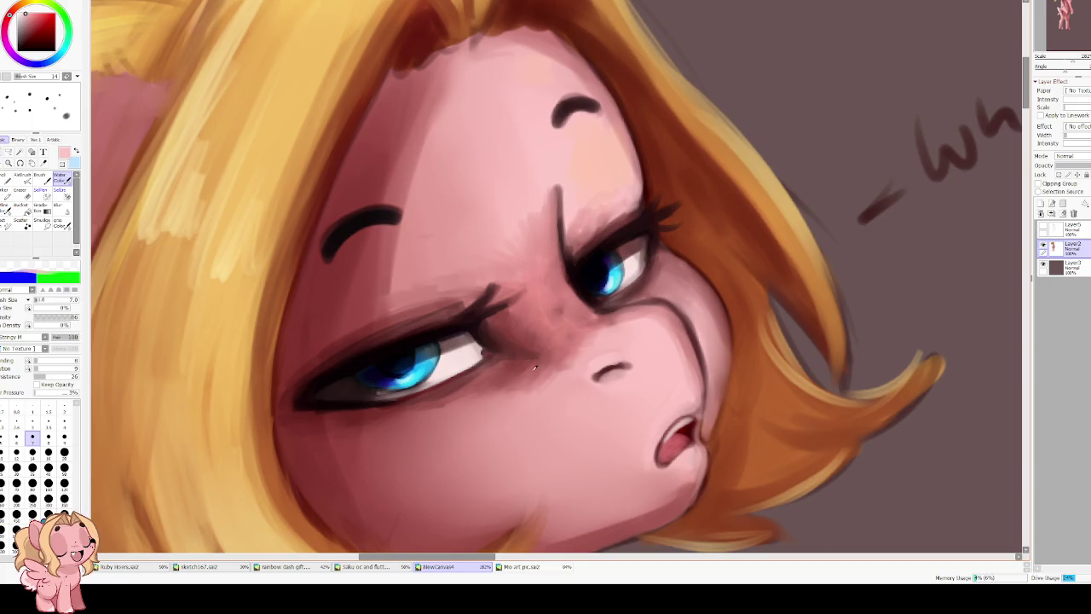
left_click(599, 372, "alt")
left_click_drag(598, 374, 622, 370)
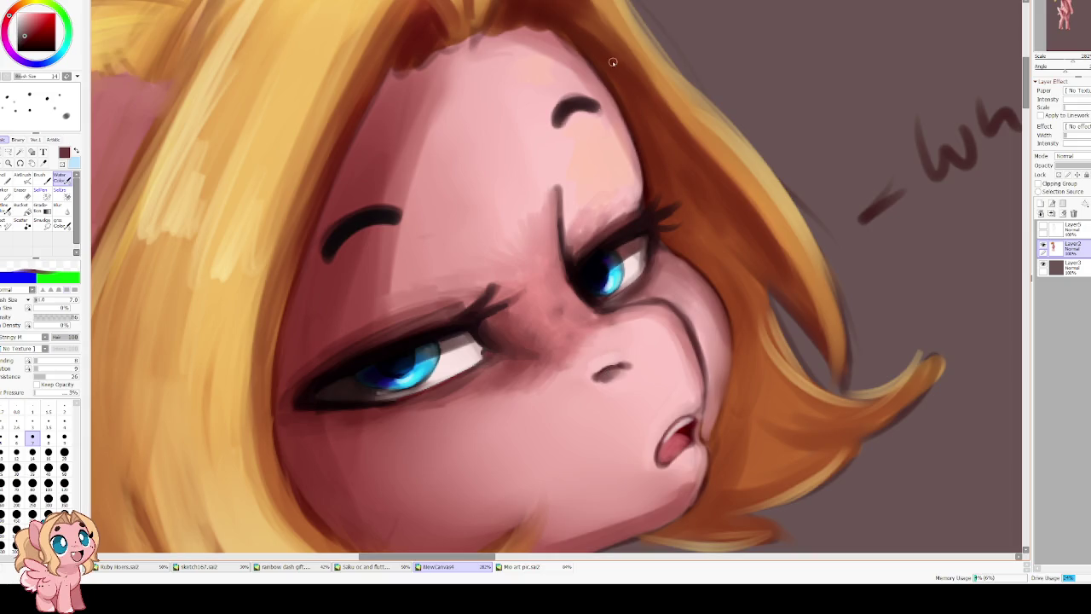
key("bracketleft")
key("bracketleft")
key("bracketleft")
key("bracketleft")
left_click(594, 378, "alt")
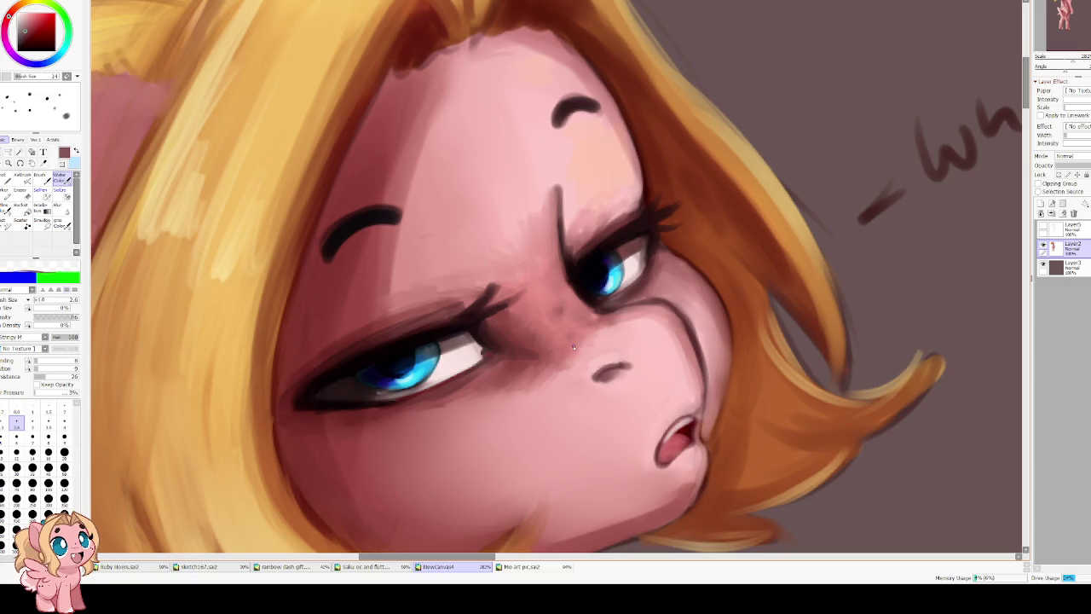
Rotate the canvas sideways and switch to an enlarged Blur brush for the nose shading.
scroll(574, 346, "down", 5)
scroll(574, 279, "up", 2)
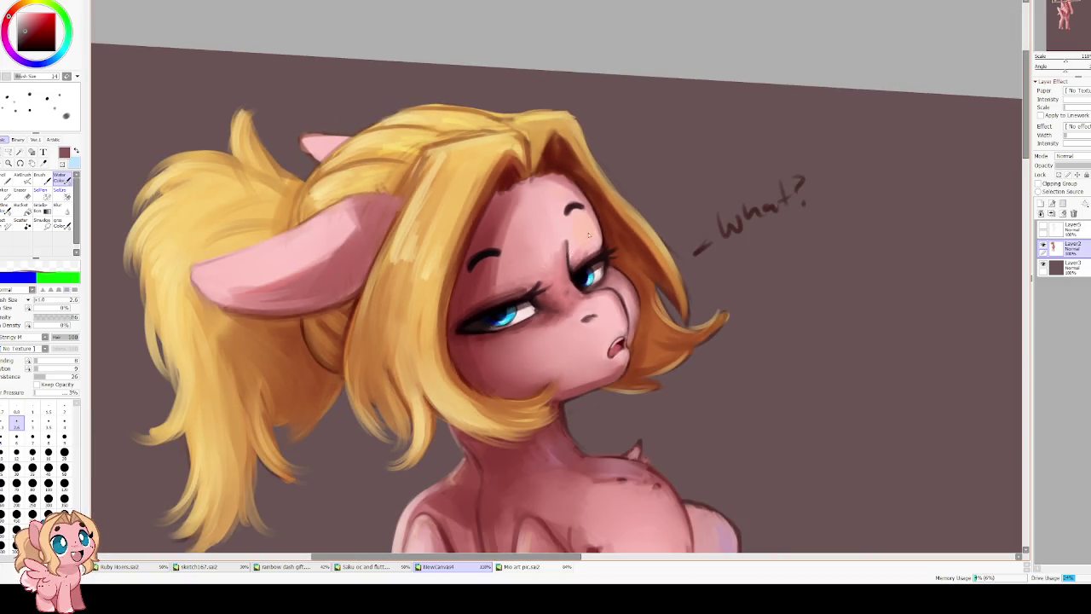
scroll(589, 230, "down", 3)
scroll(587, 260, "up", 2)
scroll(583, 290, "up", 2)
scroll(582, 318, "up", 2)
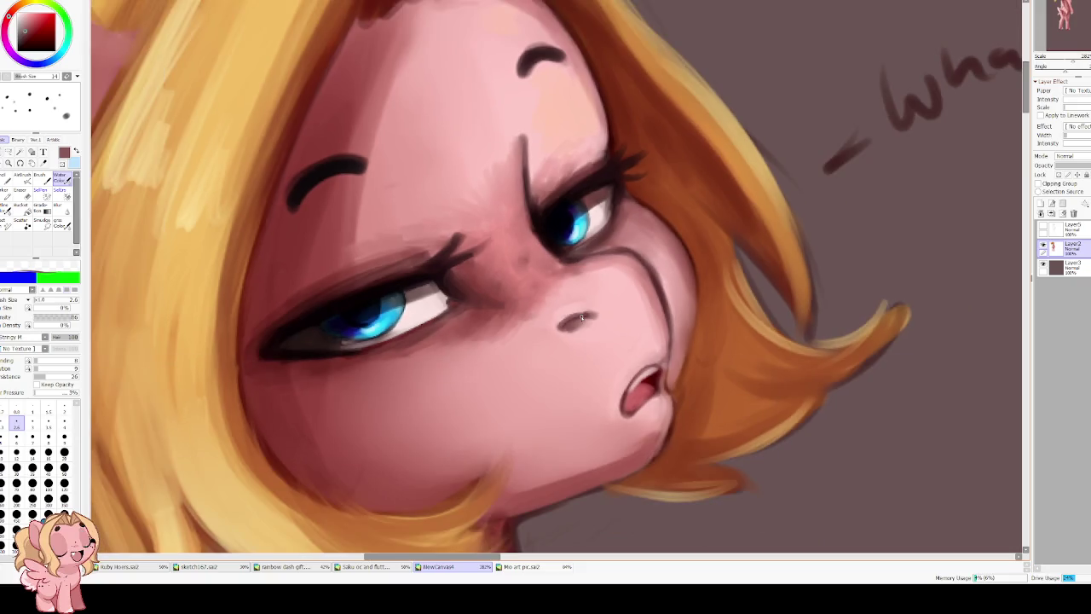
left_click_drag(582, 318, 598, 273)
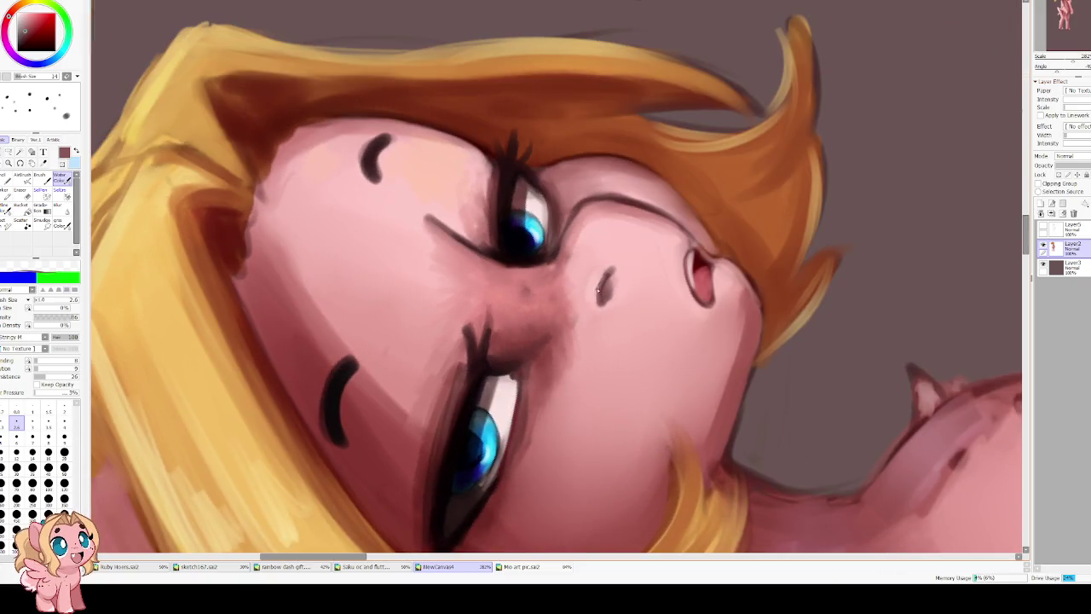
key("b")
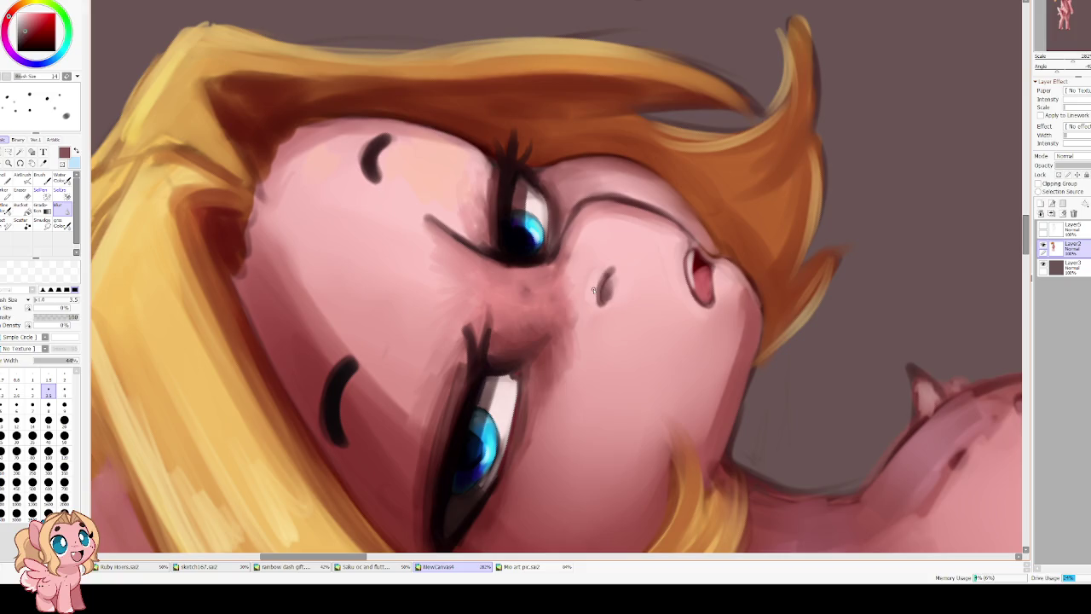
key("bracketright")
key("bracketright")
key("bracketright")
key("bracketright")
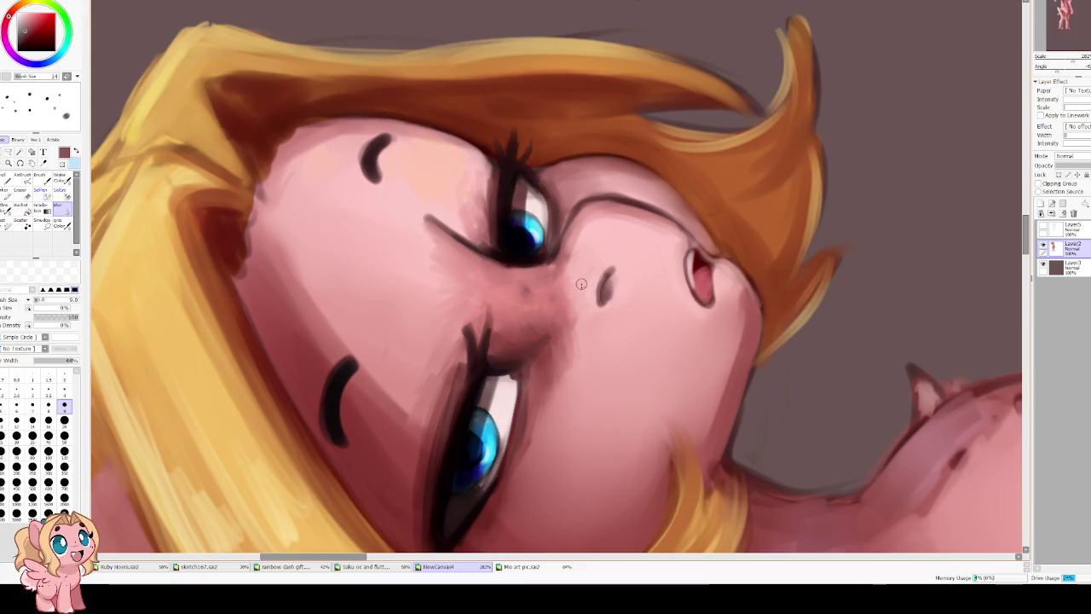
key("bracketright")
key("bracketright")
key("bracketright")
key("bracketright")
key("bracketright")
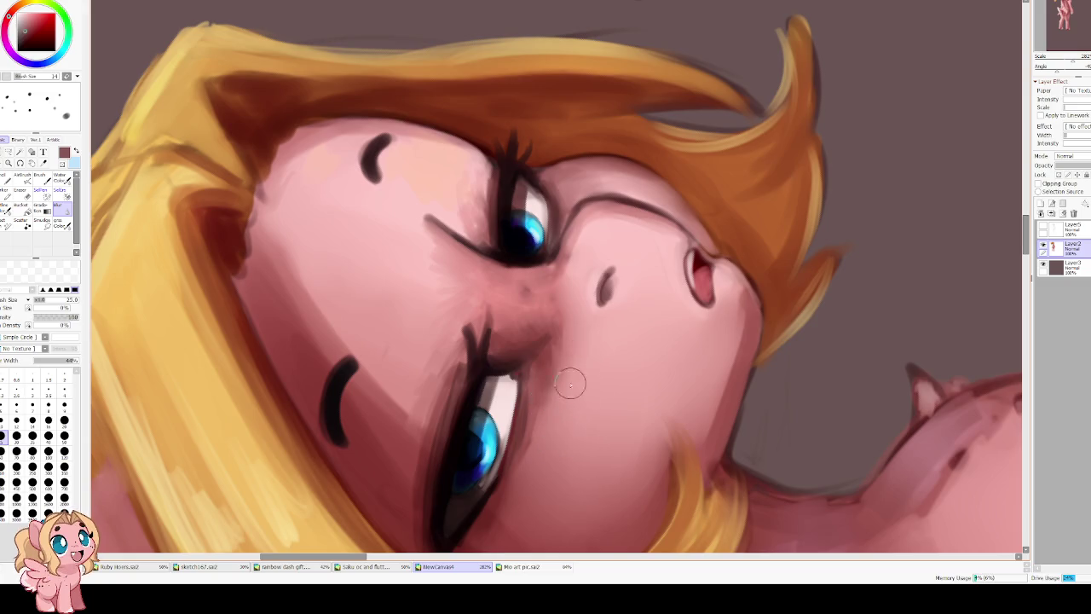
scroll(570, 383, "down", 2)
scroll(563, 385, "down", 2)
Zoom out and rotate the canvas back to show the whole pony.
scroll(556, 388, "down", 1)
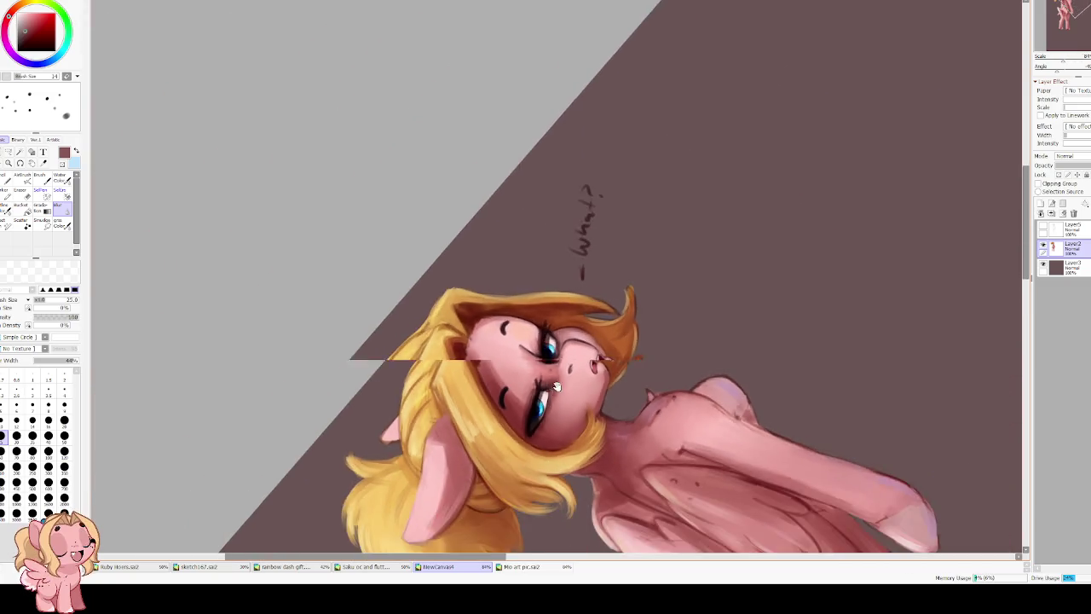
left_click_drag(556, 388, 477, 366)
scroll(460, 358, "up", 2)
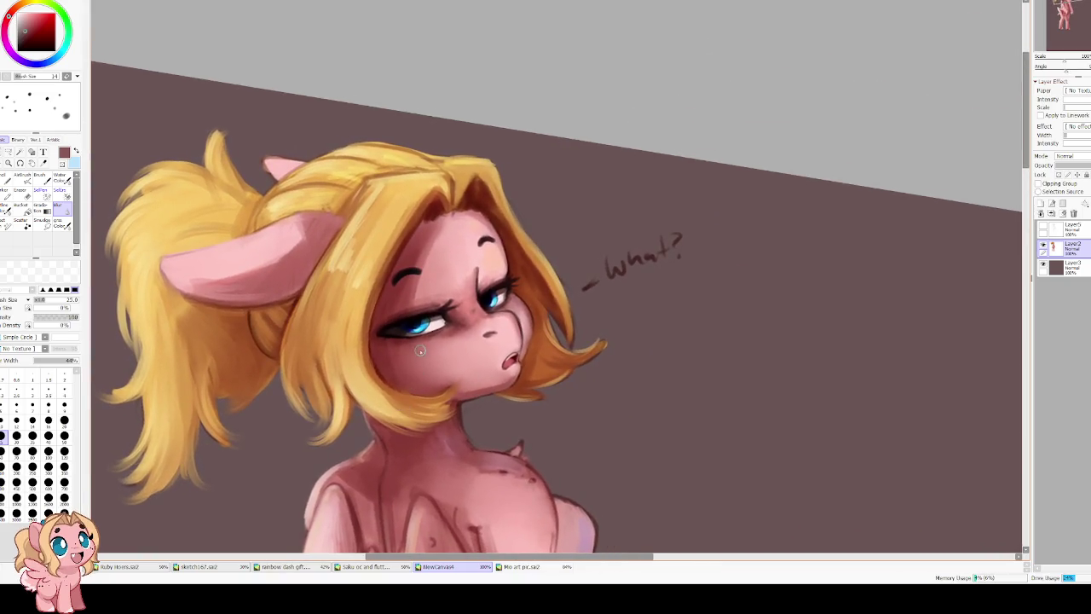
scroll(441, 293, "down", 1)
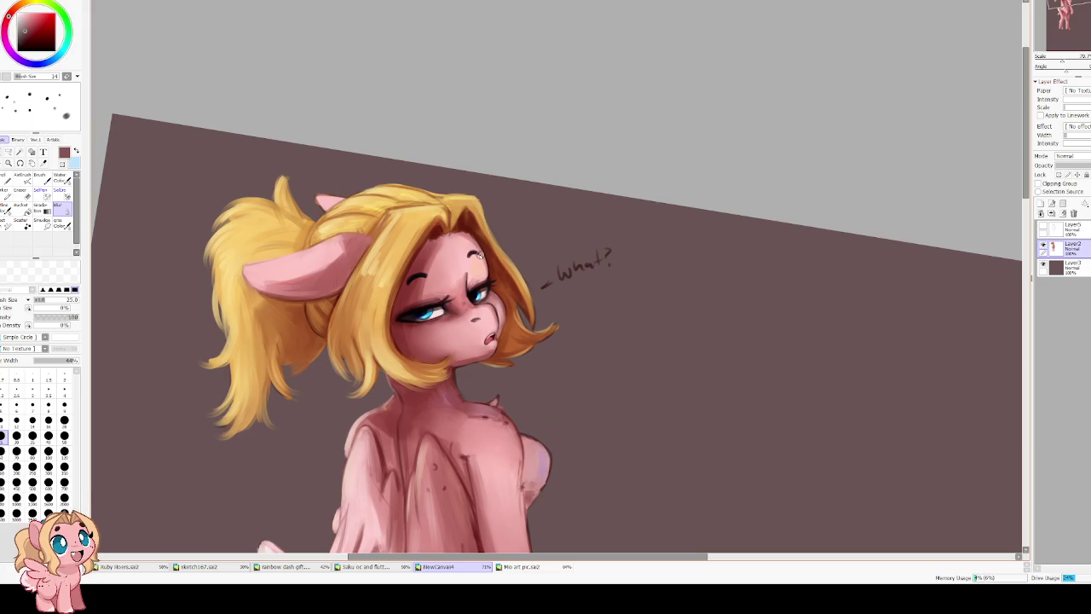
scroll(482, 251, "down", 2)
scroll(486, 247, "down", 1)
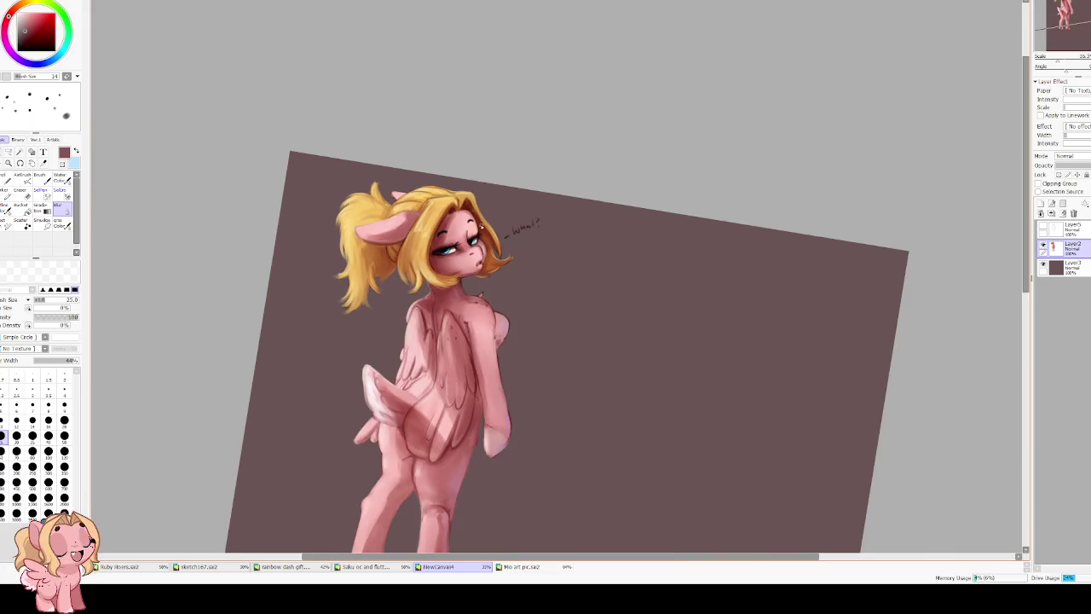
scroll(491, 243, "down", 1)
scroll(492, 243, "up", 1)
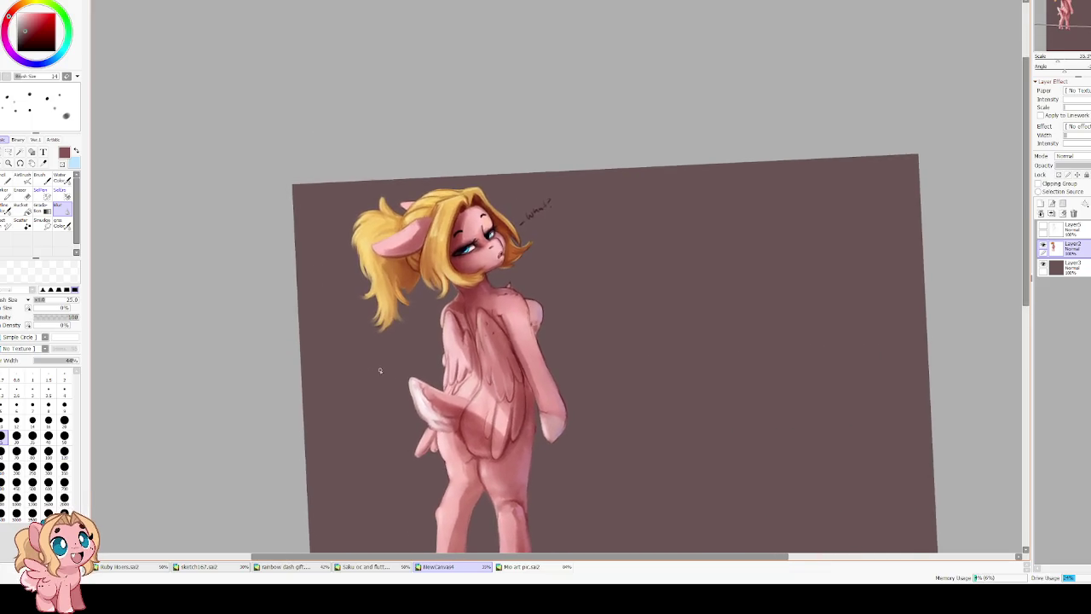
scroll(478, 271, "up", 1)
Reselect a slightly larger Water Color brush and start Free Transform on the pony's layer.
key("c")
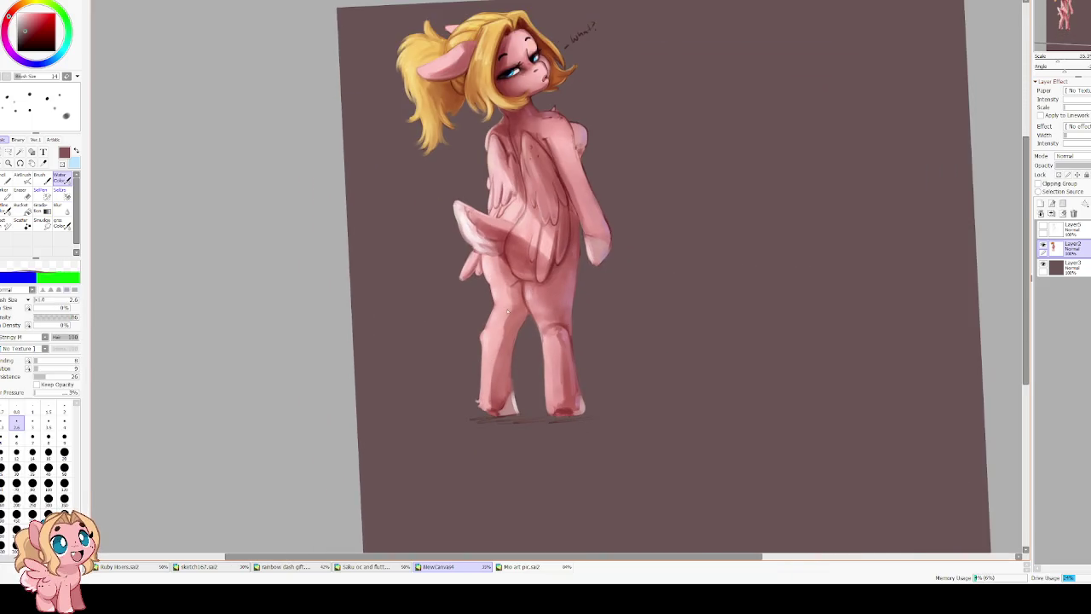
key("bracketright")
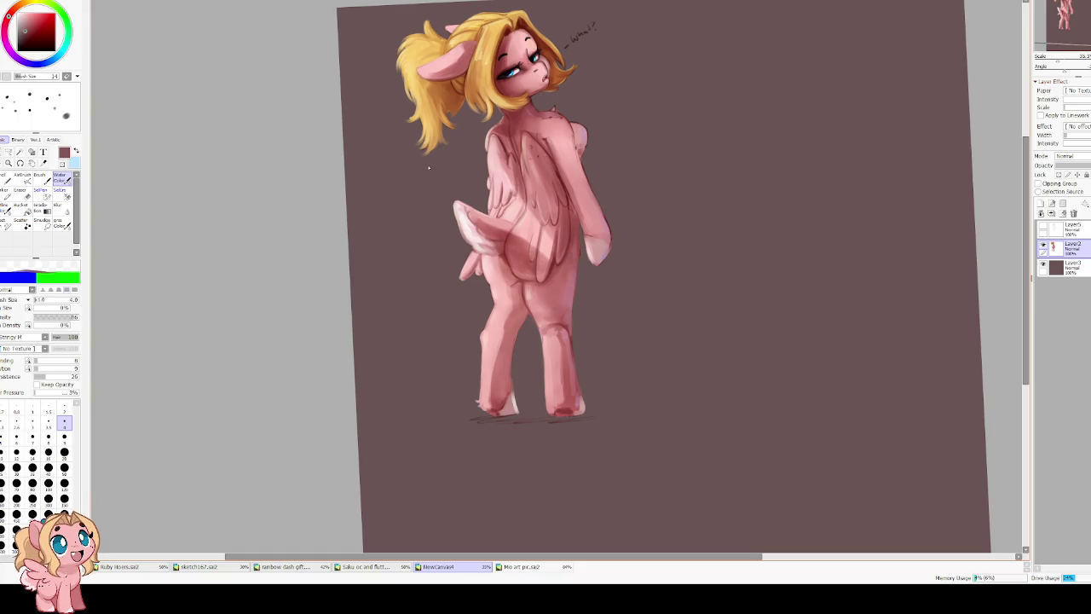
scroll(422, 166, "down", 1)
scroll(416, 166, "down", 1)
key("ctrl+t")
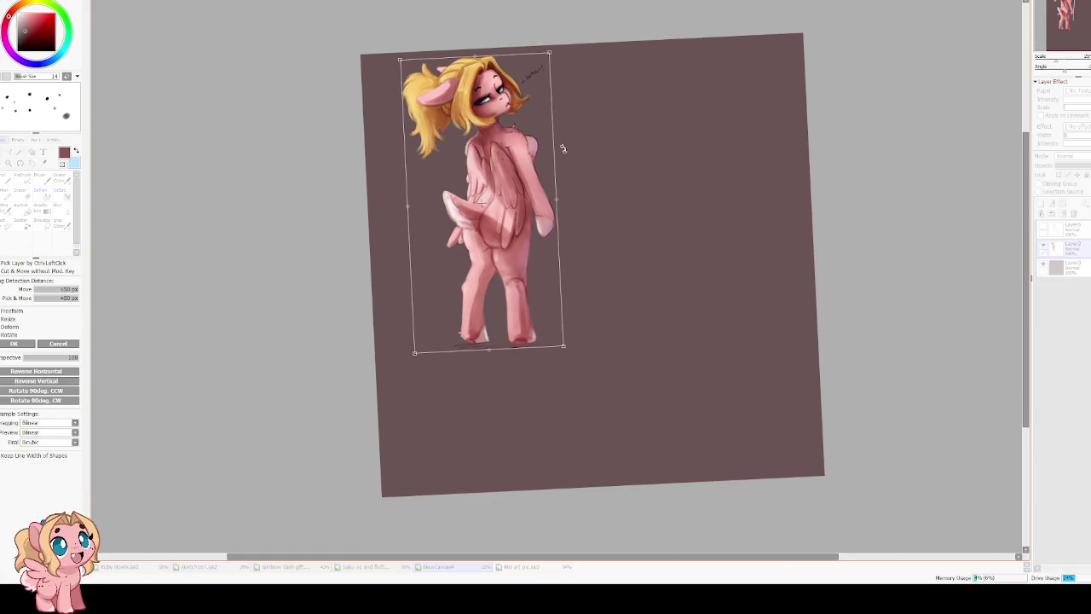
Cancel the transform, show Layer5, and move it with Layer2 down-right on the page.
key("Return")
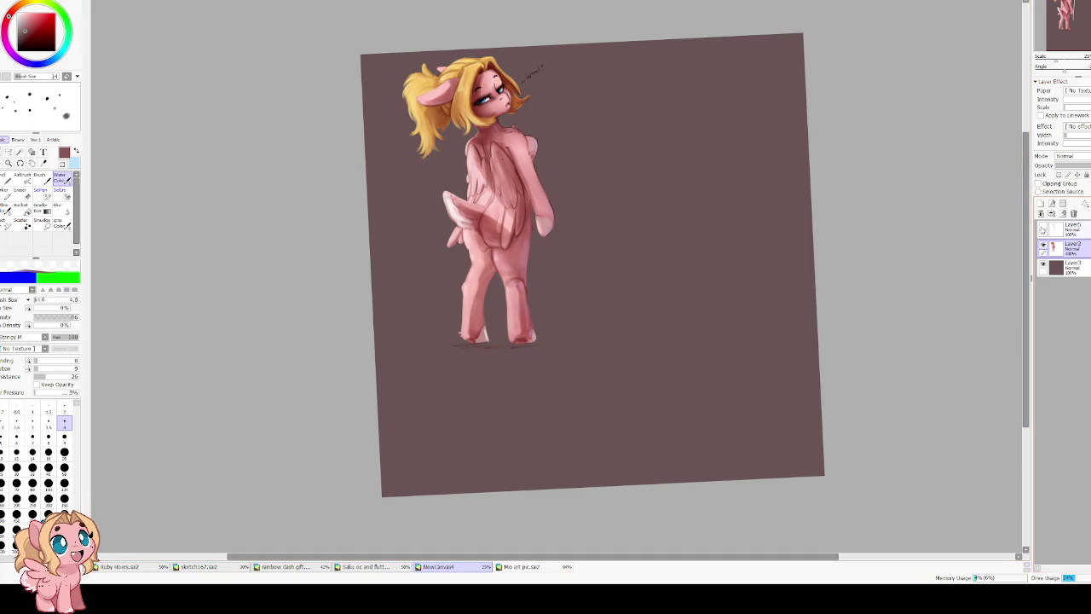
left_click(1042, 228)
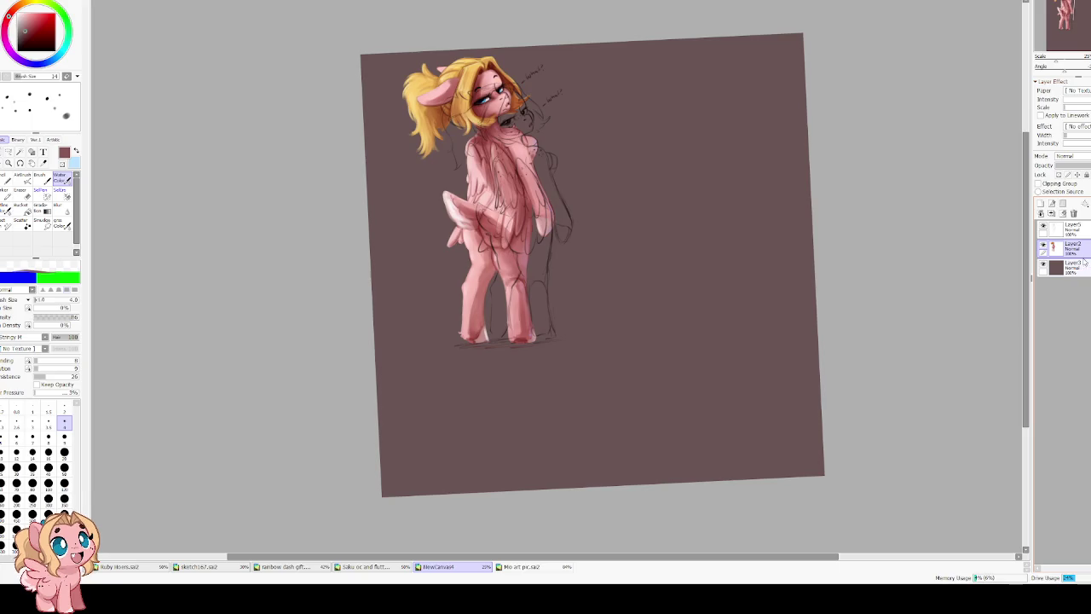
left_click(1072, 229, "ctrl")
key("ctrl+t")
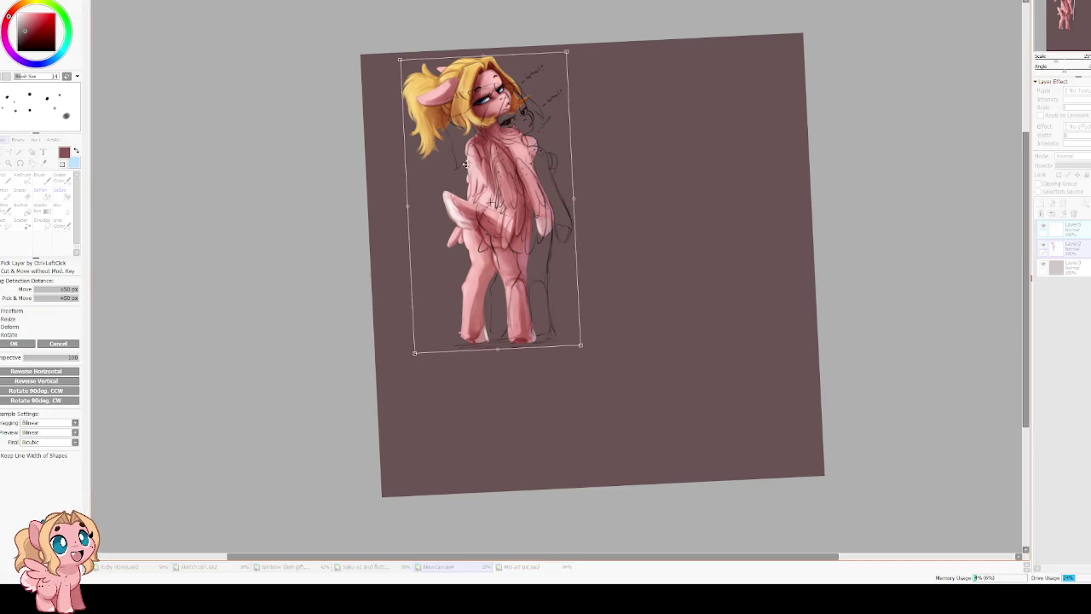
mouse_move(481, 169)
left_mouse_down()
mouse_move(578, 225)
mouse_move(560, 201)
left_mouse_up()
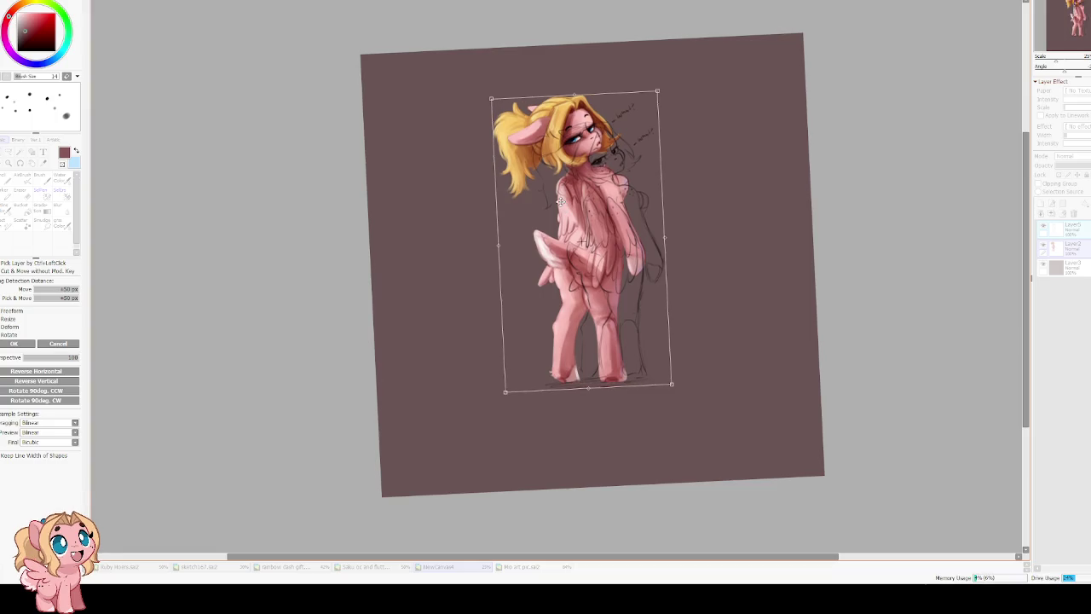
key("Return")
Hide the sketch layer again and start transforming the pony's layer with the Move tool.
scroll(560, 201, "up", 1)
scroll(560, 201, "up", 1)
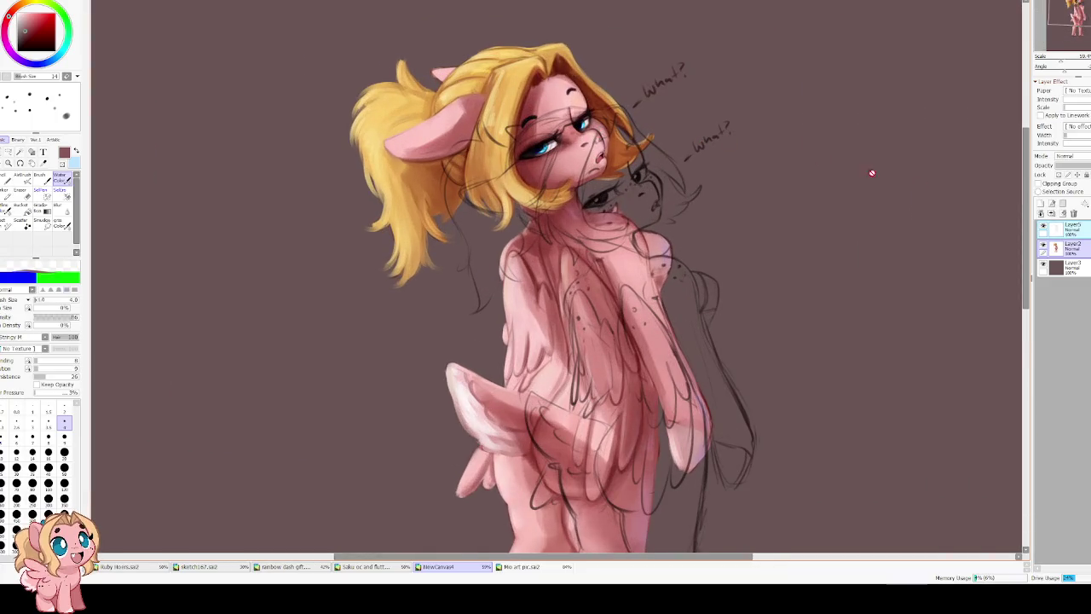
left_click(1042, 227)
scroll(509, 127, "down", 1)
scroll(509, 126, "down", 1)
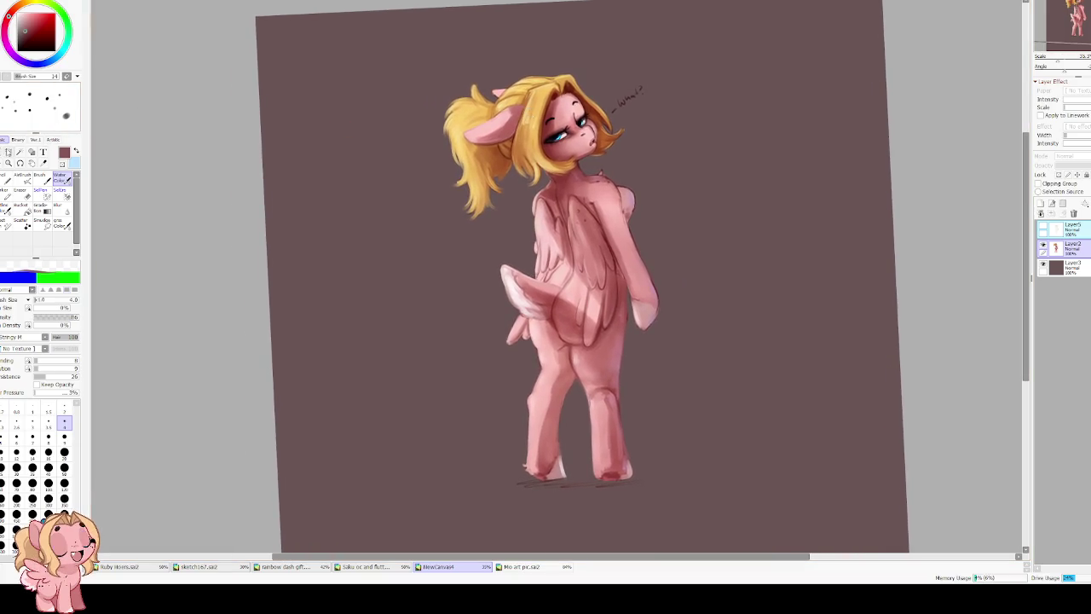
left_click(7, 152)
key("ctrl+t")
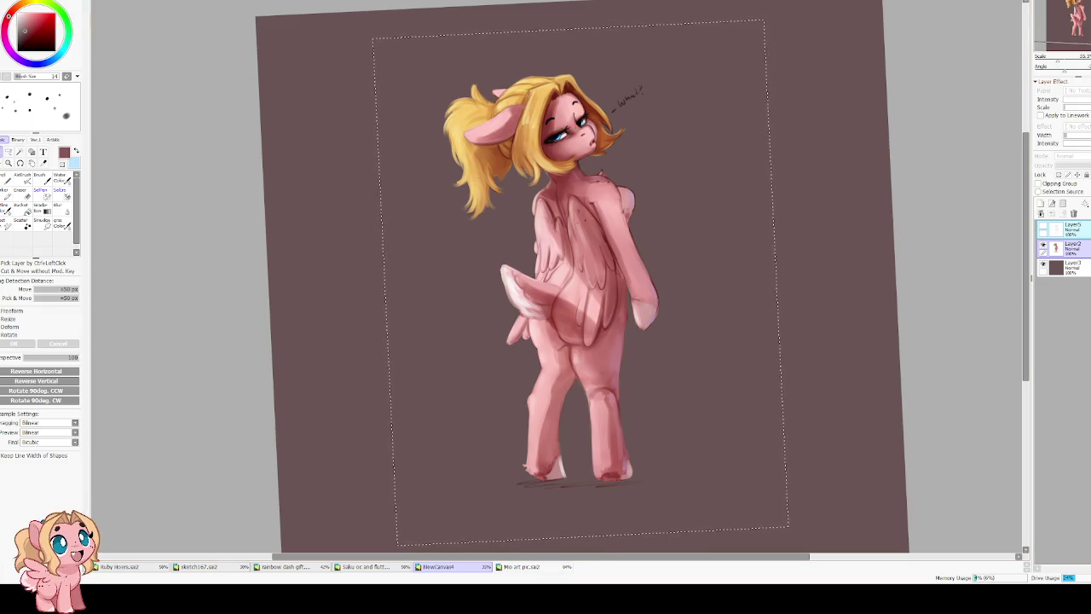
key("minus")
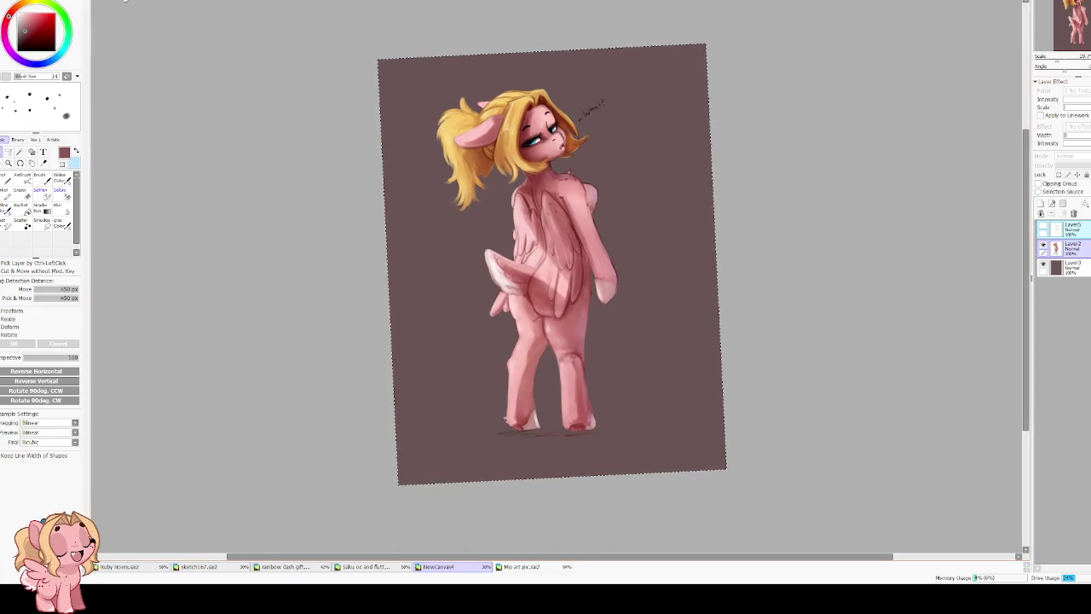
scroll(473, 224, "up", 1)
left_click_drag(474, 224, 500, 237)
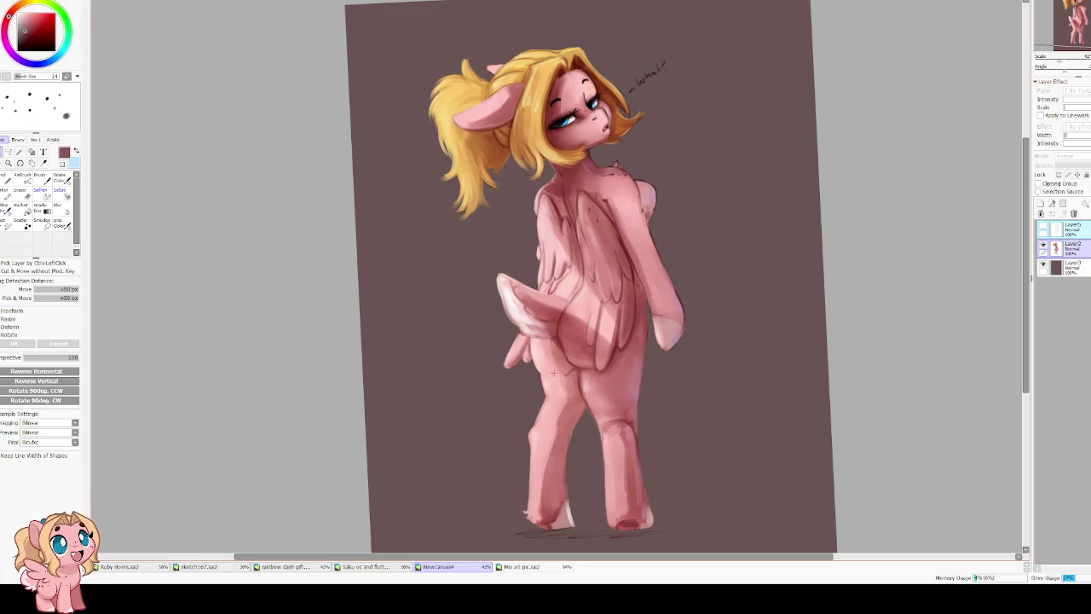
scroll(507, 220, "up", 2)
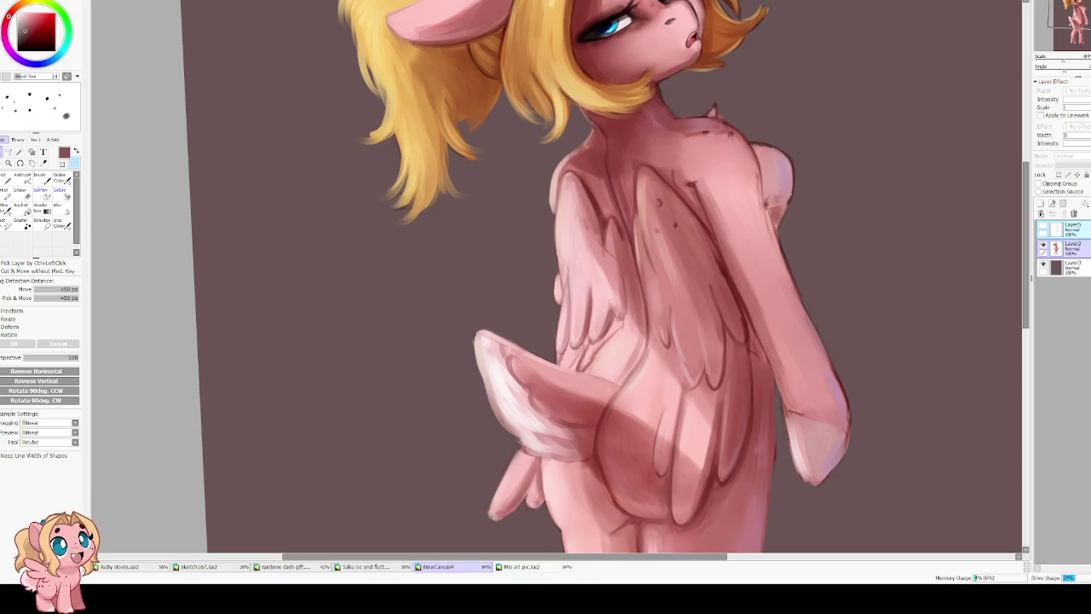
Mirror the canvas and zoom to check the drawing.
key("h")
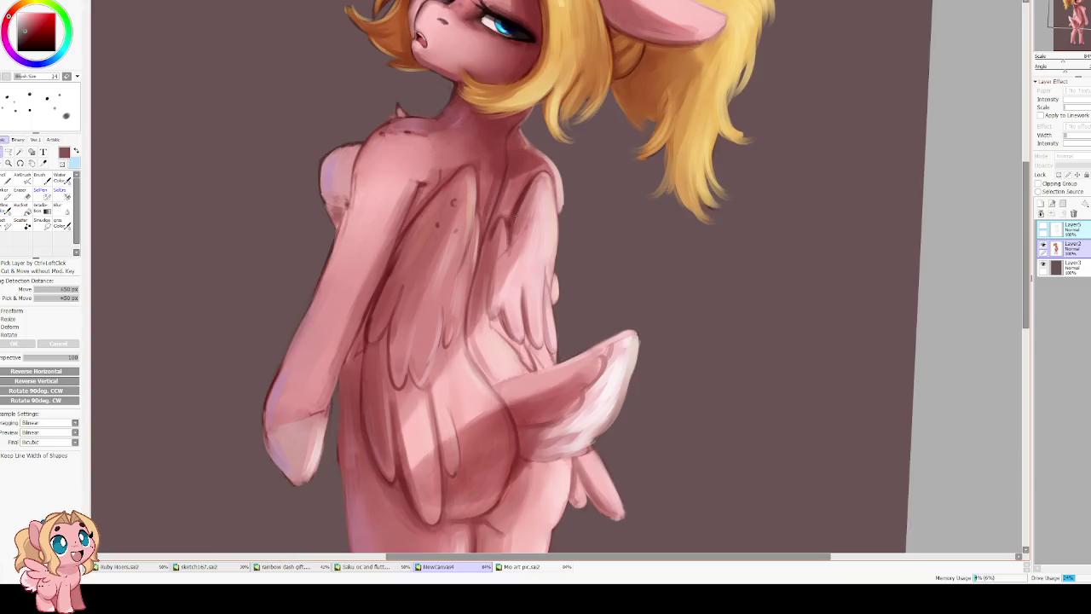
scroll(537, 255, "down", 2)
scroll(557, 302, "down", 2)
scroll(505, 354, "up", 2)
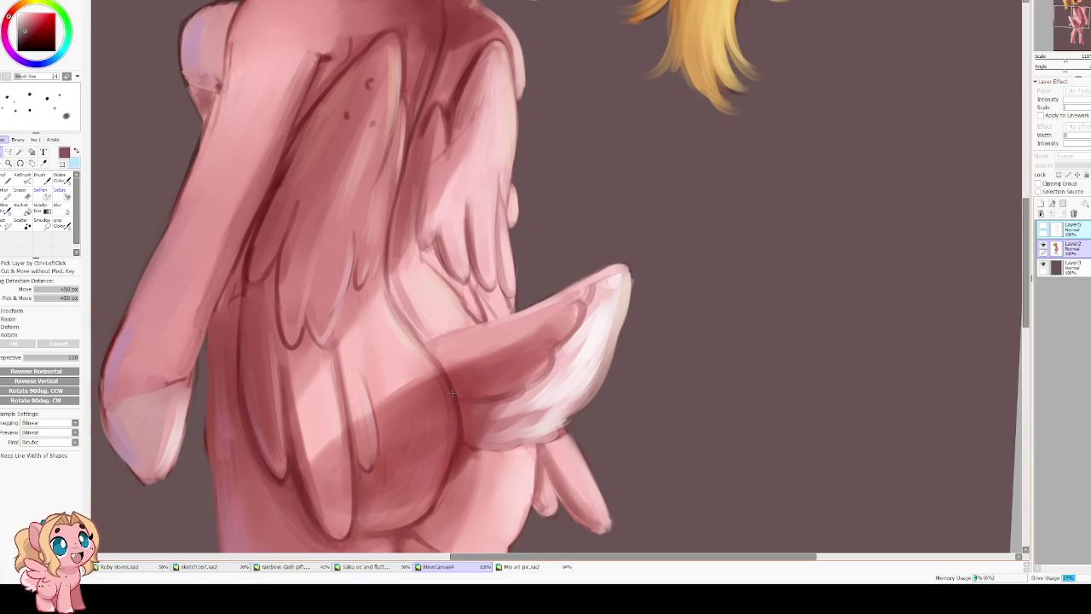
Select Layer2, switch to Water Color, and sample the line art's dark red with a slightly larger brush.
key("c")
key("Insert")
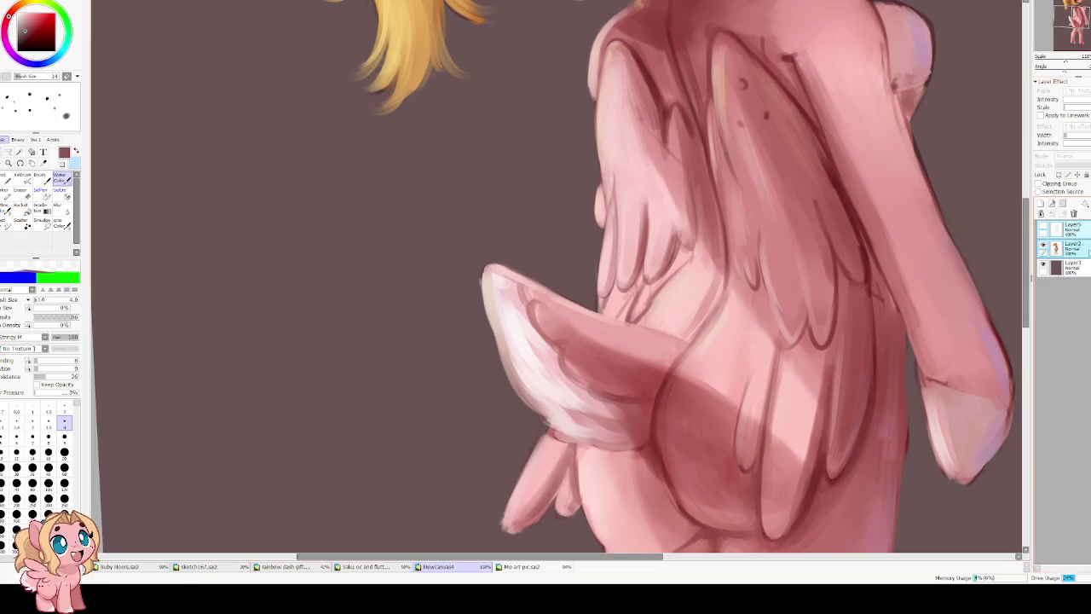
left_click(1070, 247)
left_click(665, 404, "alt")
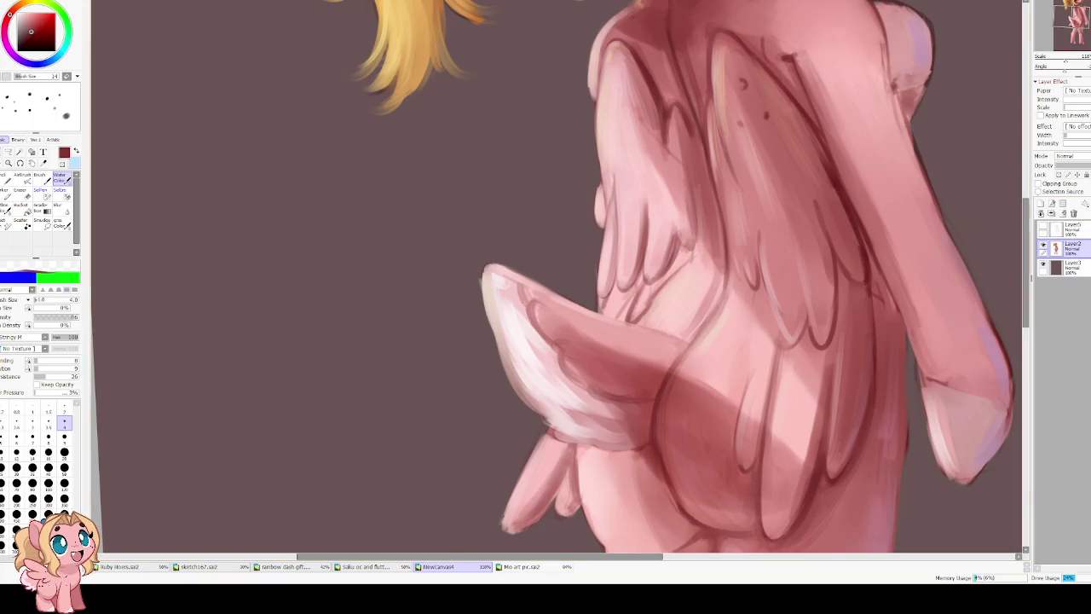
key("bracketright")
key("bracketright")
key("bracketright")
key("bracketright")
key("bracketright")
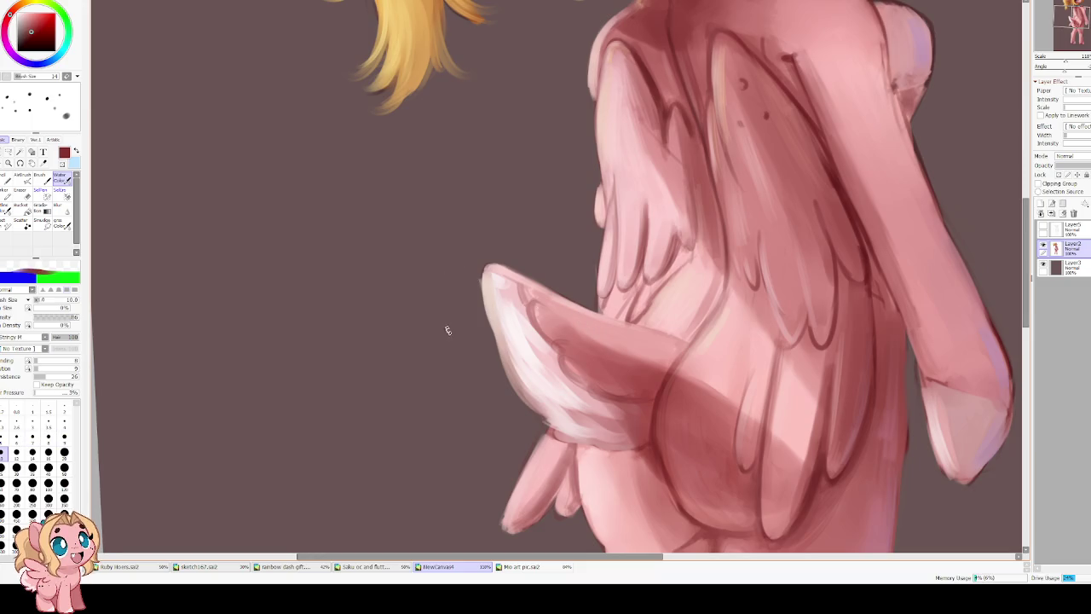
key("End")
key("End")
key("End")
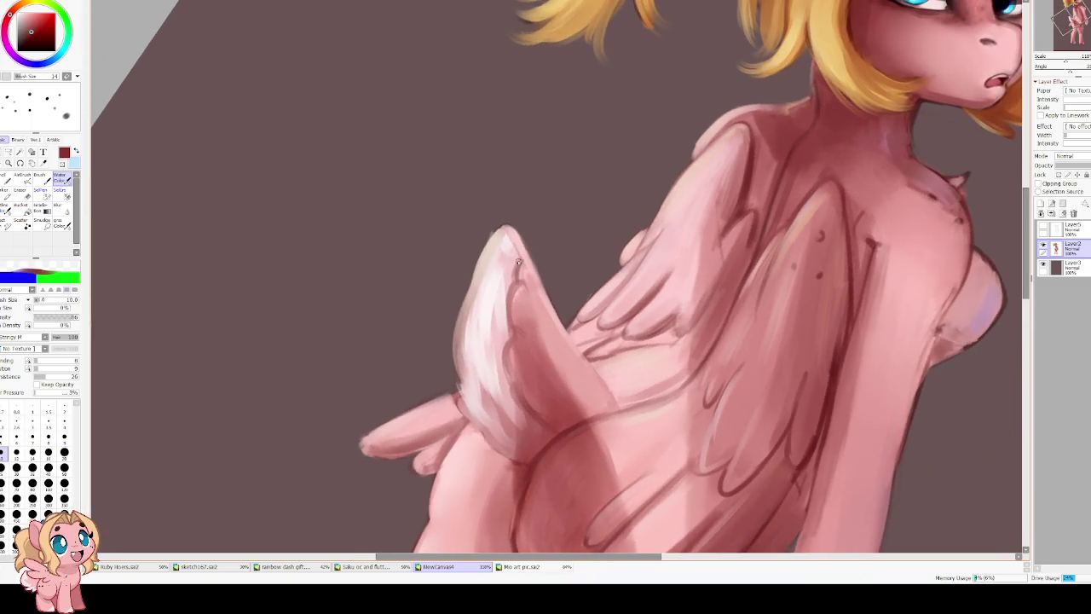
Paint a dark red line down the tail's inner edge.
left_click_drag(515, 281, 505, 328)
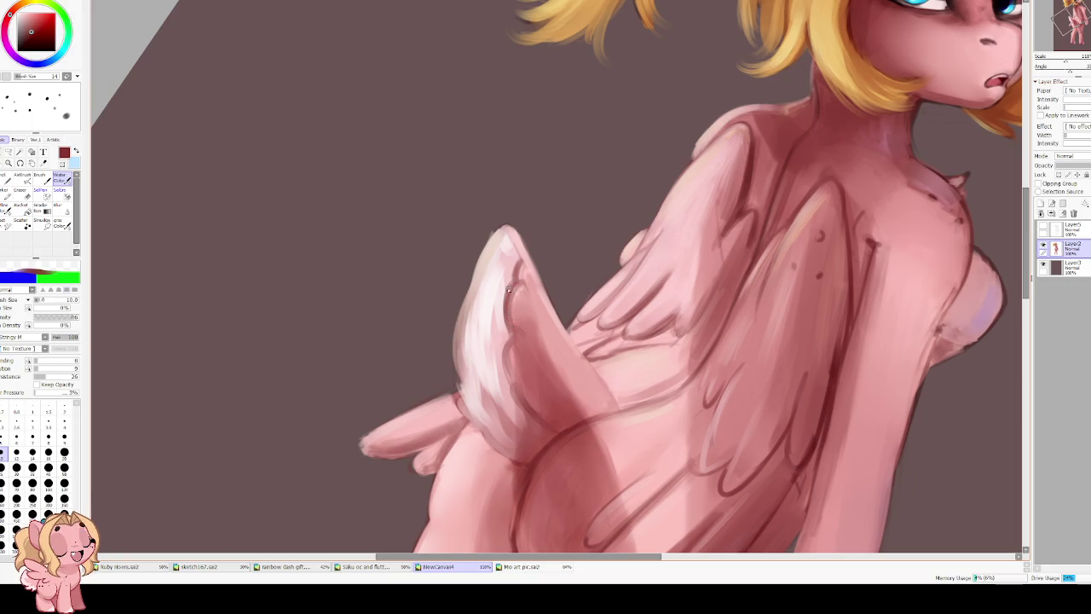
left_click_drag(513, 283, 504, 369)
mouse_move(511, 331)
left_mouse_down()
mouse_move(503, 379)
mouse_move(523, 407)
left_mouse_up()
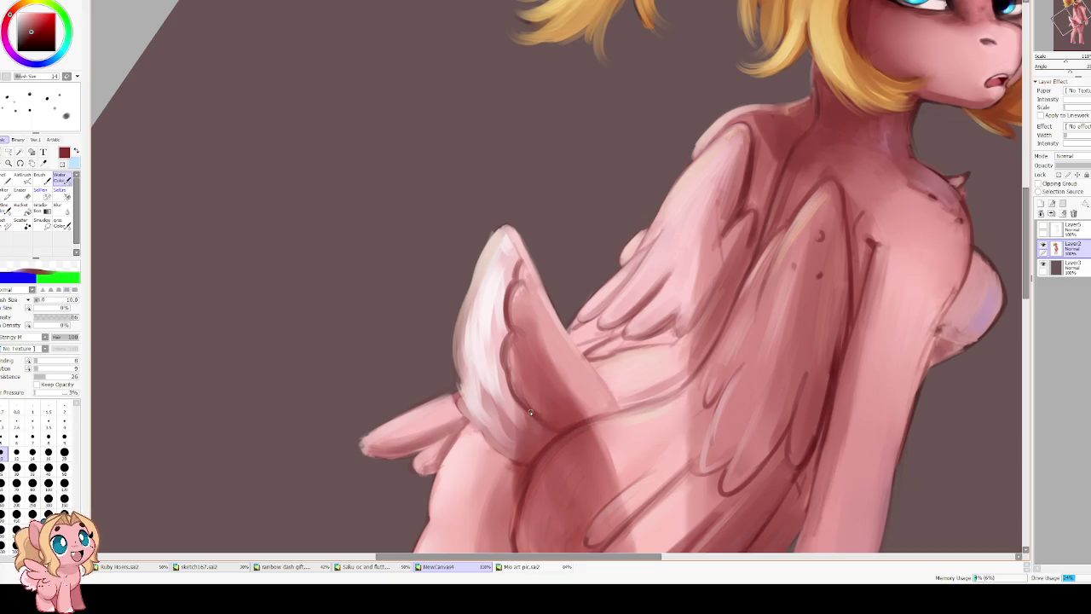
Deepen the pink shading on the lower wing with a lighter red at size 20.
left_click(549, 407, "alt")
key("bracketright")
key("bracketright")
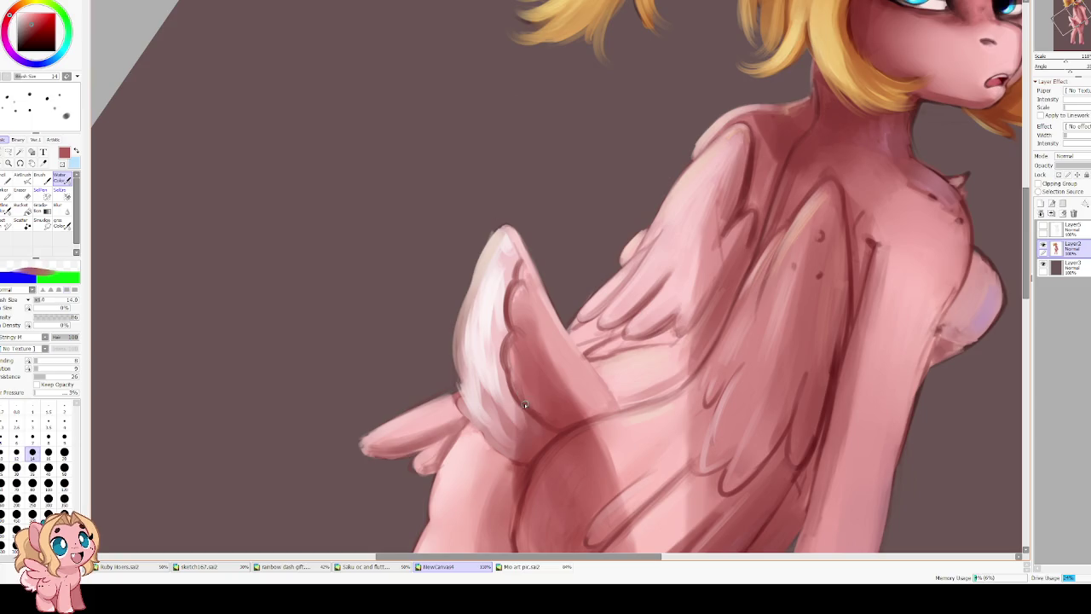
key("bracketright")
key("bracketright")
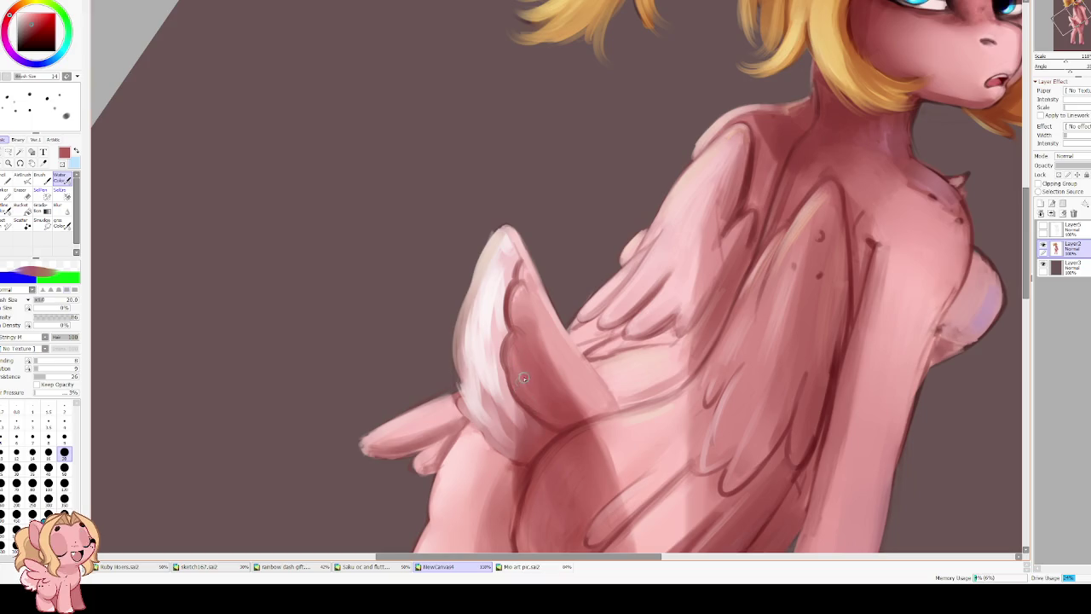
left_click_drag(514, 371, 532, 406)
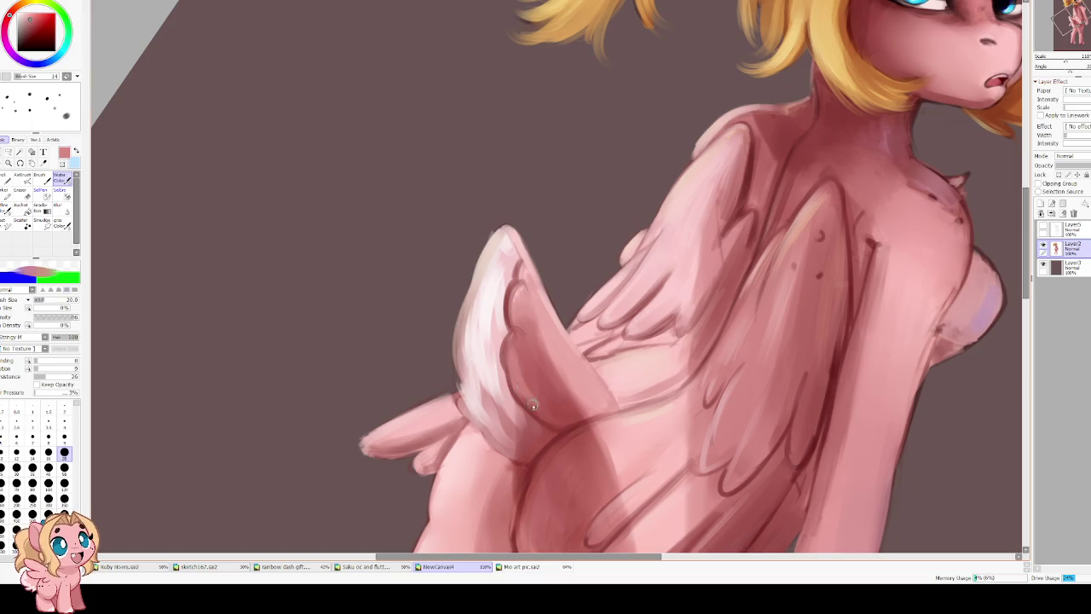
Switch to a size-40 brush, mirror and reframe the view, and sample the dark red.
key("b")
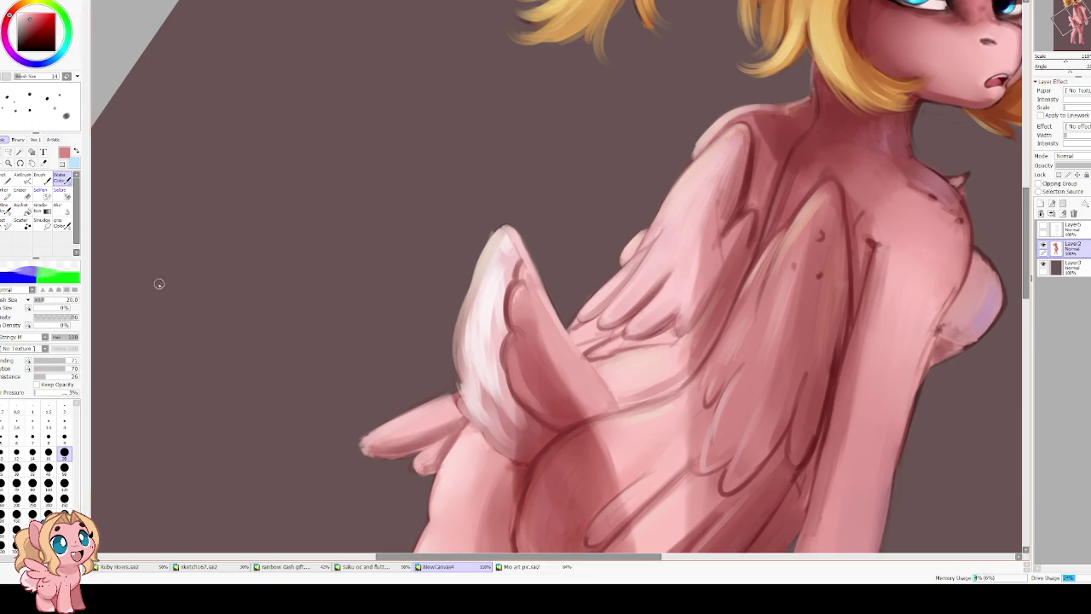
key("bracketright")
key("bracketright")
key("bracketright")
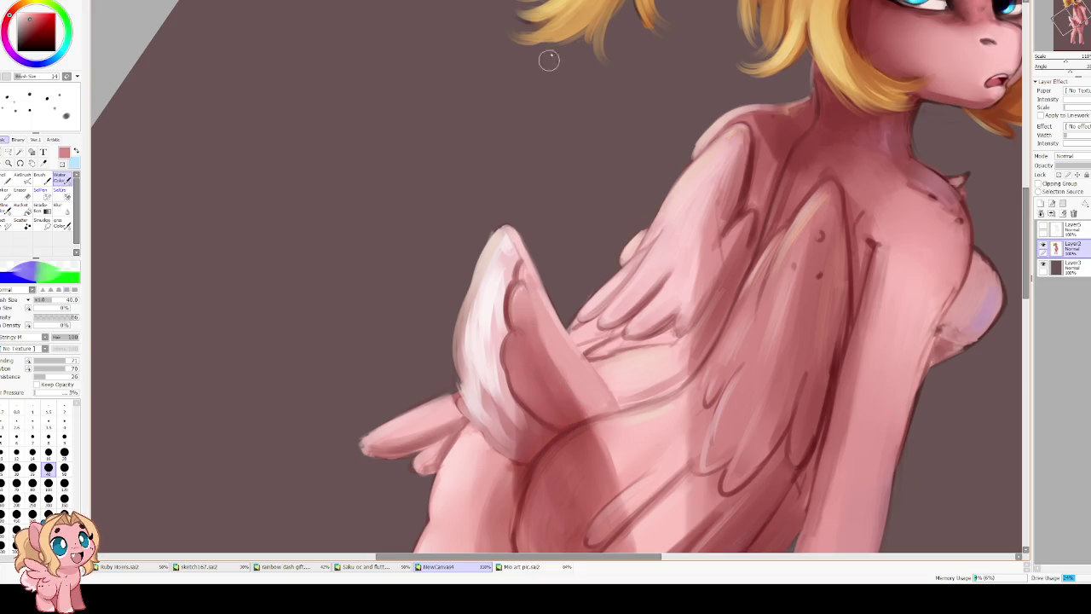
key("h")
left_click_drag(580, 342, 554, 334)
left_click(536, 363, "alt")
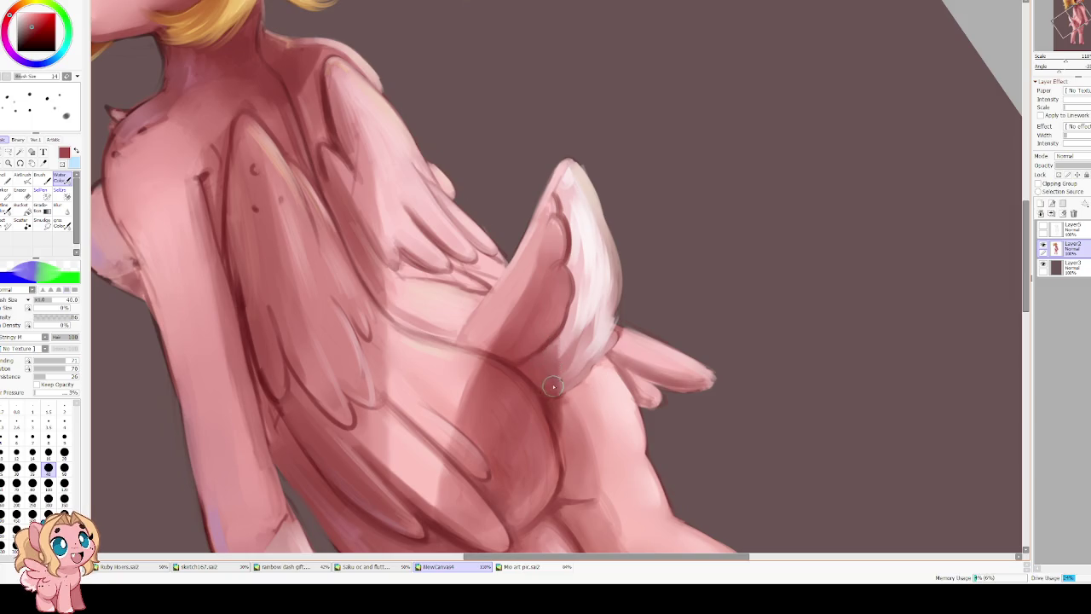
Brighten the tail's light pink and white highlights, then lower the brush blending.
key("h")
left_click(598, 328, "alt")
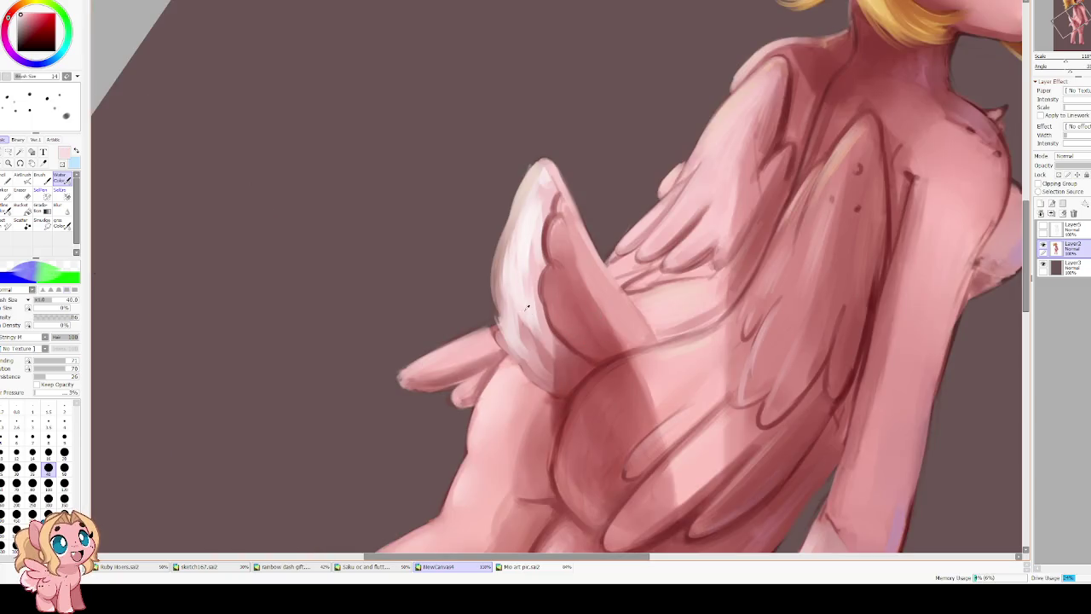
left_click_drag(532, 329, 525, 268)
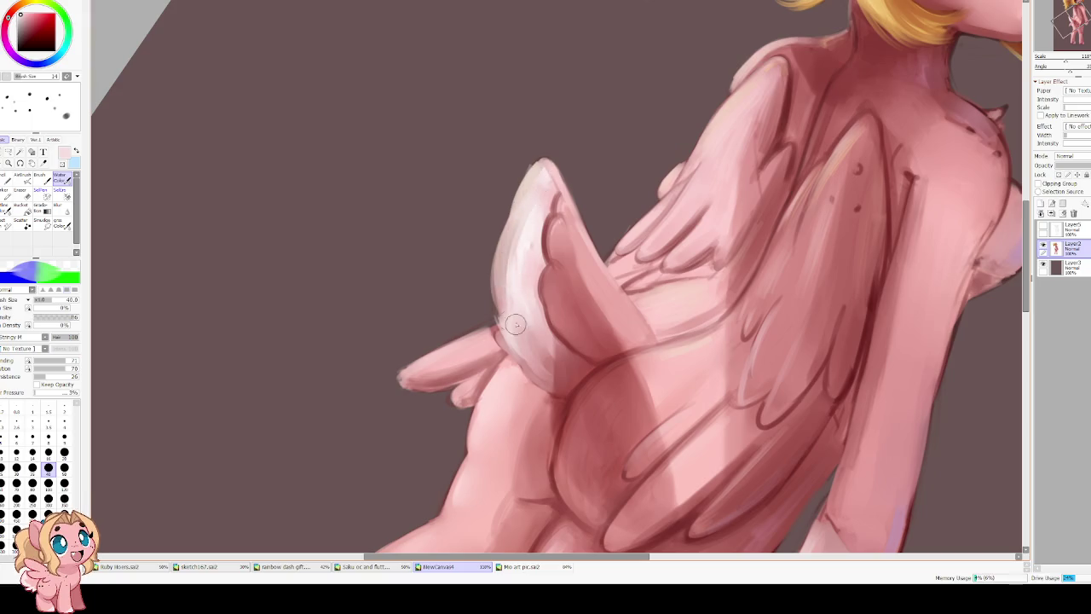
left_click_drag(515, 255, 515, 344)
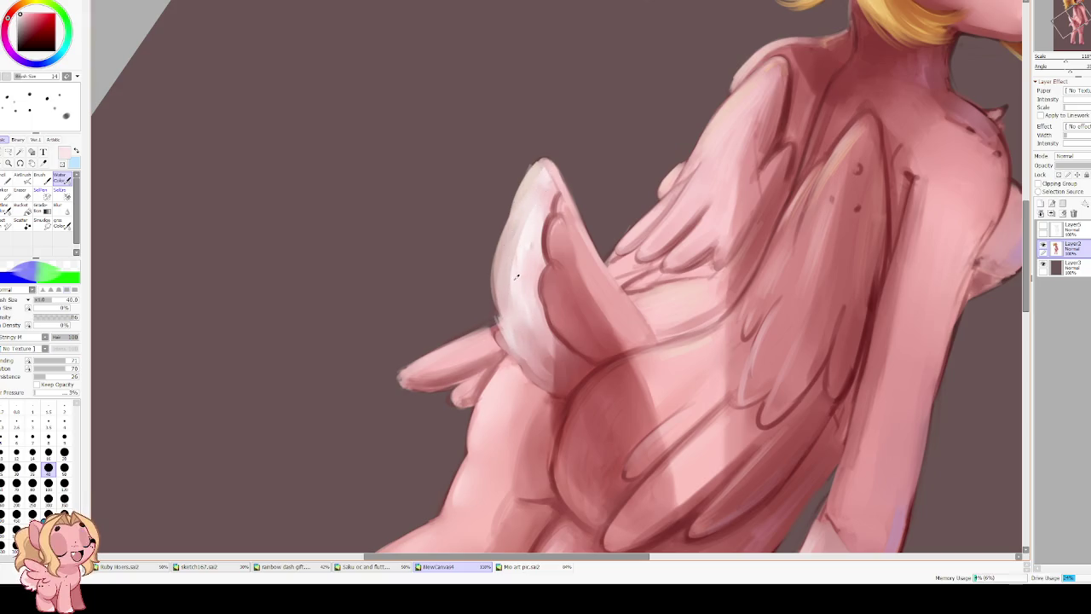
left_click(41, 368)
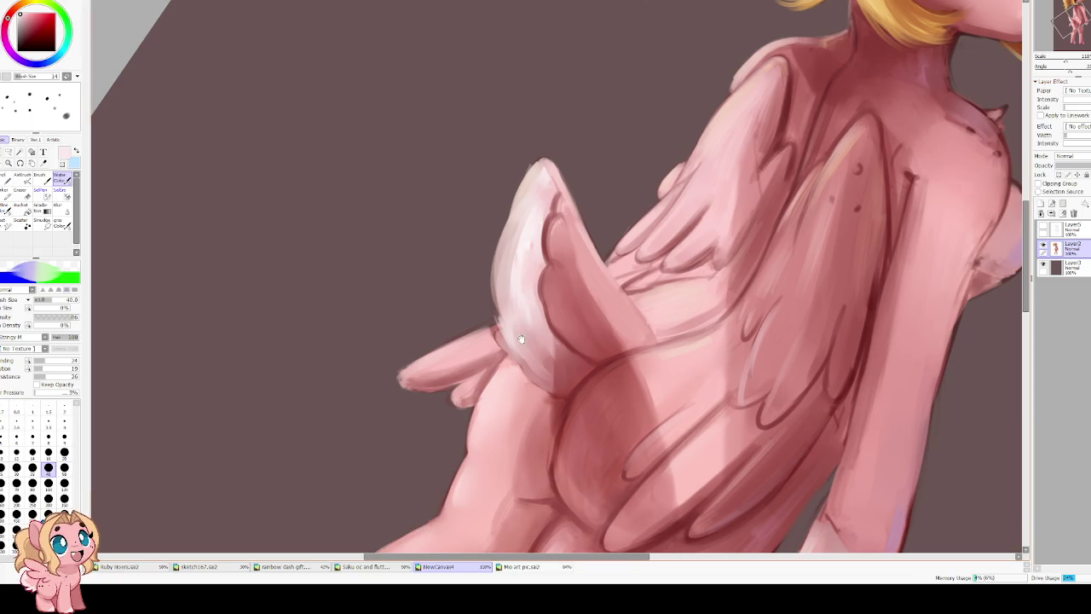
Sample pinks from the tail, turn Blending and Dilution almost off, and set brush size 25.
left_click_drag(533, 345, 482, 304)
left_click(490, 286, "alt")
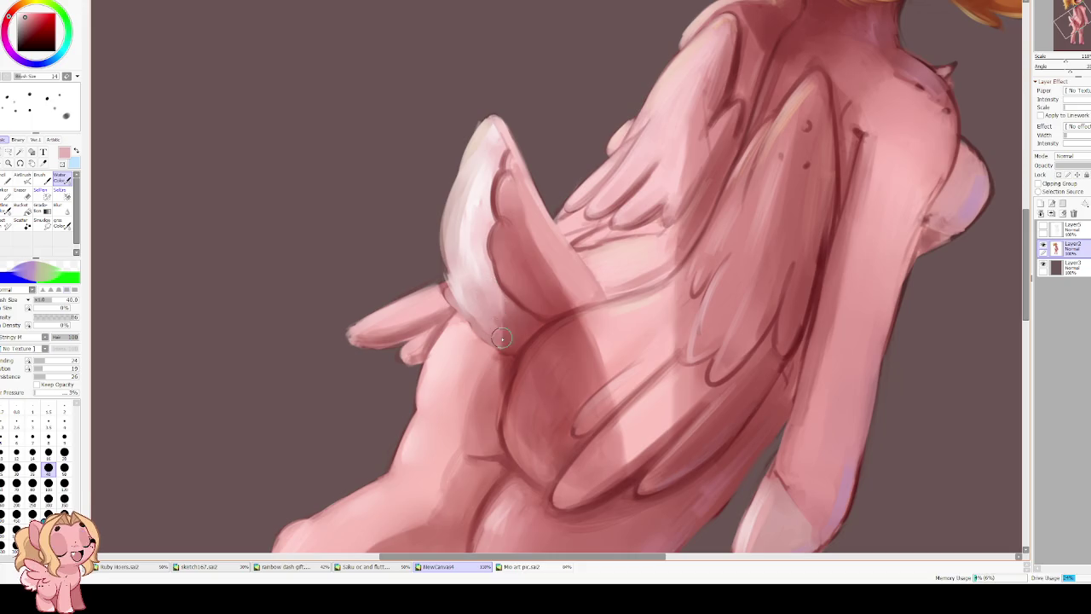
key("bracketleft")
key("bracketleft")
key("bracketleft")
key("bracketleft")
key("bracketleft")
key("bracketleft")
key("bracketleft")
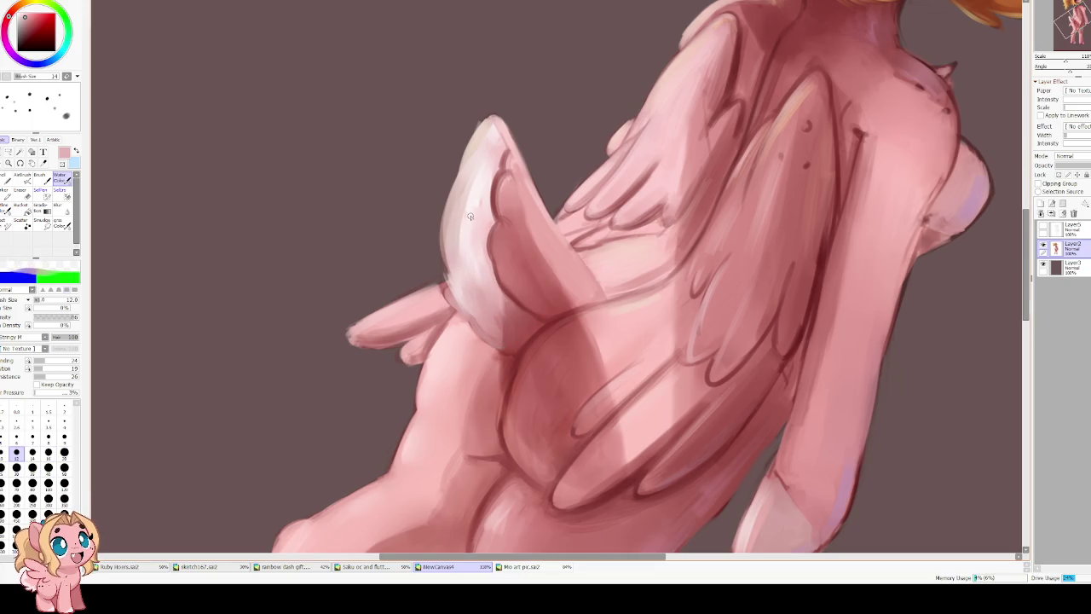
left_click(465, 227, "alt")
mouse_move(467, 192)
left_mouse_down()
mouse_move(462, 239)
mouse_move(463, 216)
left_mouse_up()
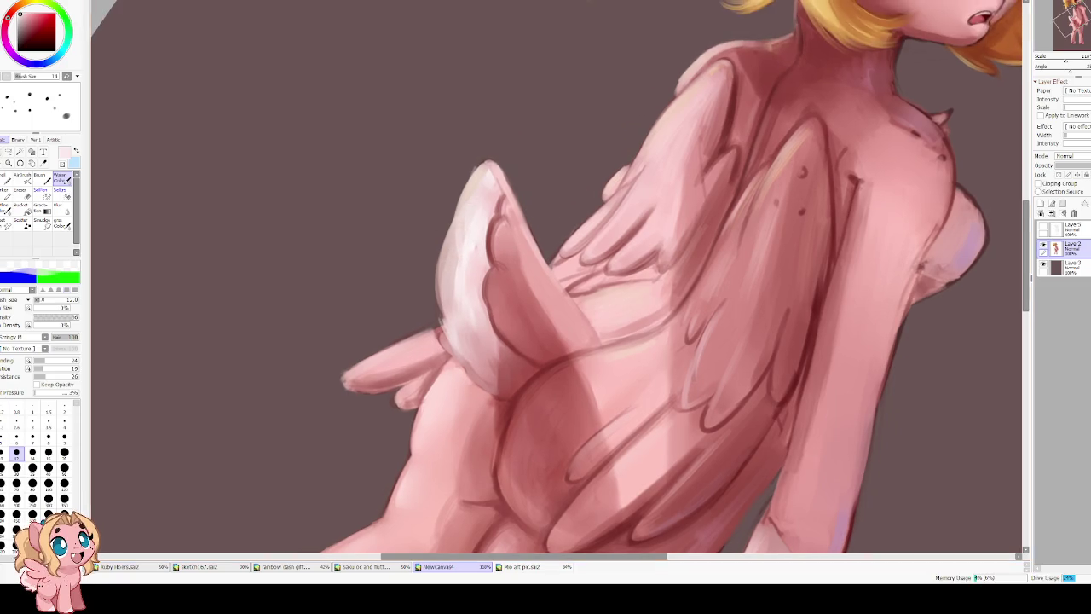
left_click(35, 361)
left_click(35, 368)
key("bracketright")
key("bracketright")
key("bracketright")
key("bracketright")
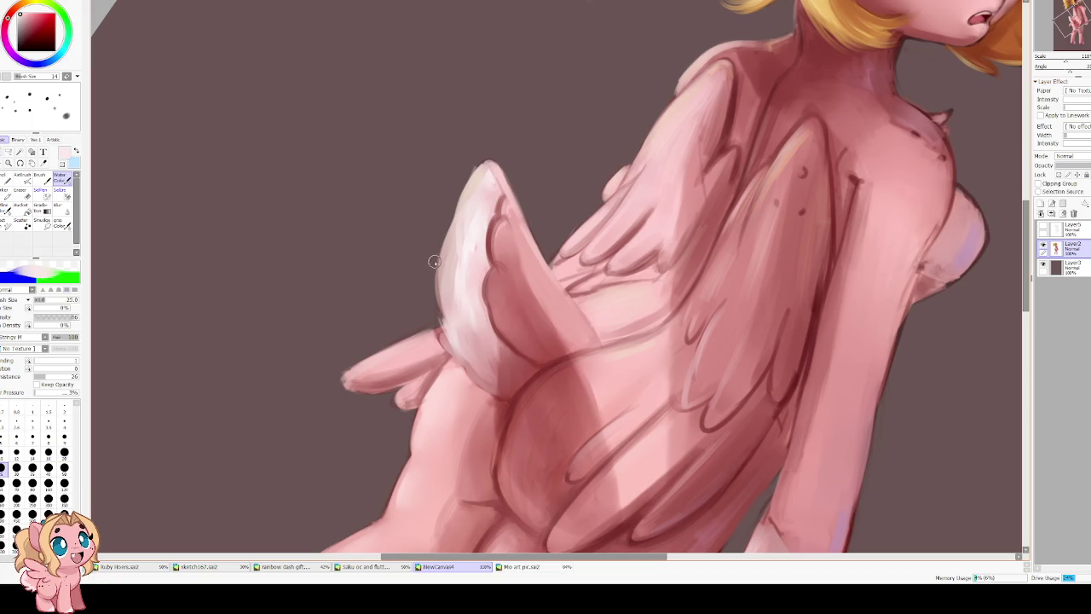
Paint feathery white fur strokes along both edges of the tail tip.
left_click_drag(434, 261, 452, 239)
mouse_move(452, 303)
left_mouse_down()
mouse_move(439, 266)
mouse_move(478, 169)
left_mouse_up()
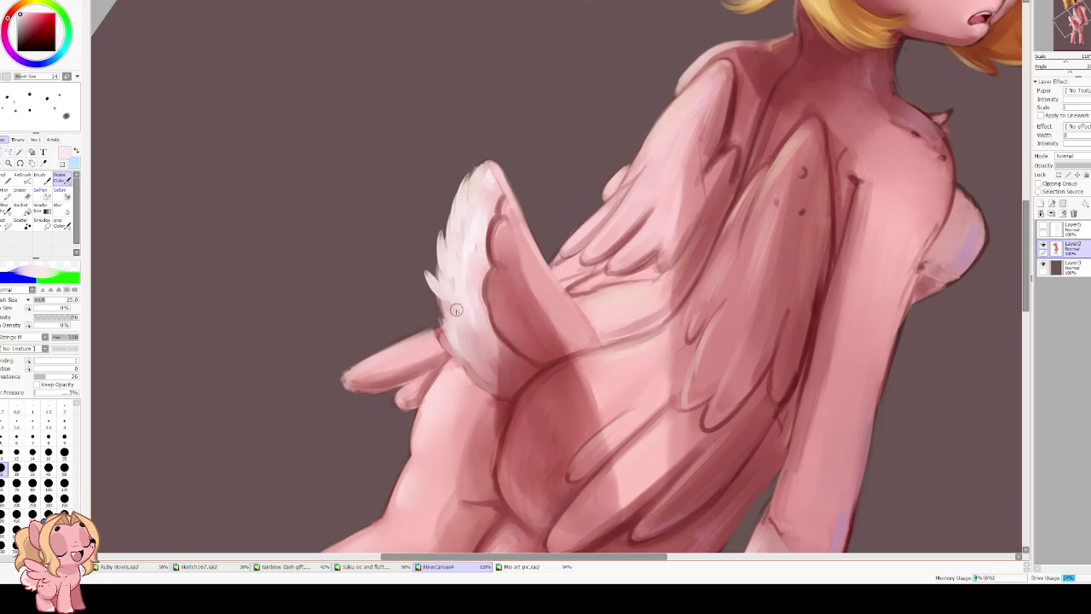
mouse_move(456, 310)
left_mouse_down()
mouse_move(427, 317)
mouse_move(426, 307)
mouse_move(479, 358)
mouse_move(479, 375)
mouse_move(473, 353)
left_mouse_up()
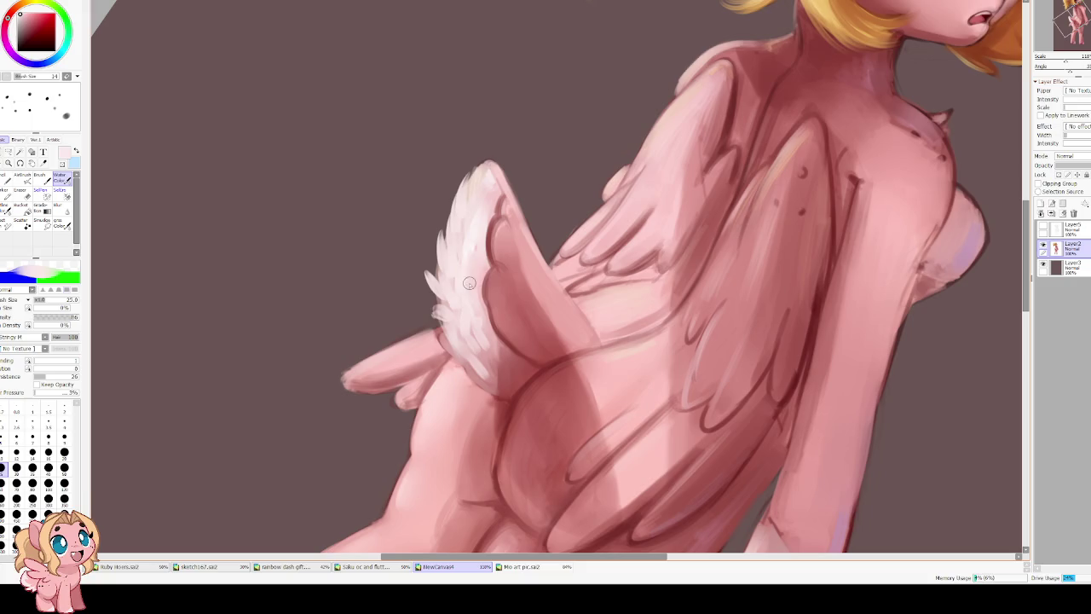
key("h")
key("Delete")
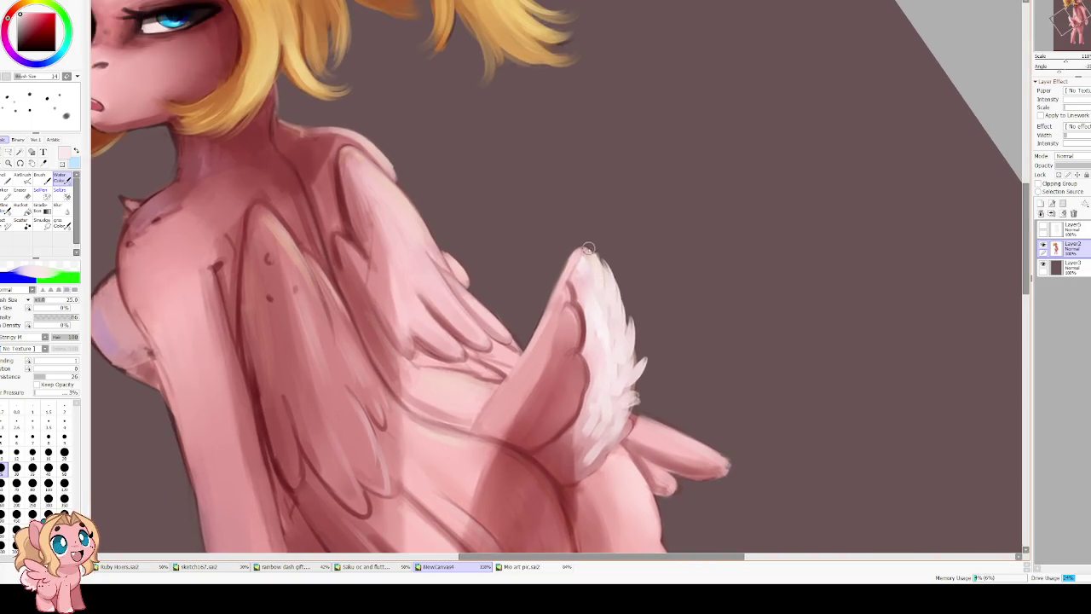
mouse_move(587, 248)
left_mouse_down()
mouse_move(588, 271)
mouse_move(605, 270)
left_mouse_up()
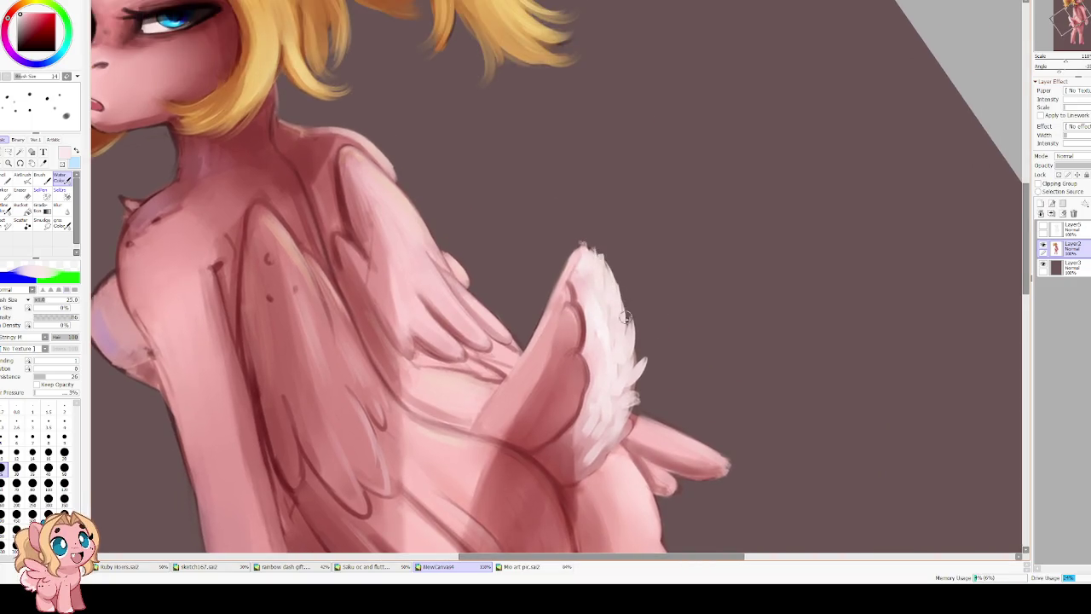
mouse_move(645, 304)
left_mouse_down()
mouse_move(627, 334)
mouse_move(637, 361)
mouse_move(629, 416)
mouse_move(592, 478)
left_mouse_up()
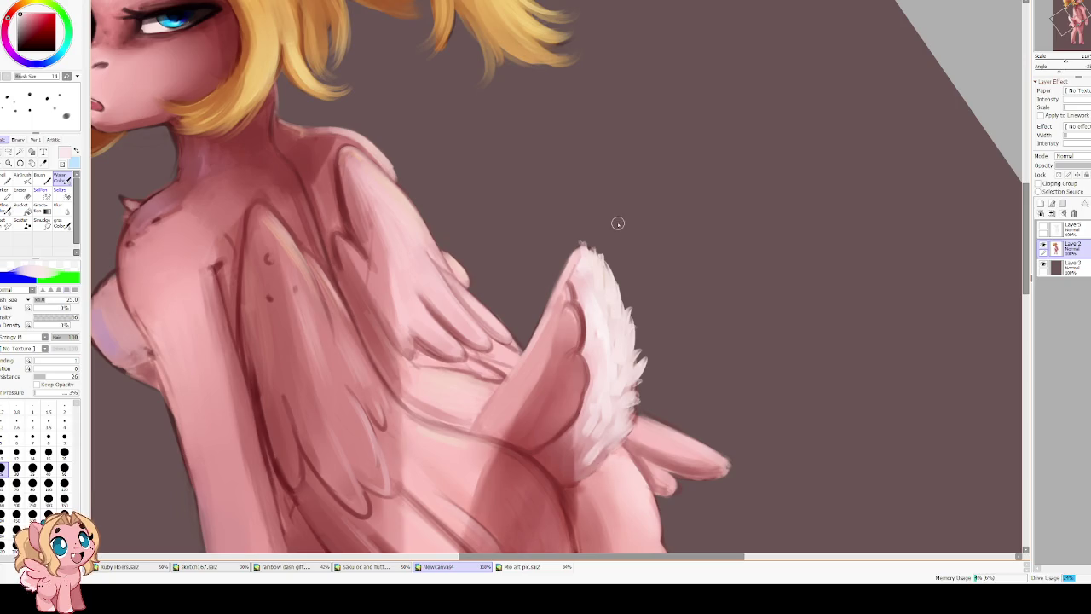
scroll(618, 223, "down", 3)
key("Delete")
key("Delete")
Brighten and extend the white fluff at the pony's tail tip with two strokes.
scroll(486, 285, "up", 3)
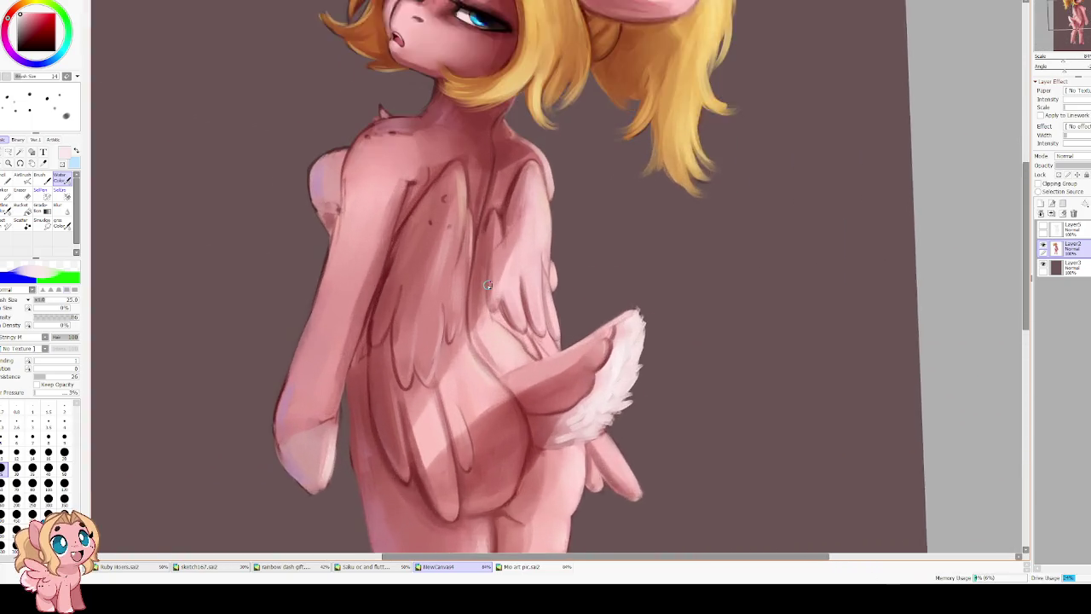
scroll(487, 285, "up", 1)
key("h")
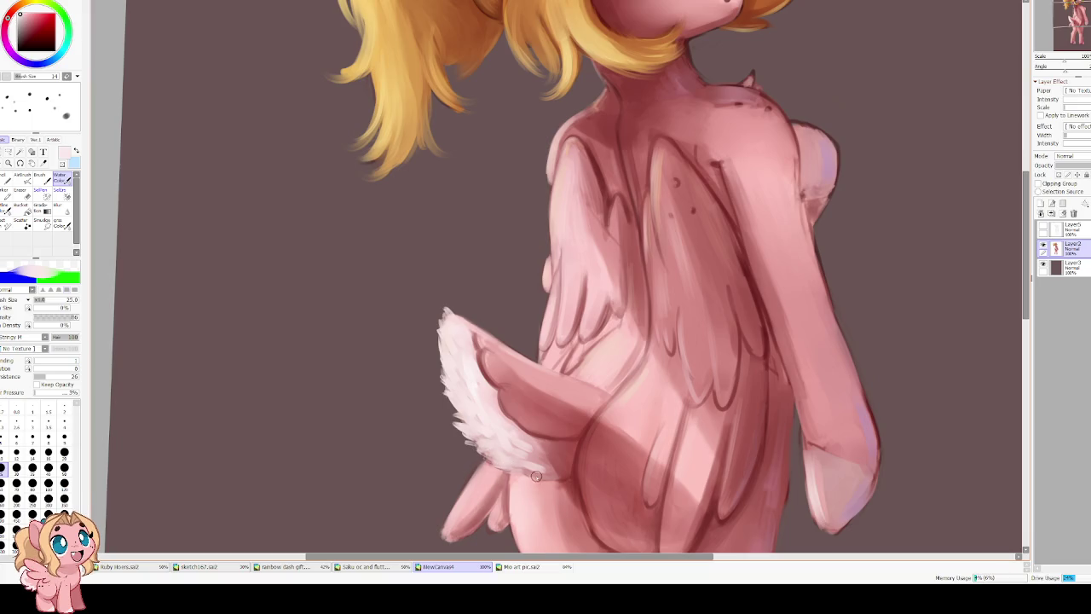
left_click_drag(546, 475, 519, 435)
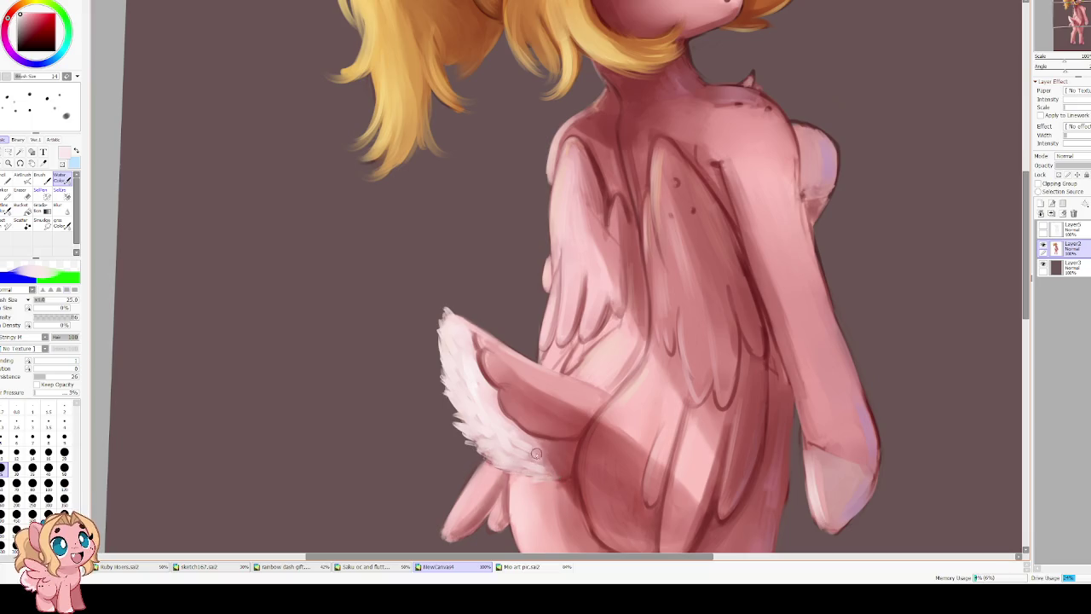
left_click_drag(539, 444, 477, 404)
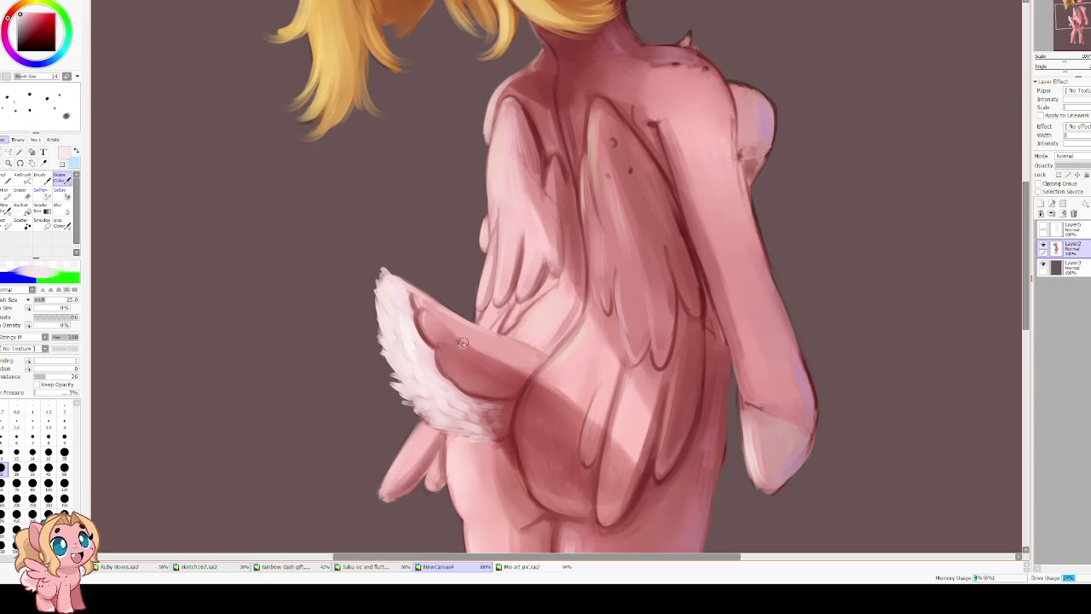
Pick a mid pink for shading and shrink the brush for finer strokes near the tail.
scroll(470, 389, "up", 1)
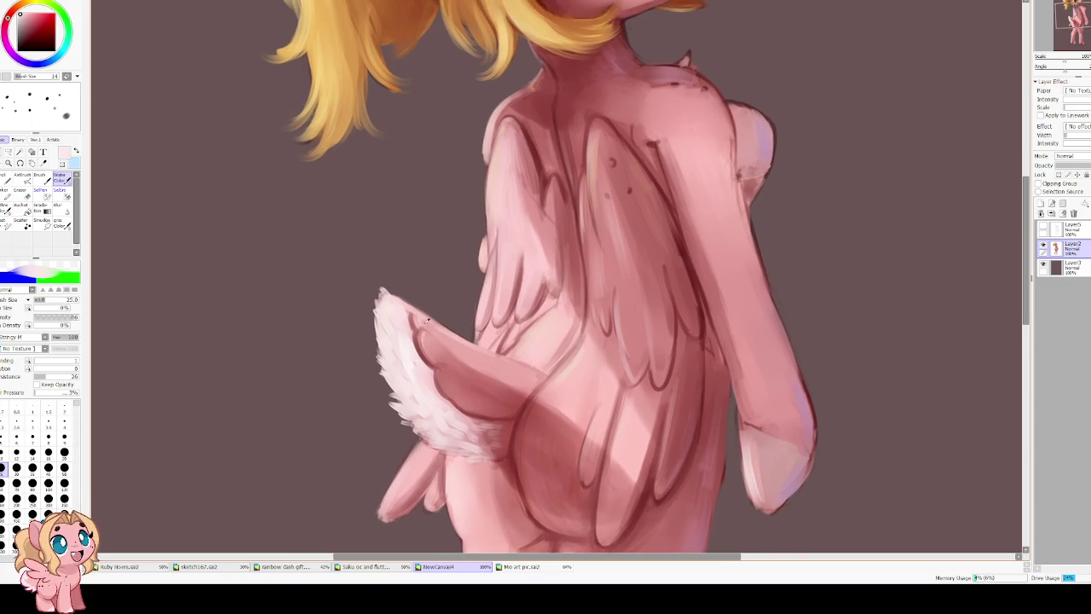
left_click(428, 319, "alt")
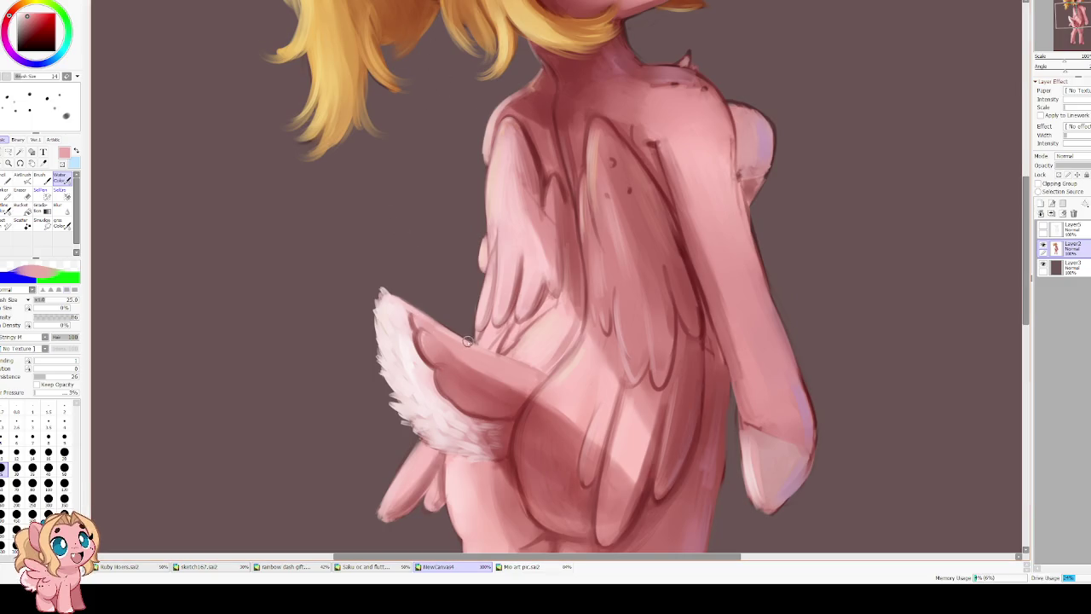
scroll(480, 195, "down", 2)
key("h")
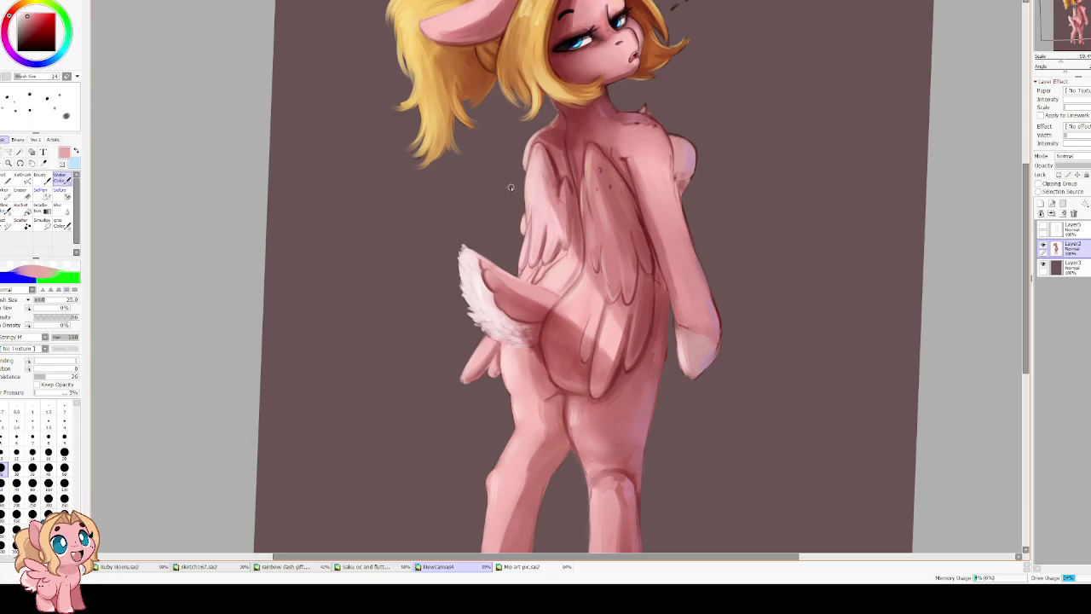
scroll(503, 188, "up", 1)
scroll(487, 193, "up", 1)
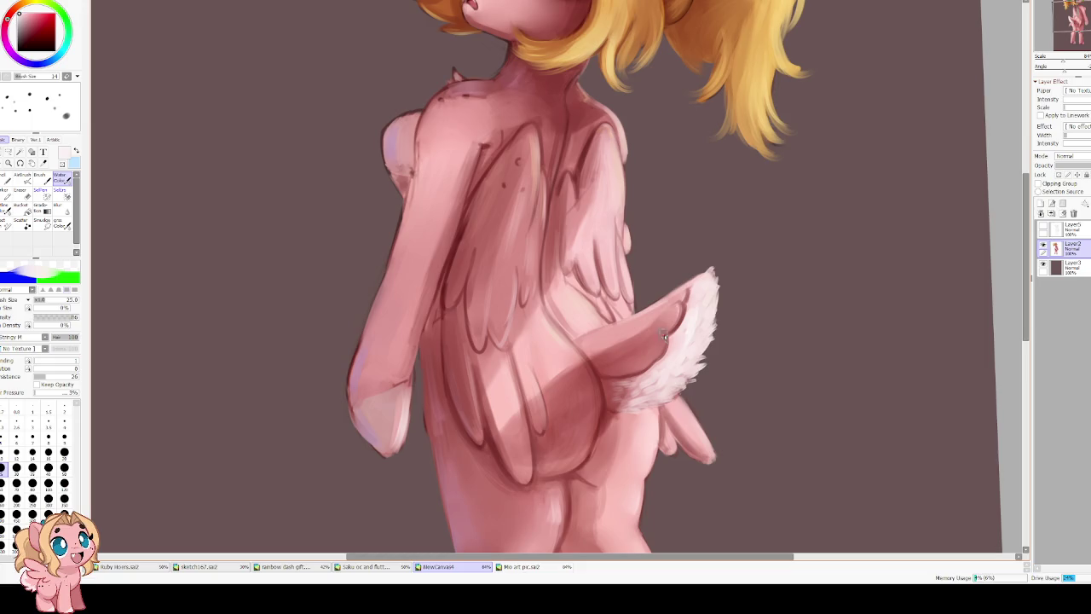
key("bracketleft")
key("bracketleft")
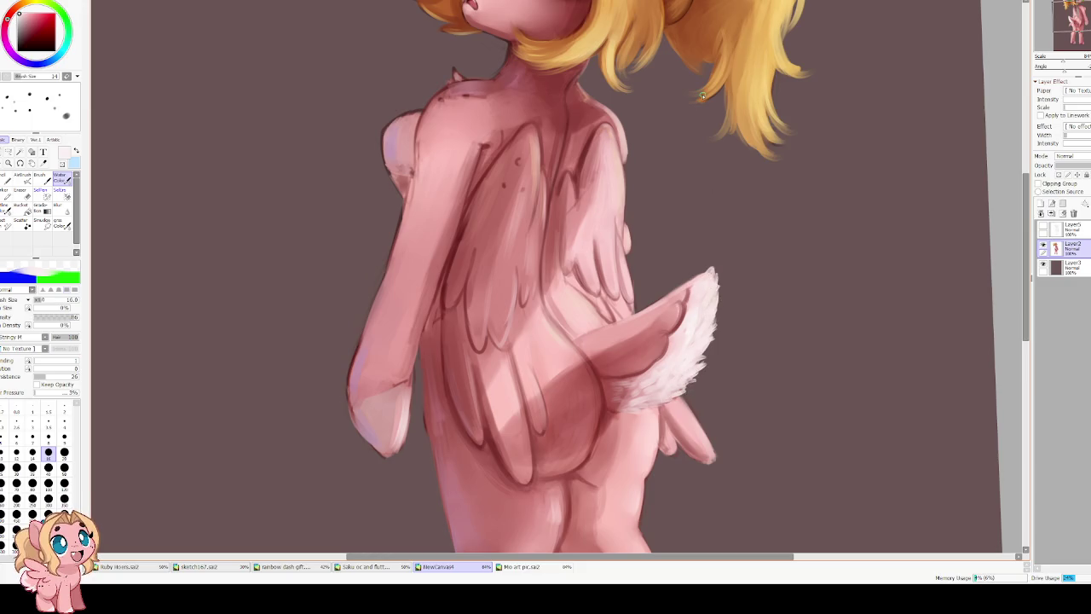
key("h")
left_click_drag(445, 170, 444, 301)
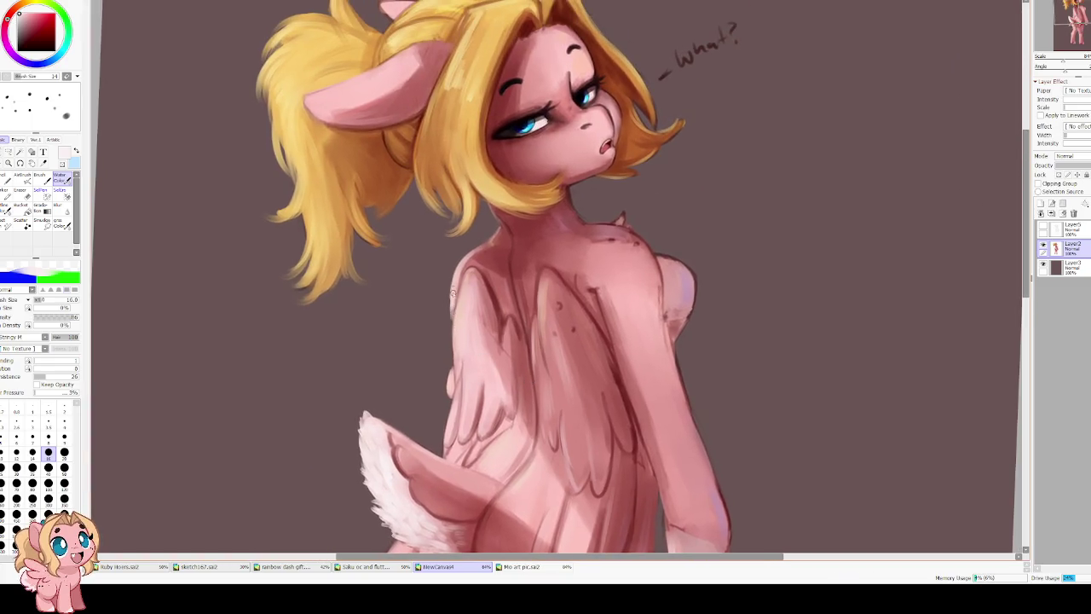
Blur the chest area, then paint a light highlight along the chest edge in Water Color.
left_click_drag(669, 277, 601, 297)
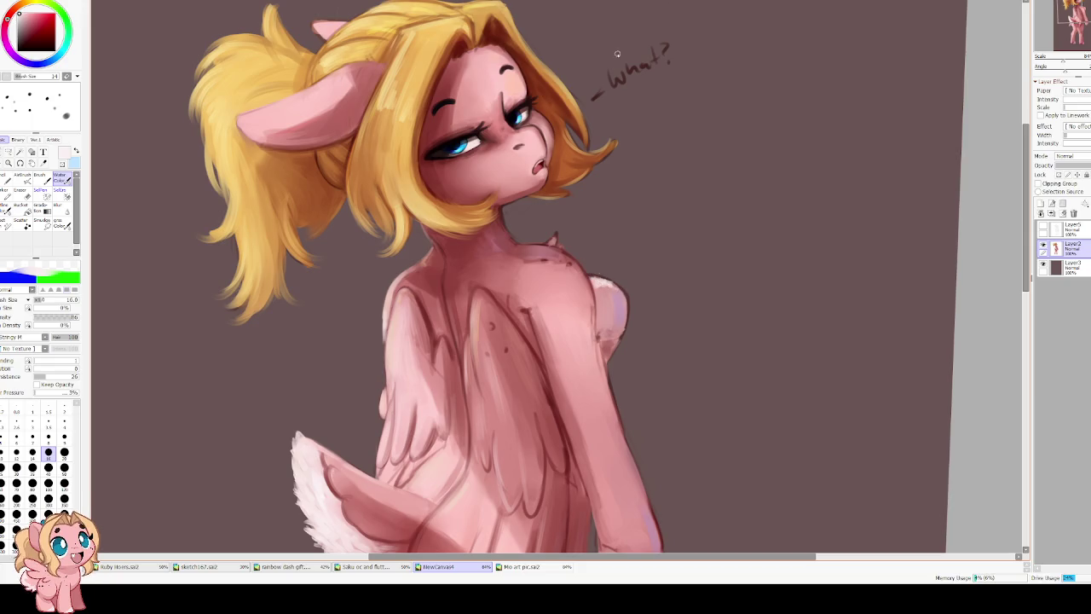
key("b")
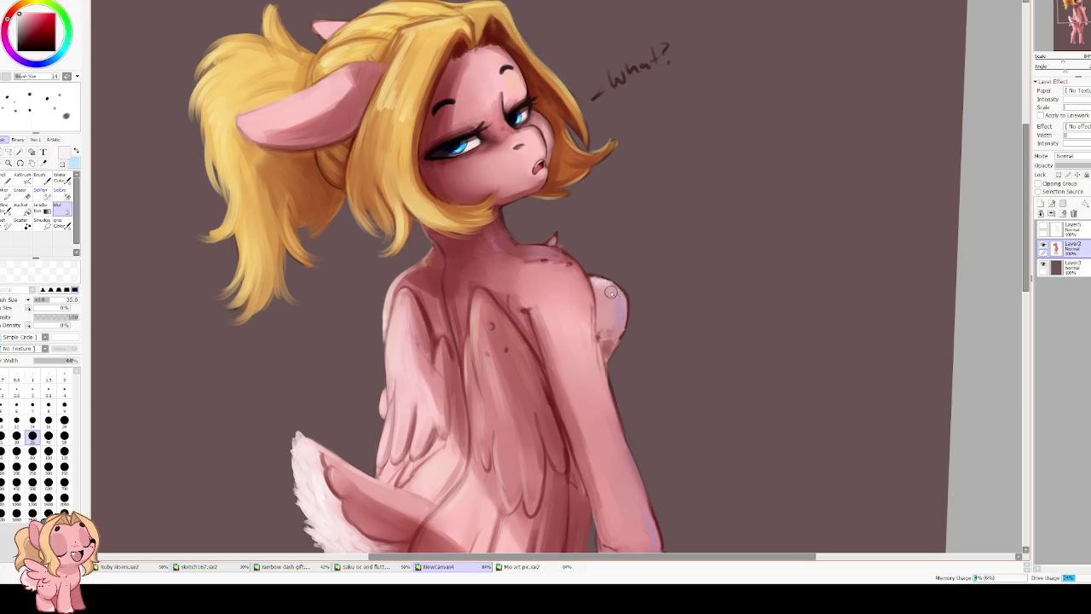
key("h")
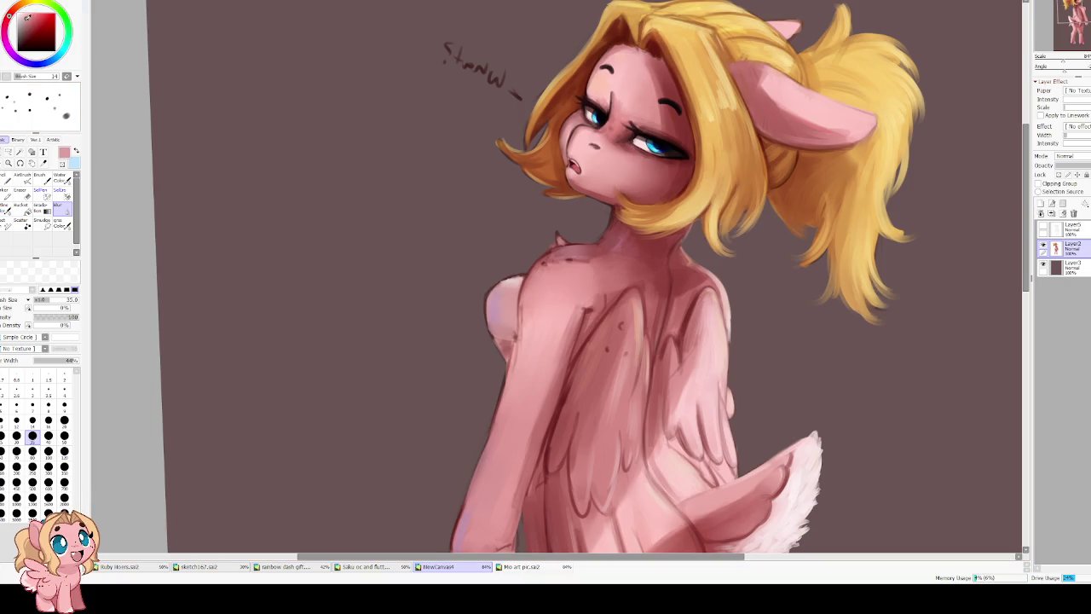
left_click(60, 179)
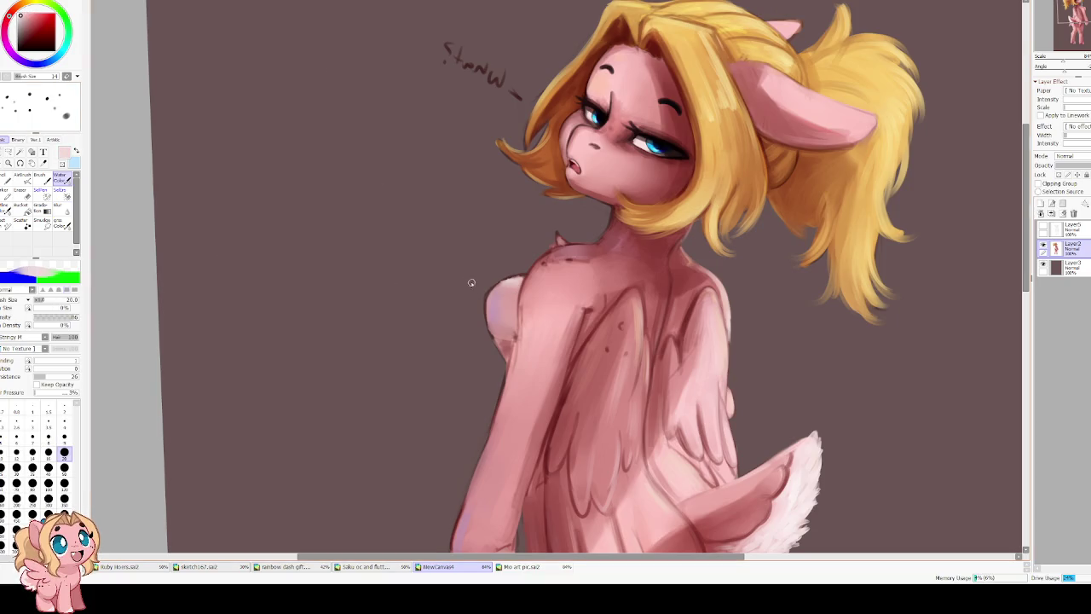
key("bracketright")
left_click_drag(512, 292, 508, 314)
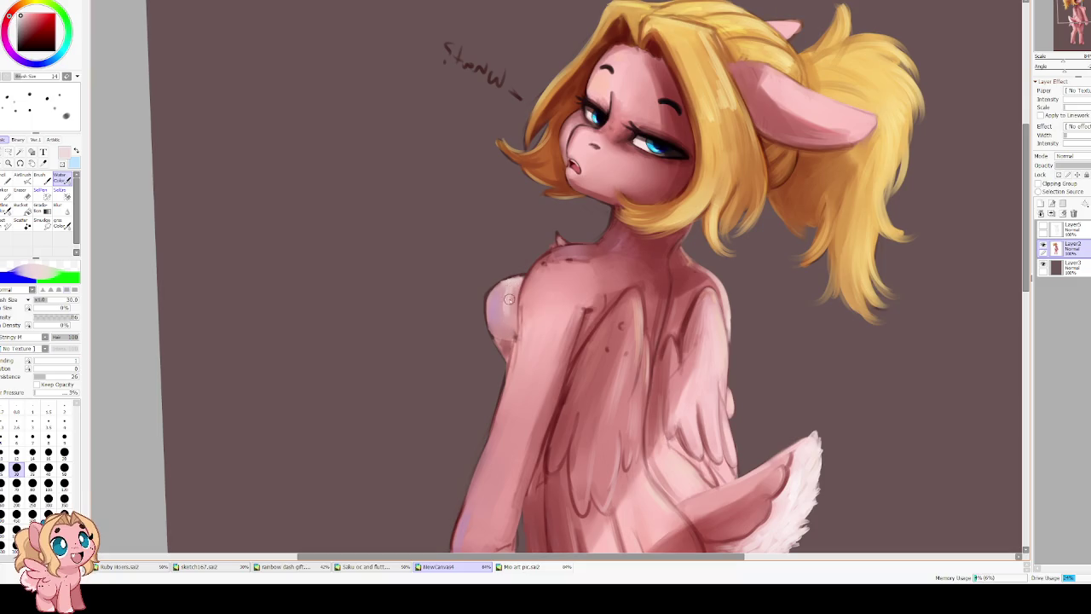
Set blending to 60, lighten the chest edge further and tint it a more saturated pink.
left_click(51, 362)
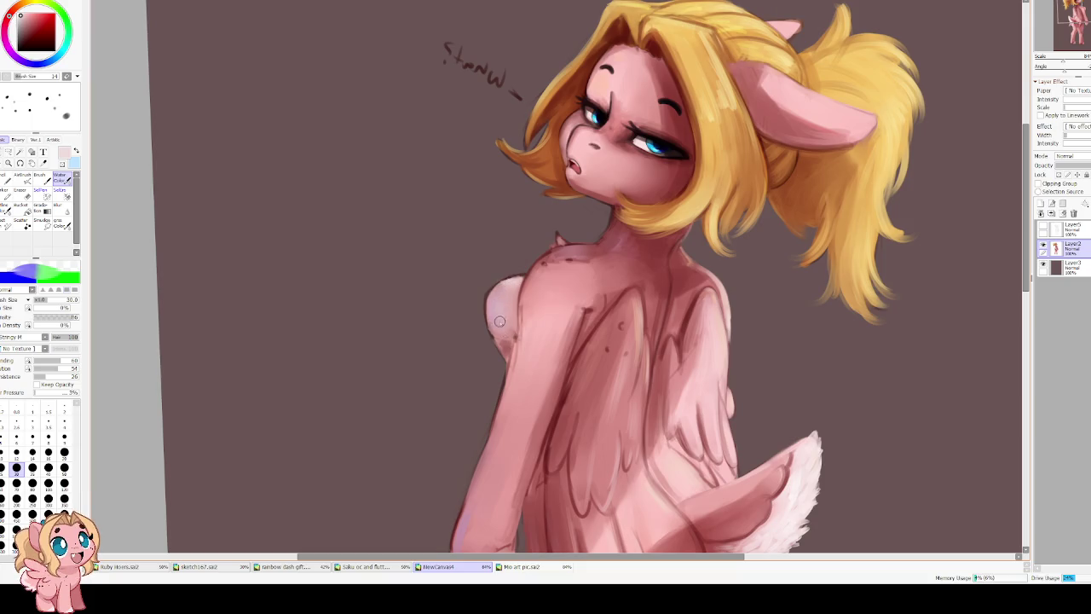
left_click_drag(507, 309, 496, 334)
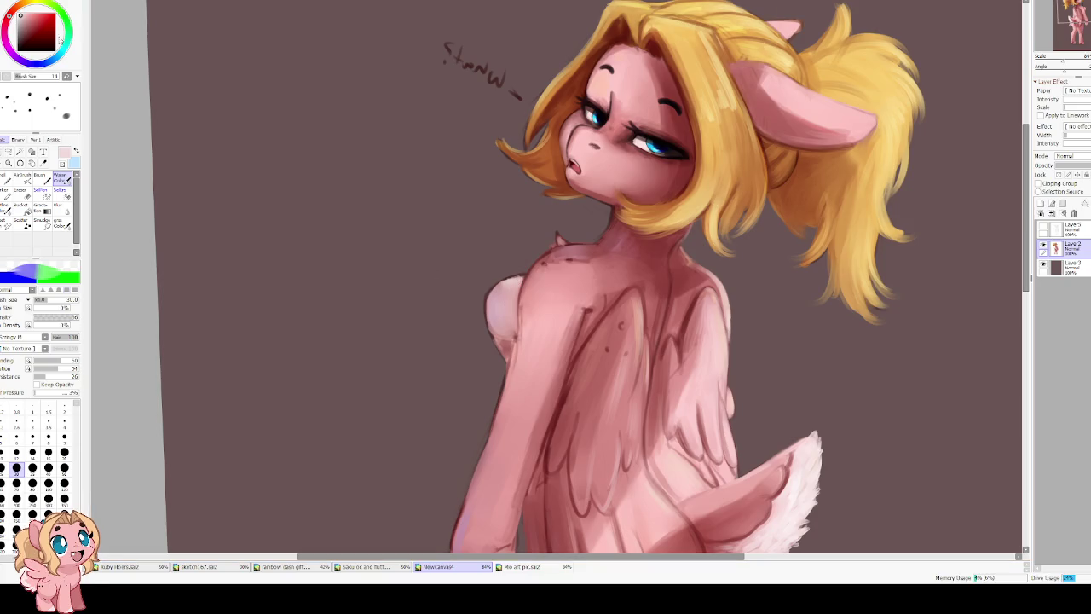
left_click(24, 16)
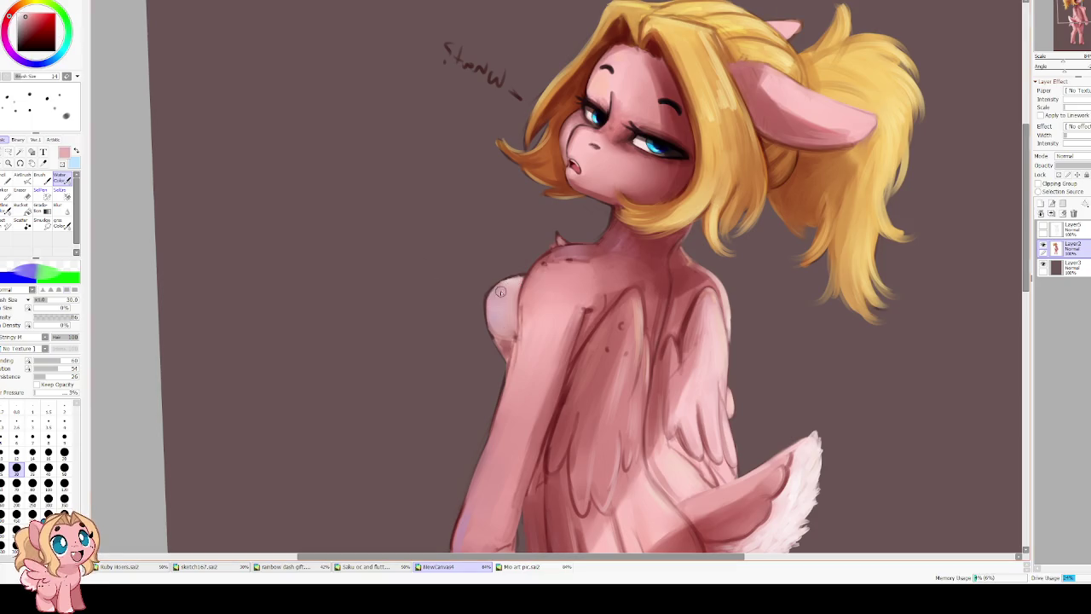
left_click_drag(498, 293, 490, 300)
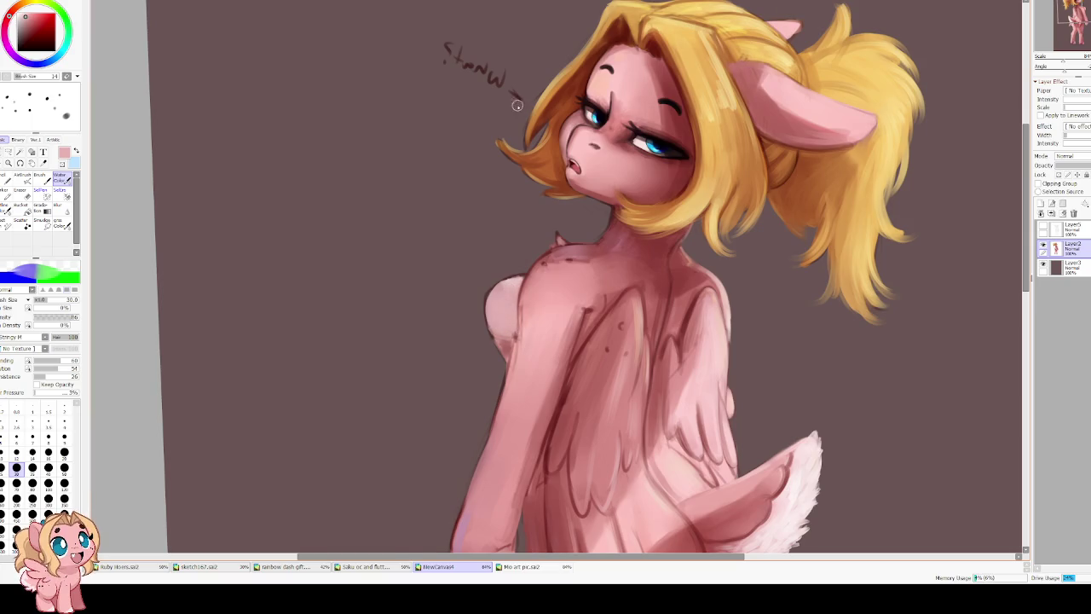
Paint light tones on the bottom of the left hoof.
key("h")
scroll(532, 67, "down", 3)
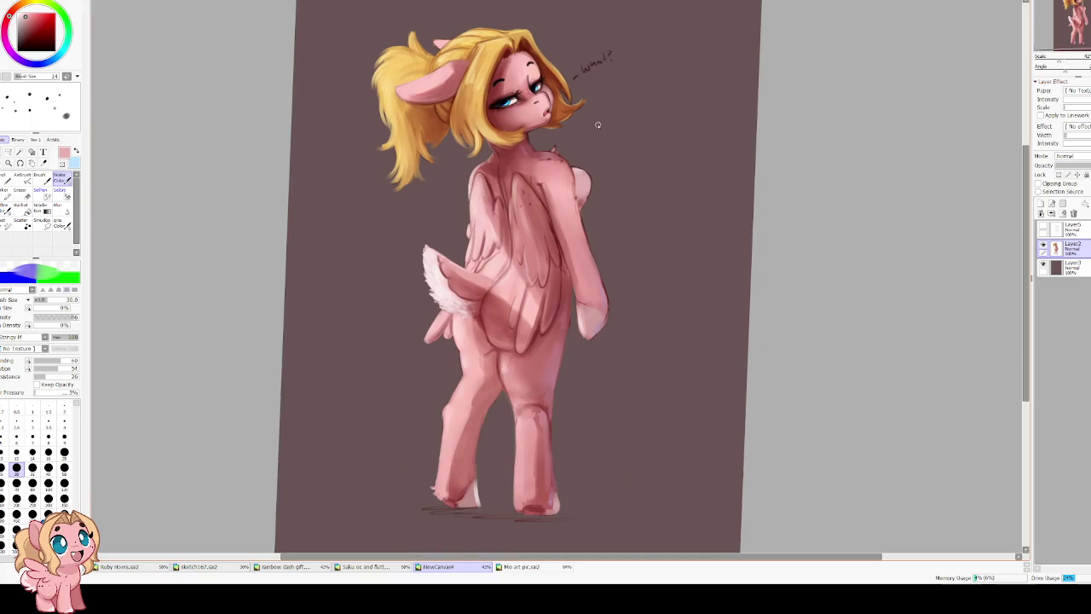
scroll(476, 518, "up", 2)
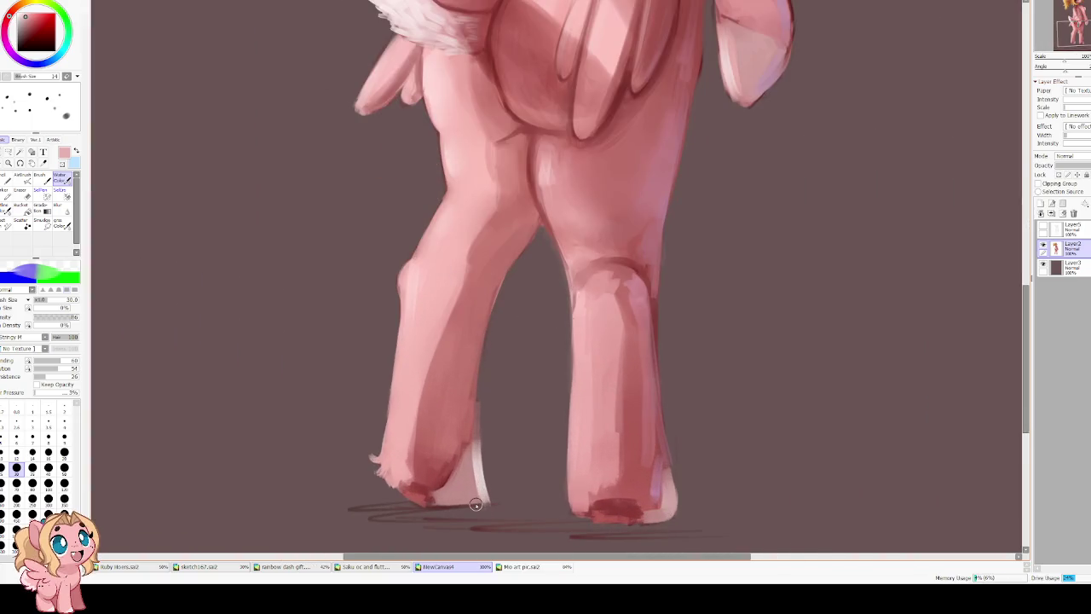
scroll(486, 365, "up", 2)
left_click(486, 378, "alt")
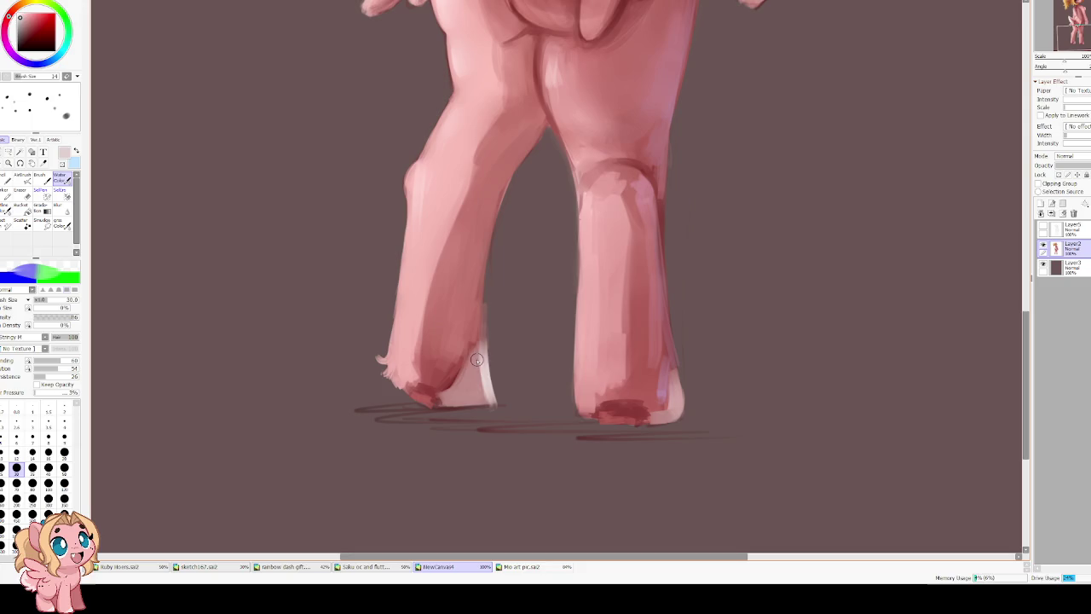
mouse_move(477, 356)
left_mouse_down()
mouse_move(482, 402)
mouse_move(460, 402)
mouse_move(459, 386)
mouse_move(477, 398)
left_mouse_up()
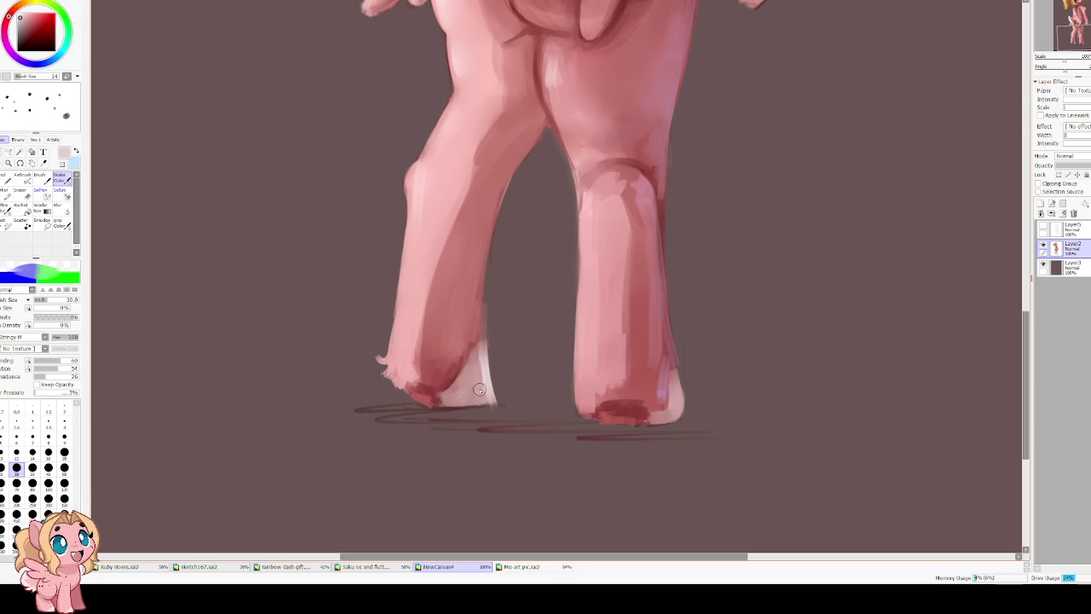
Erase to slim the left leg's inner edge and remove the shadow line under the right foot.
key("e")
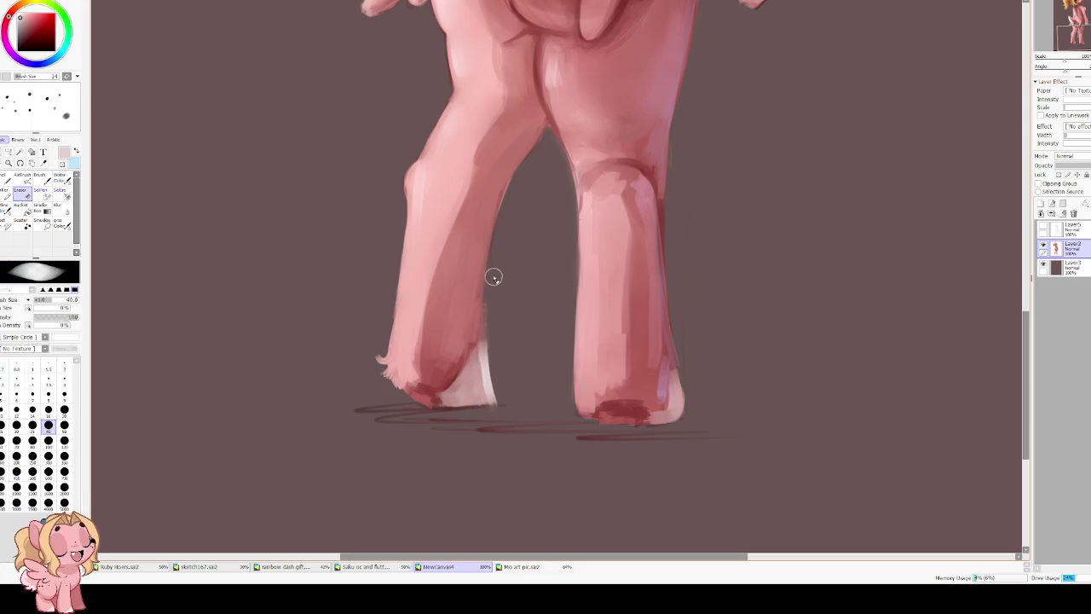
left_click_drag(488, 282, 503, 388)
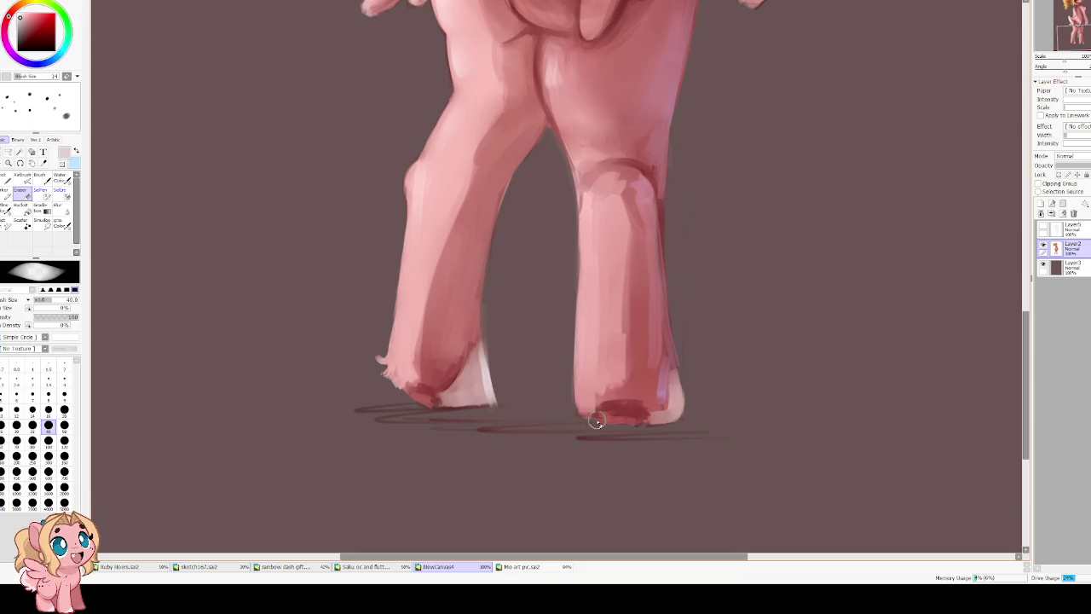
key("bracketright")
key("bracketright")
key("bracketright")
mouse_move(699, 431)
left_mouse_down()
mouse_move(594, 448)
mouse_move(382, 427)
left_mouse_up()
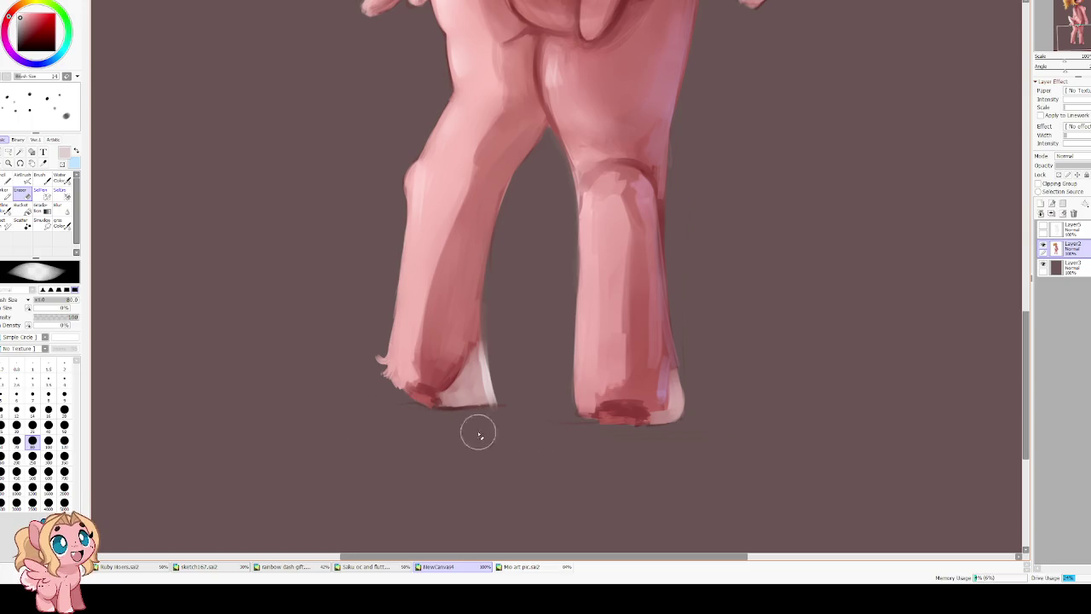
Repaint the lower edge of the left leg with its sampled pink in Water Color.
key("b")
key("h")
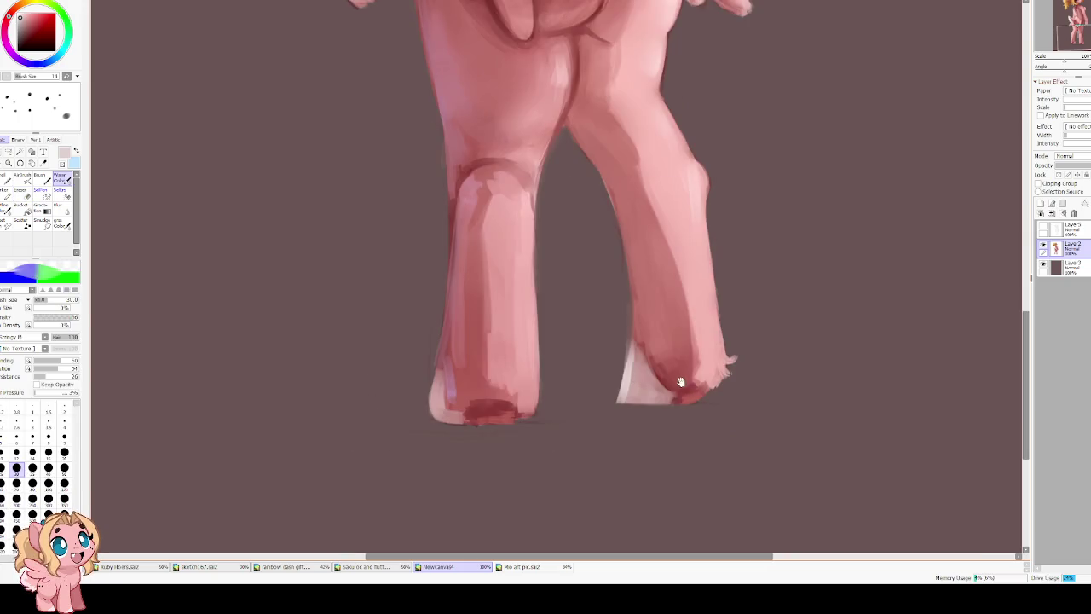
left_click(456, 403, "alt")
mouse_move(443, 380)
left_mouse_down()
mouse_move(456, 408)
mouse_move(442, 367)
mouse_move(439, 401)
left_mouse_up()
scroll(438, 401, "down", 4)
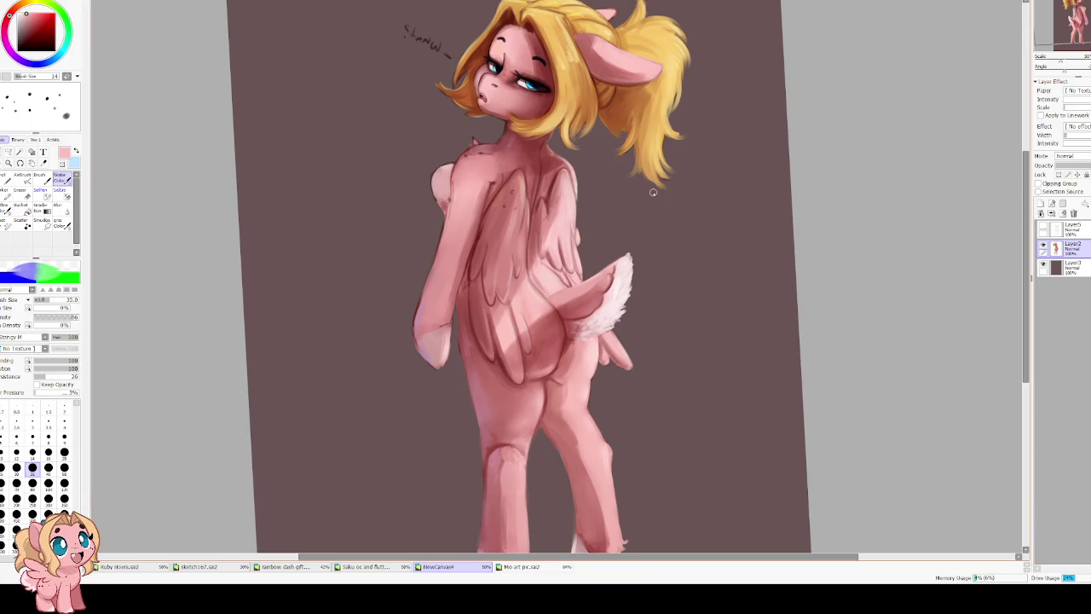
key("h")
key("h")
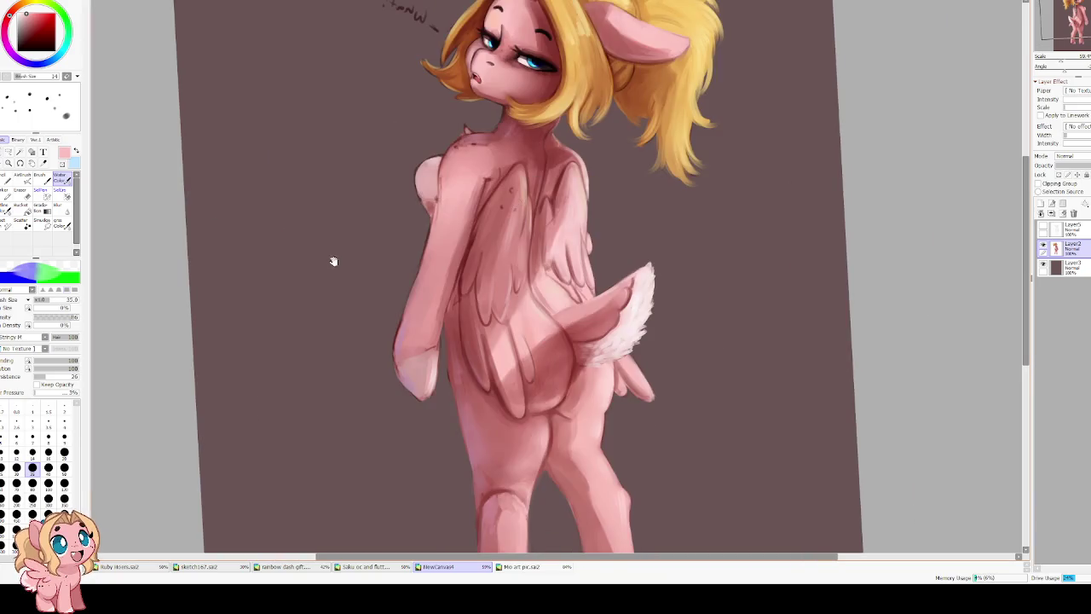
scroll(426, 290, "up", 1)
left_click_drag(466, 248, 435, 330)
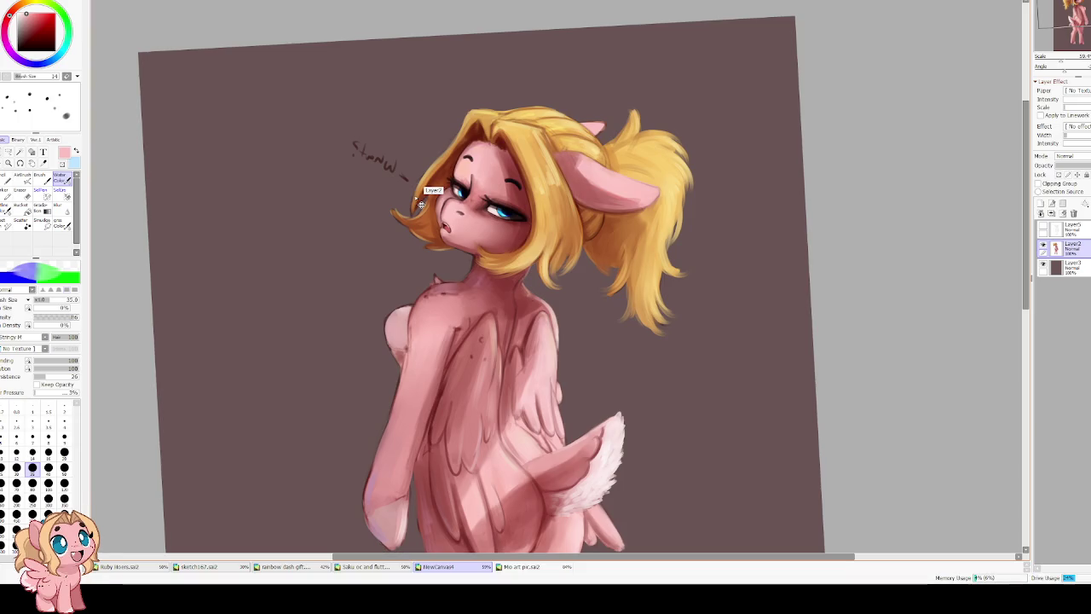
key("h")
left_click_drag(505, 181, 510, 223)
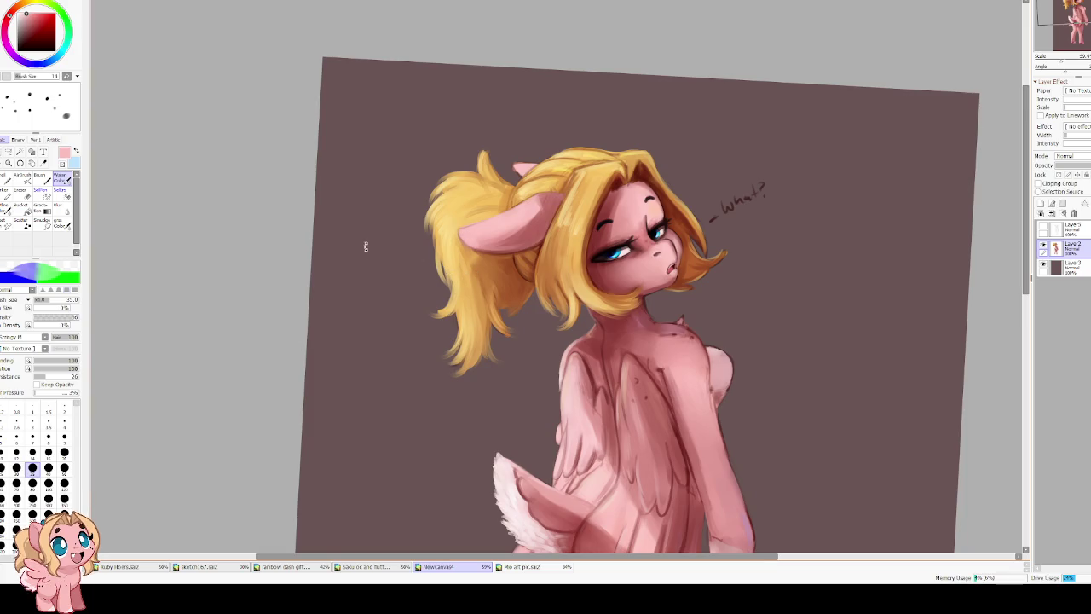
left_click_drag(365, 246, 460, 233)
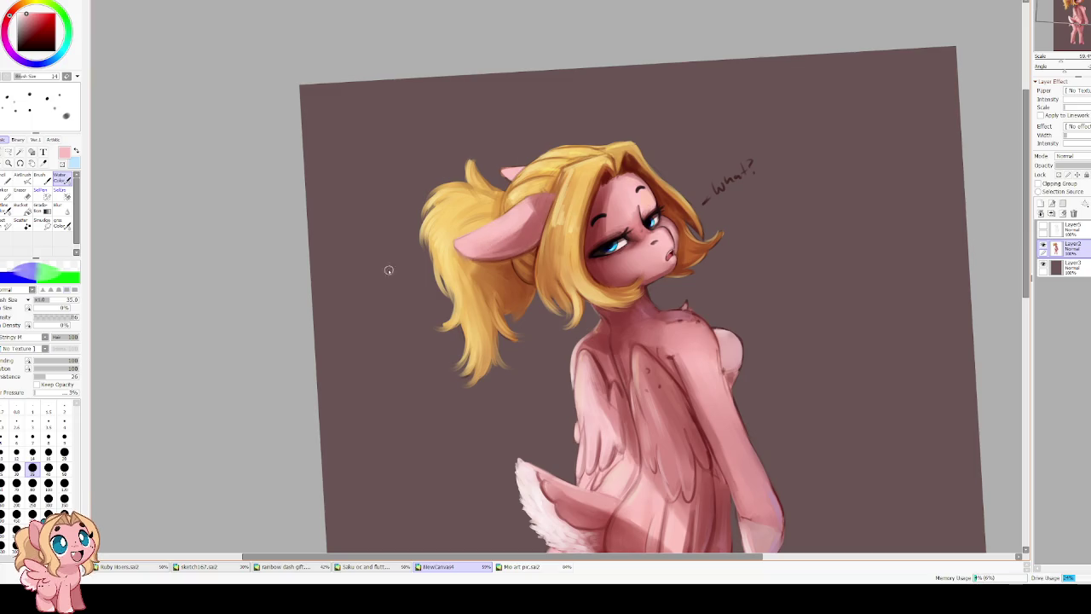
left_click_drag(71, 362, 60, 360)
key("bracketright")
key("bracketright")
key("bracketright")
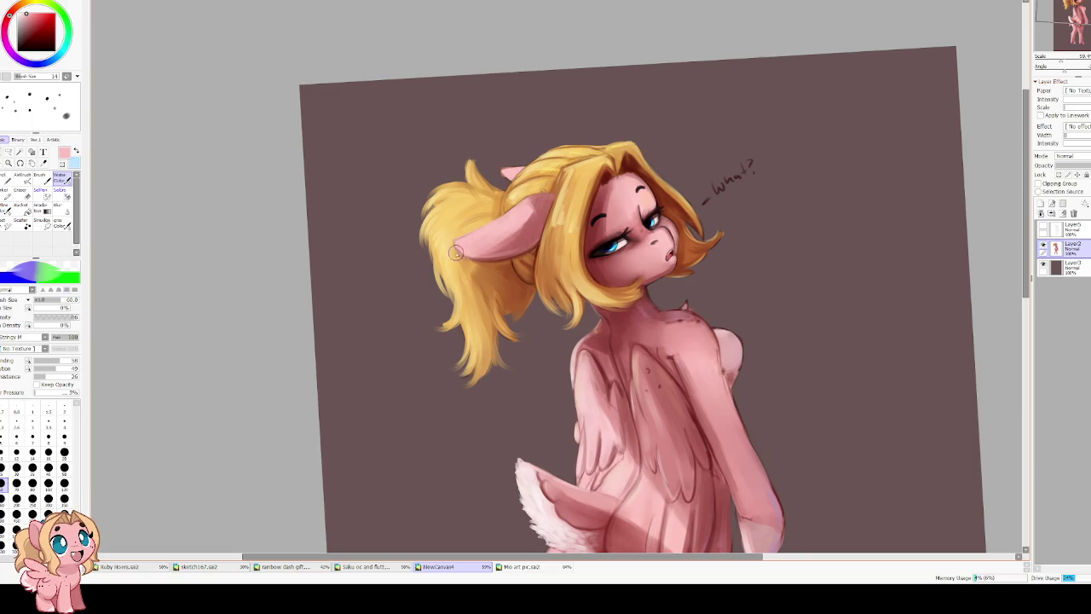
left_click(71, 317)
left_click_drag(36, 307, 61, 307)
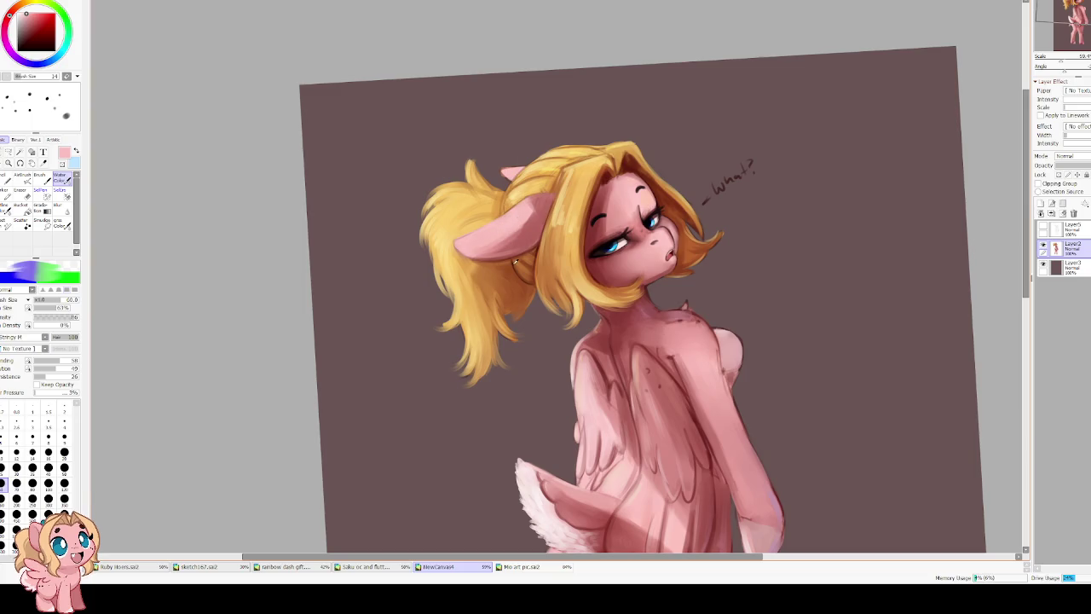
left_click(620, 468, "alt")
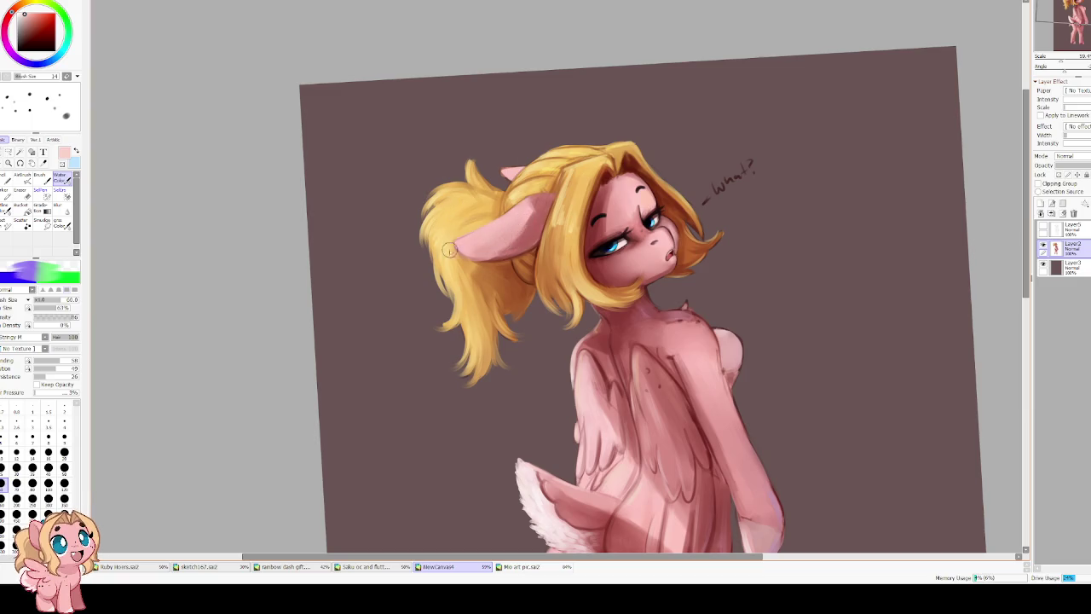
scroll(445, 243, "down", 2)
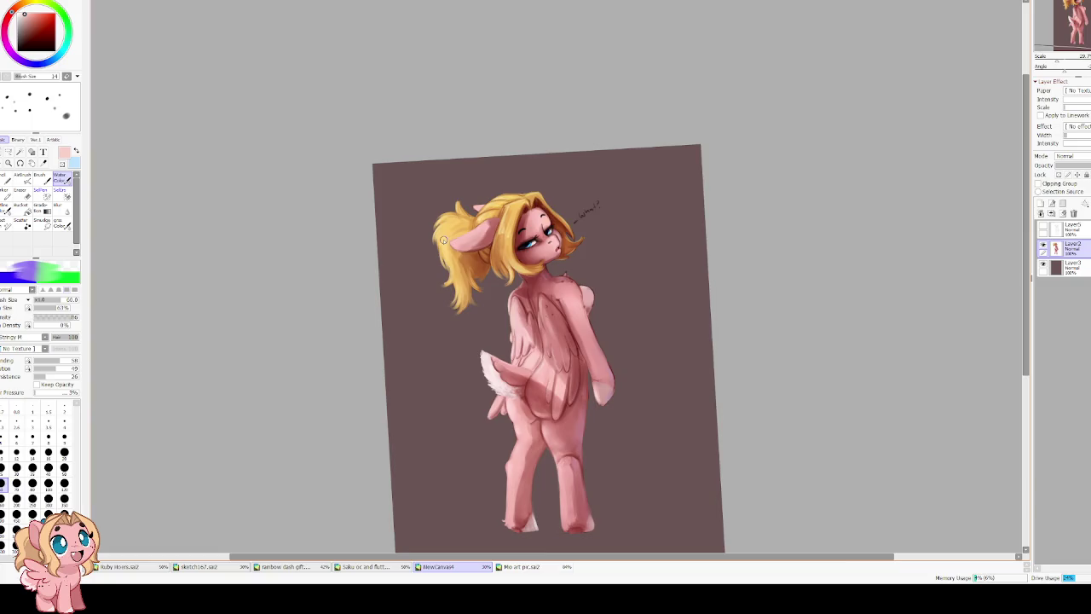
scroll(443, 240, "up", 2)
Switch to the background Layer3 and eyedrop a light tone from the pony's body.
scroll(452, 237, "down", 1)
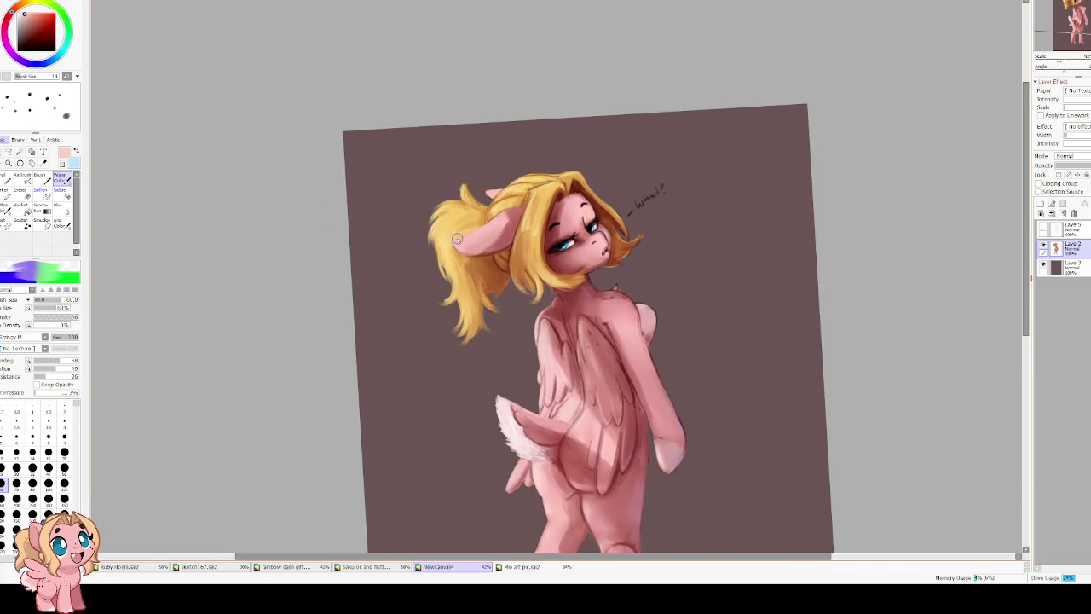
scroll(457, 240, "down", 1)
key("Insert")
scroll(464, 292, "up", 1)
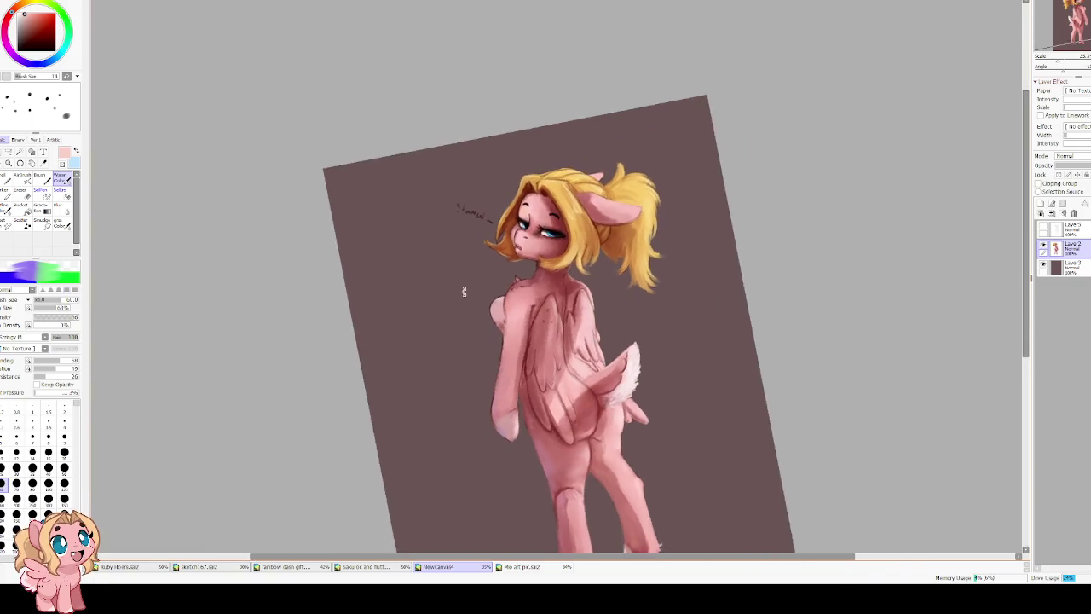
key("Insert")
key("Delete")
left_click_drag(456, 279, 477, 192)
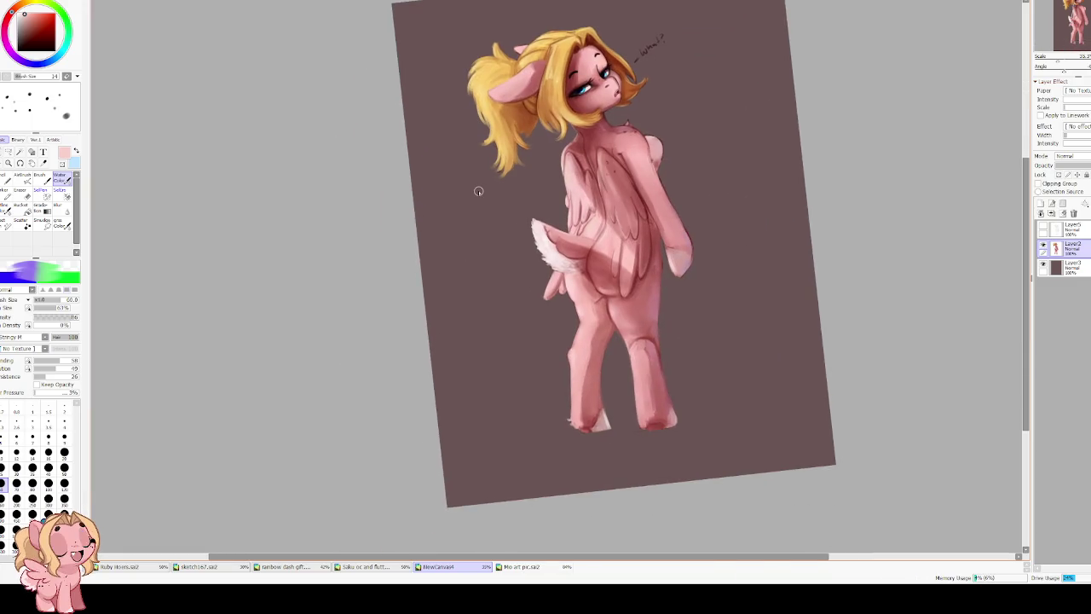
left_click(1072, 267)
key("Delete")
key("Delete")
left_click(359, 338, "alt")
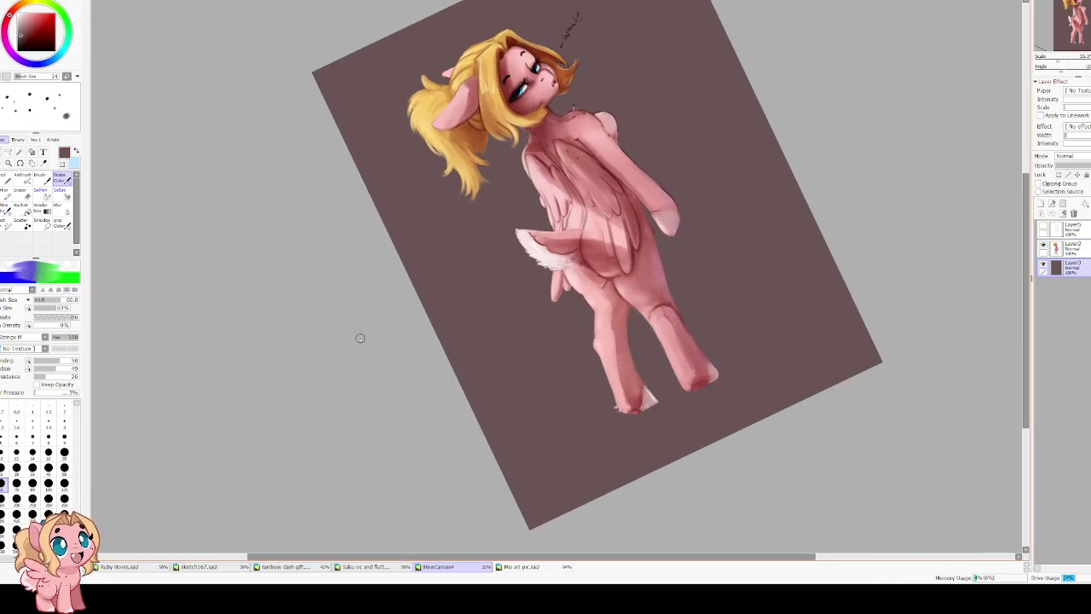
left_click(596, 255, "alt")
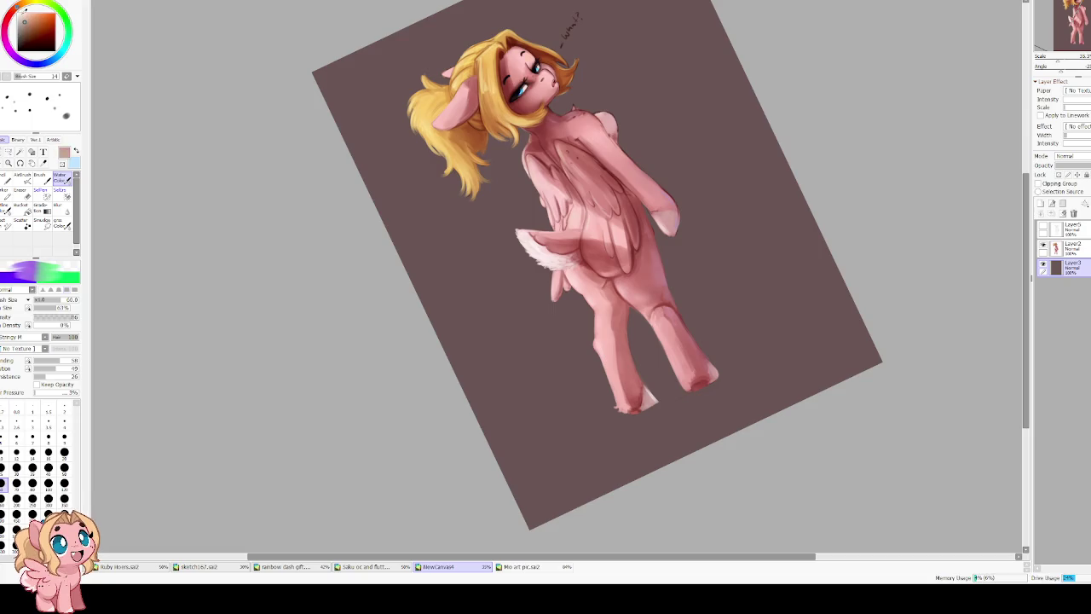
Paint a light brown floor under and right of the hooves with a 200–300 brush.
key("bracketright")
key("bracketright")
key("bracketright")
key("bracketright")
key("bracketright")
key("bracketright")
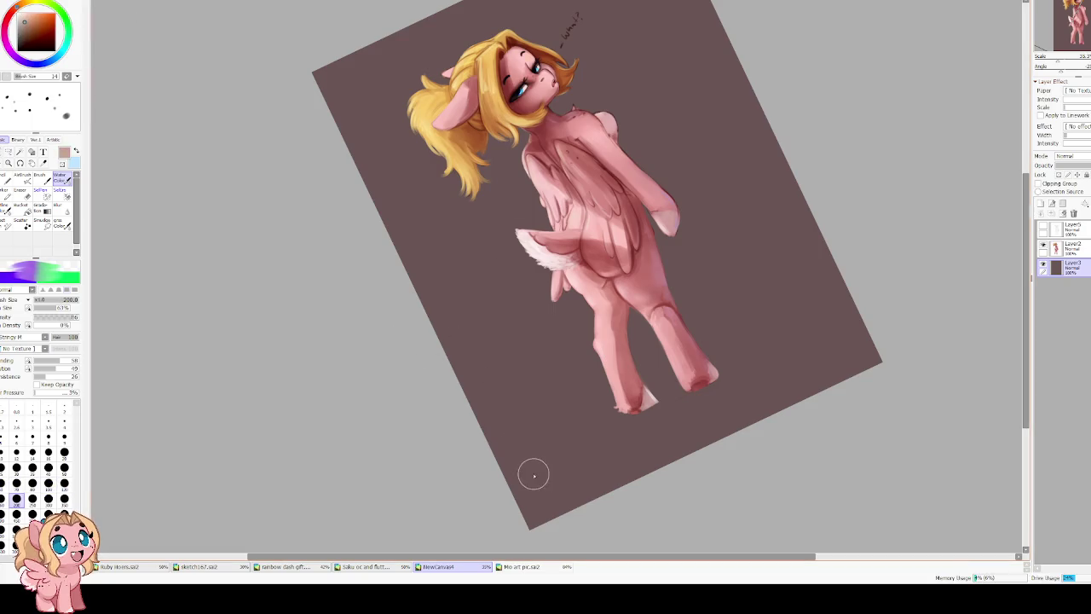
mouse_move(536, 463)
left_mouse_down()
mouse_move(645, 414)
mouse_move(548, 481)
mouse_move(557, 490)
mouse_move(745, 394)
left_mouse_up()
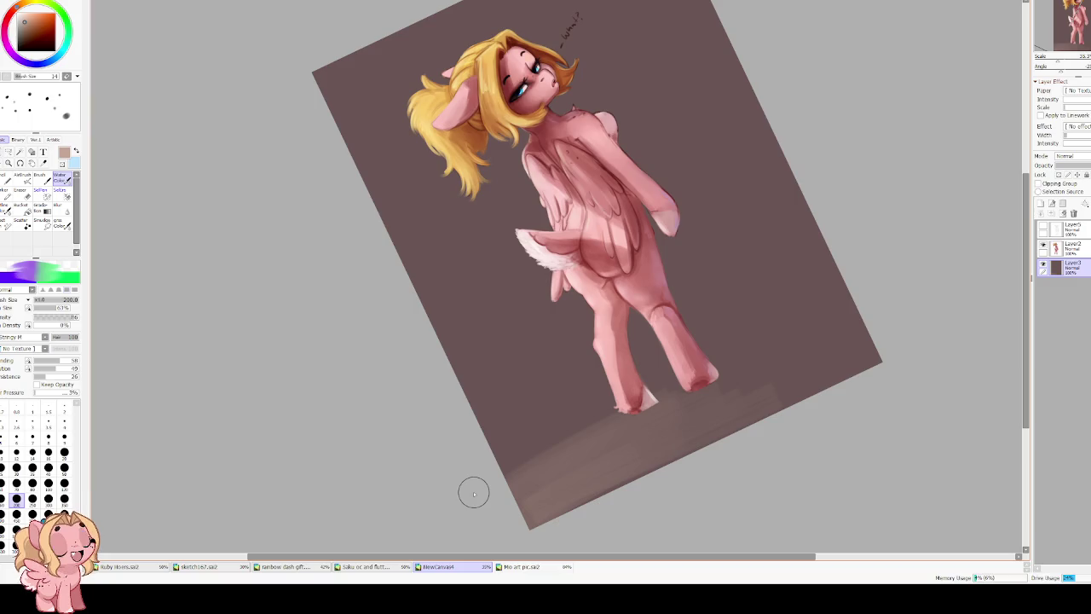
key("bracketright")
key("bracketright")
mouse_move(474, 493)
left_mouse_down()
mouse_move(589, 438)
mouse_move(463, 485)
mouse_move(476, 510)
mouse_move(531, 500)
mouse_move(580, 440)
left_mouse_up()
key("h")
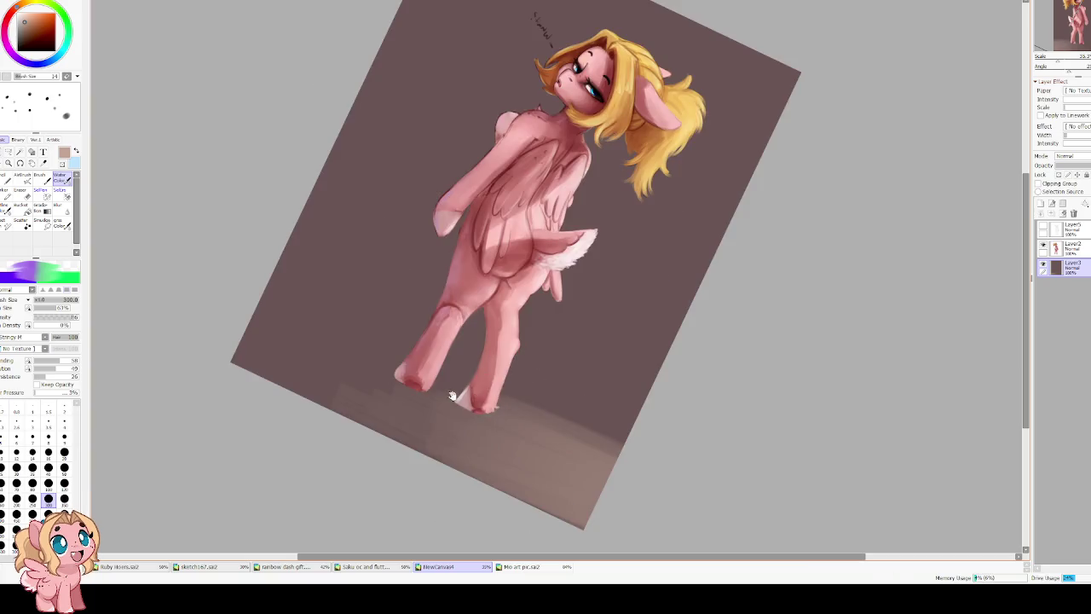
key("Delete")
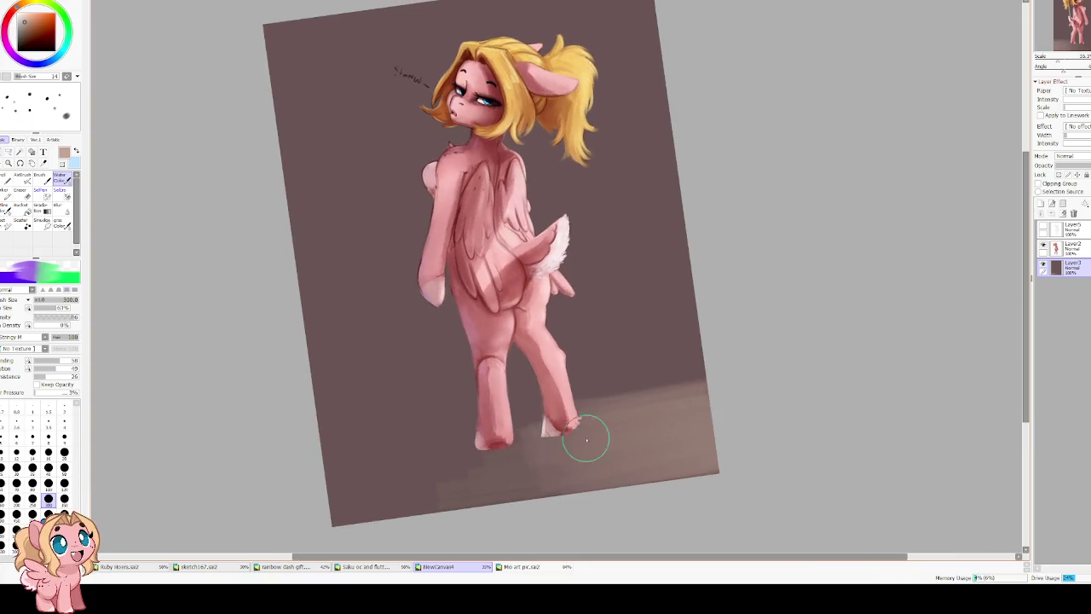
mouse_move(643, 416)
left_mouse_down()
mouse_move(701, 394)
mouse_move(622, 388)
mouse_move(699, 349)
mouse_move(577, 402)
mouse_move(585, 390)
mouse_move(591, 426)
mouse_move(648, 401)
left_mouse_up()
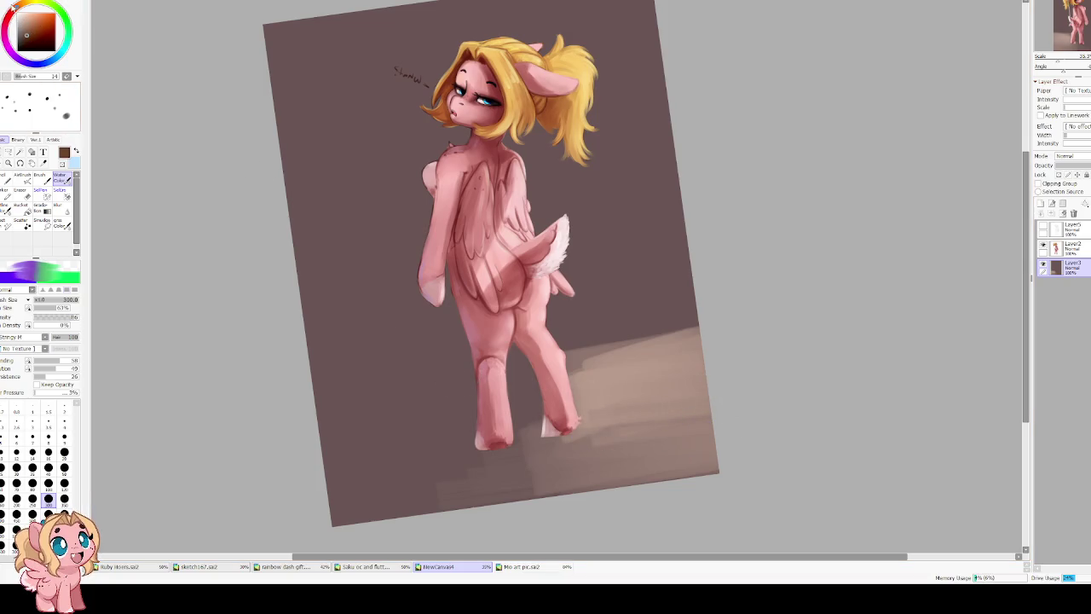
mouse_move(353, 433)
left_mouse_down()
mouse_move(477, 448)
mouse_move(351, 500)
mouse_move(497, 431)
mouse_move(389, 468)
left_mouse_up()
Undo two stray bottom-left strokes and paint a dark brown shadow band rising toward the legs.
key("ctrl+z")
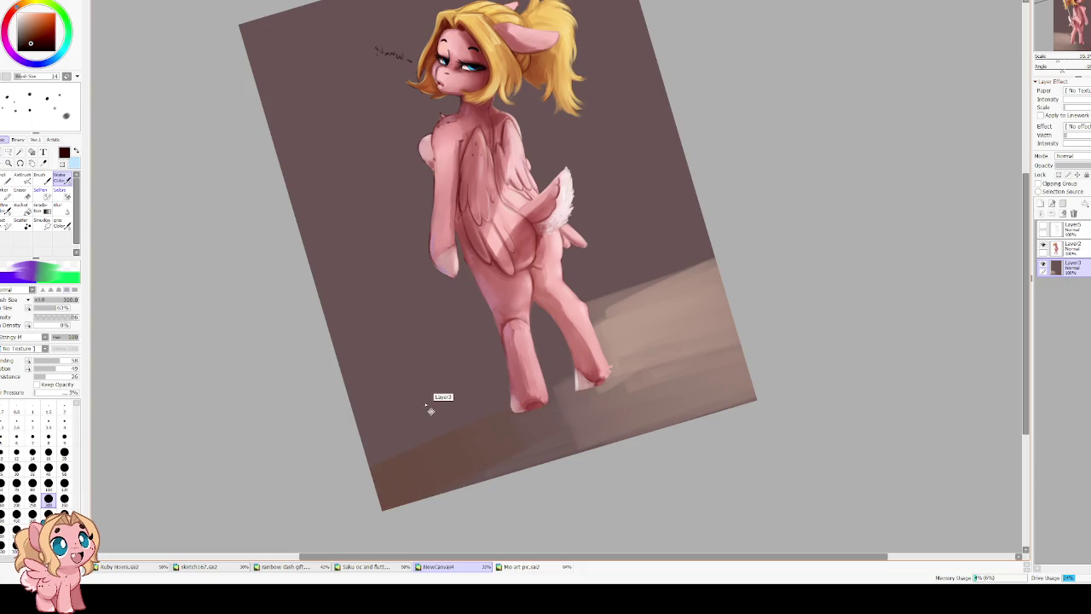
key("ctrl+z")
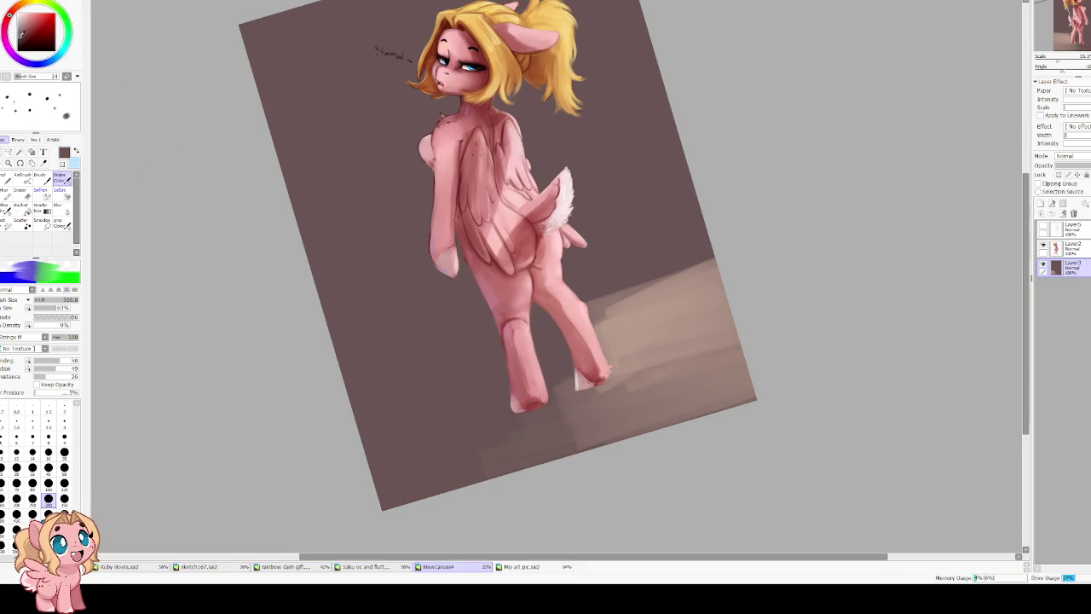
mouse_move(503, 420)
left_mouse_down()
mouse_move(349, 508)
mouse_move(452, 430)
left_mouse_up()
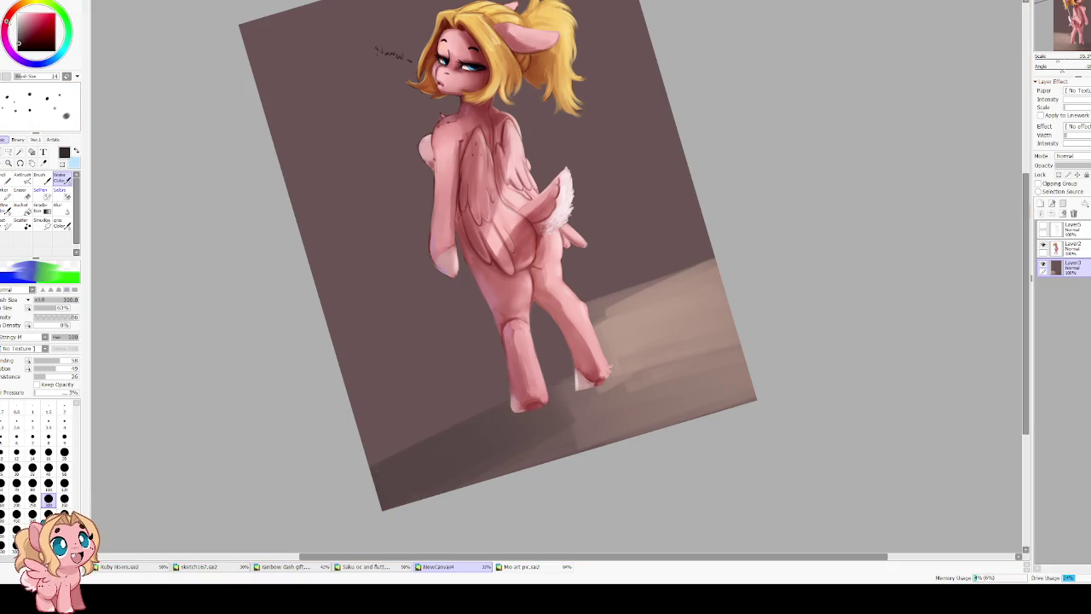
left_click_drag(487, 432, 378, 451)
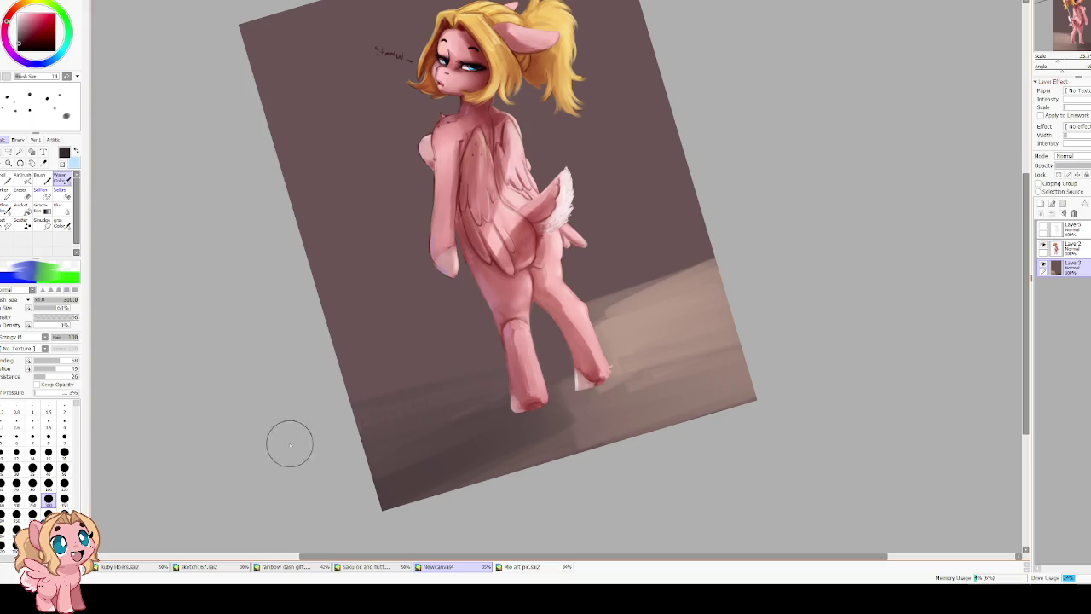
mouse_move(301, 434)
left_mouse_down()
mouse_move(377, 441)
mouse_move(439, 392)
left_mouse_up()
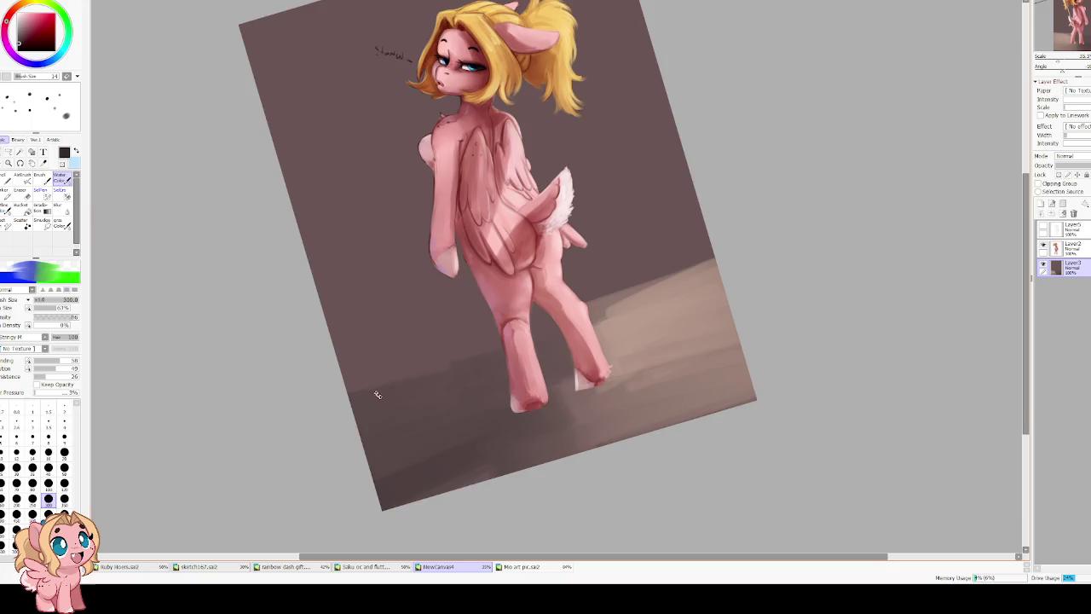
key("End")
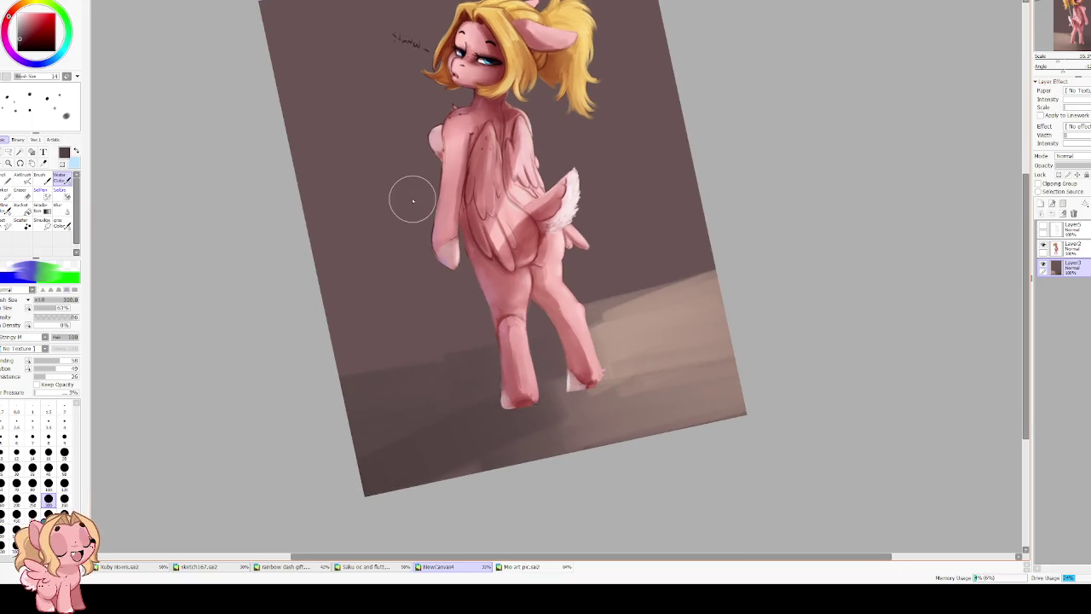
key("bracketleft")
key("bracketleft")
key("bracketleft")
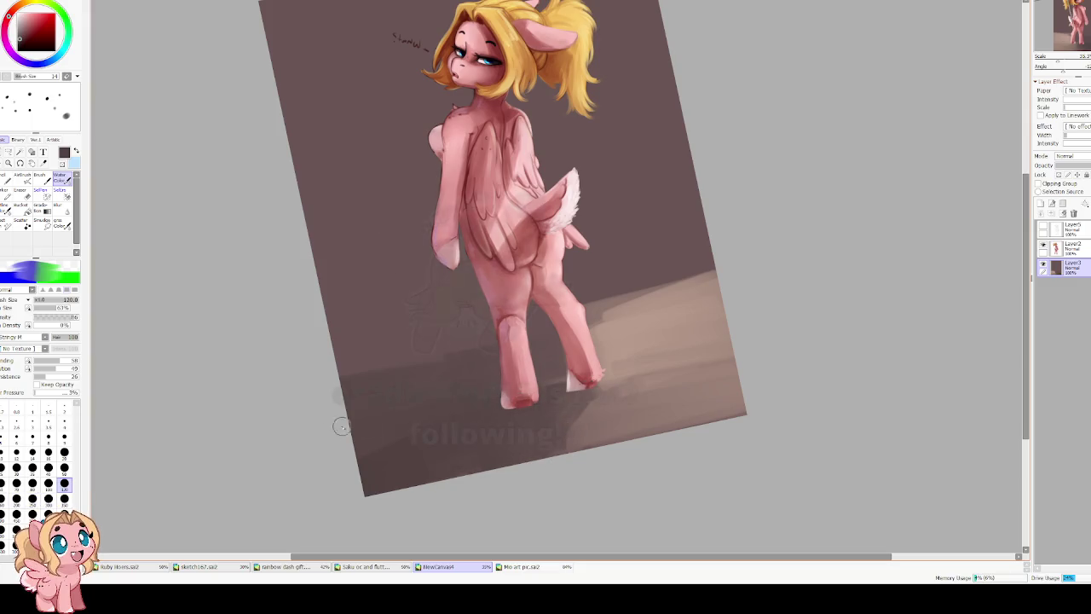
key("h")
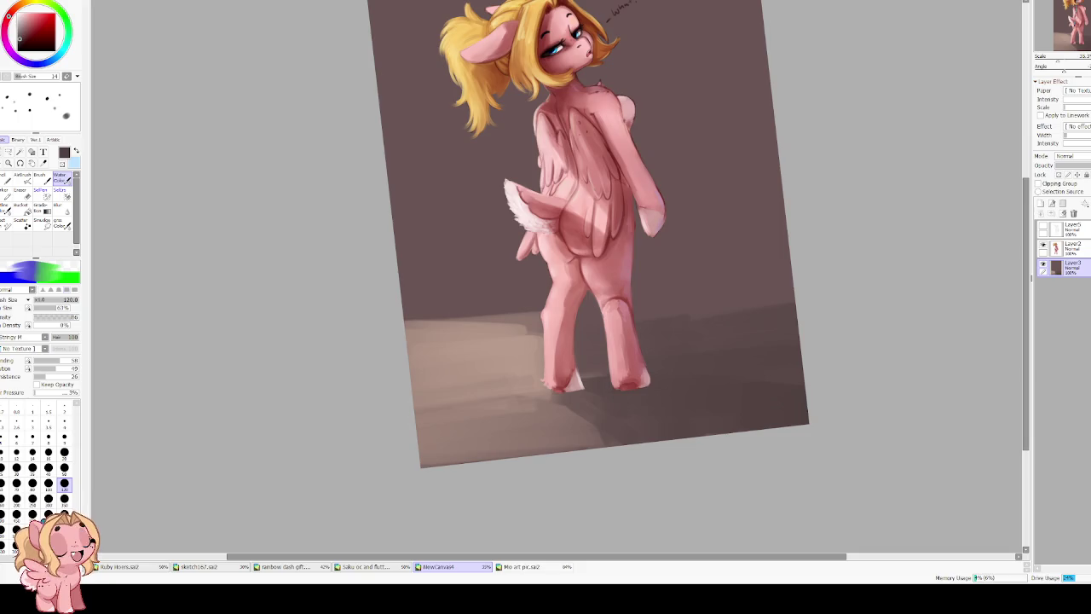
Extend the back wall's darker tone down behind the legs with a size-400 brush.
scroll(468, 309, "up", 1)
scroll(516, 309, "up", 1)
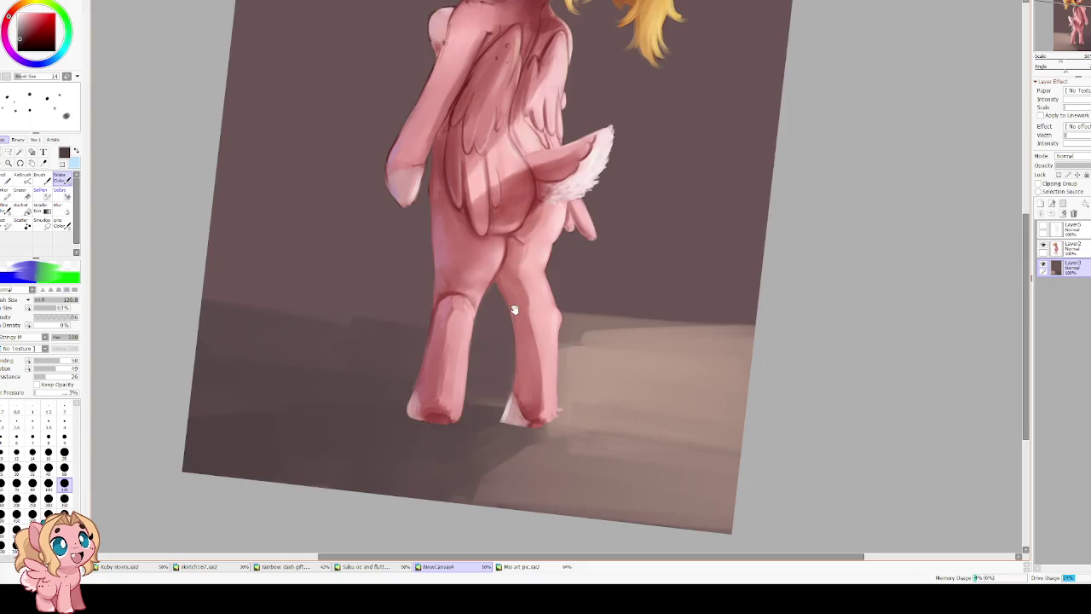
scroll(242, 347, "up", 1)
key("Delete")
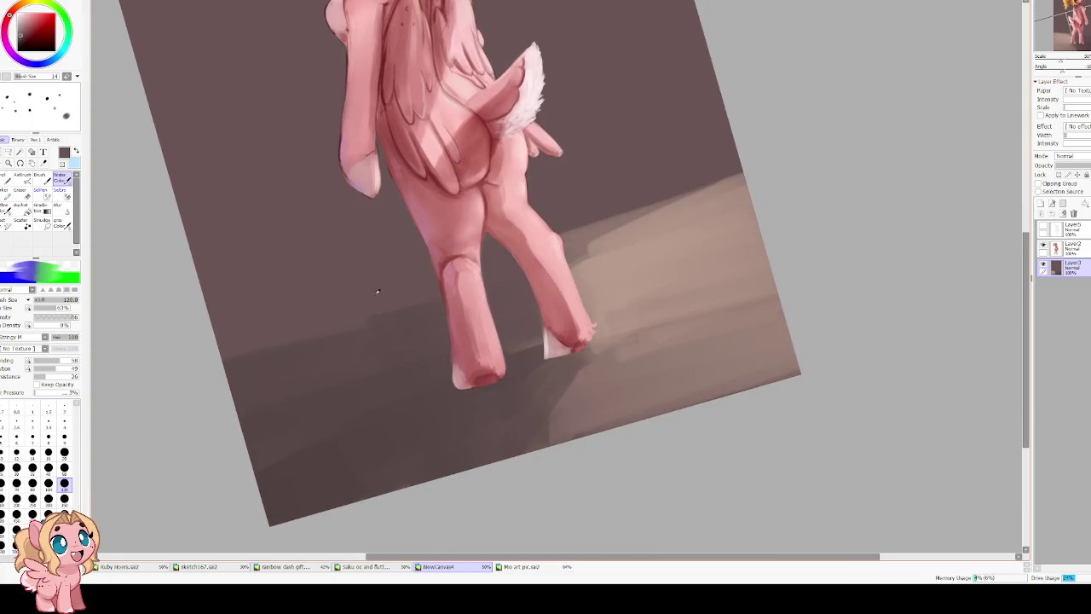
key("bracketright")
key("bracketright")
key("bracketright")
key("bracketright")
key("bracketright")
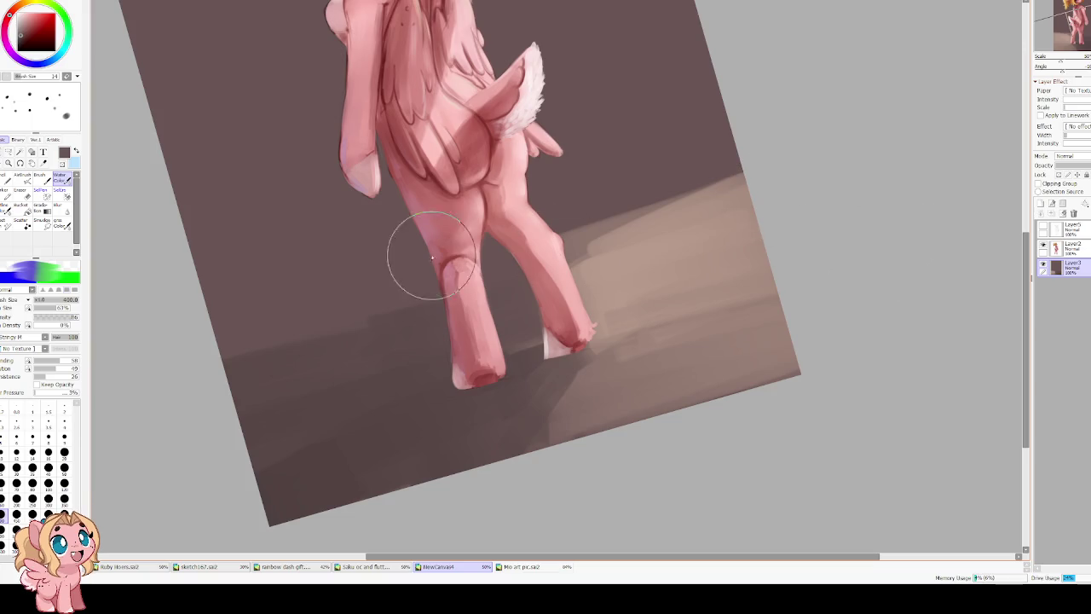
mouse_move(571, 252)
left_mouse_down()
mouse_move(733, 141)
mouse_move(767, 171)
left_mouse_up()
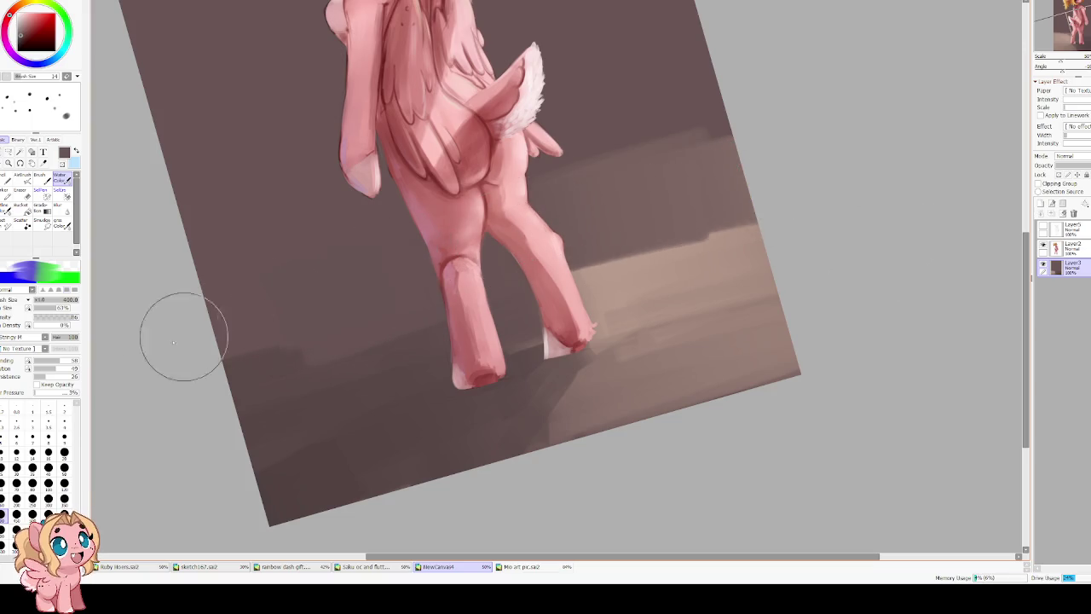
left_click_drag(571, 273, 708, 239)
mouse_move(681, 156)
left_mouse_down()
mouse_move(779, 171)
mouse_move(774, 153)
left_mouse_up()
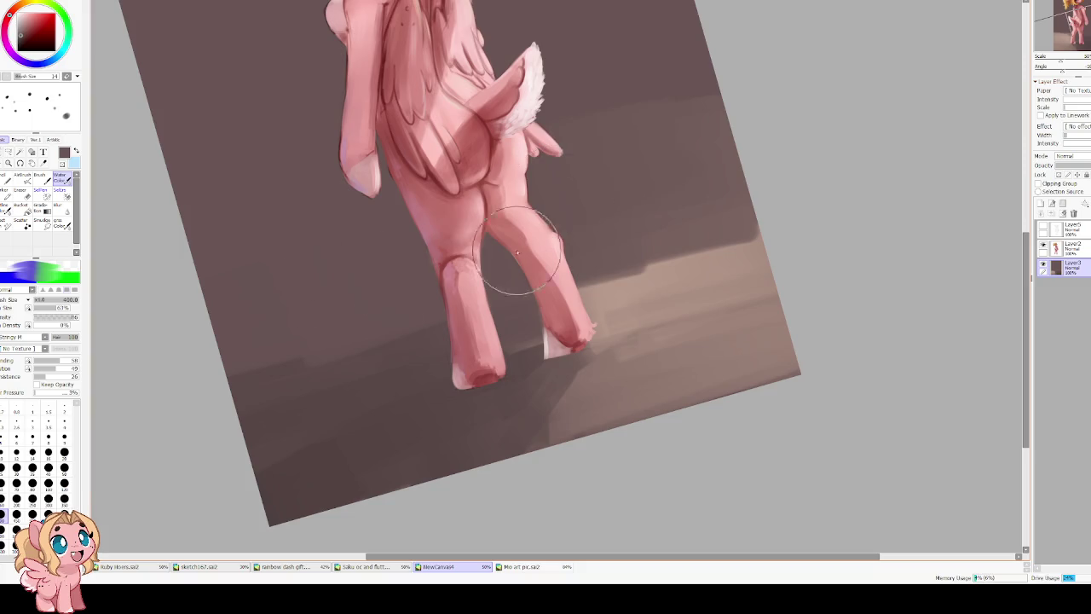
Blend a lighter brown band across the floor's stepped shadow near the hooves.
left_click(620, 320, "alt")
left_click_drag(648, 358, 691, 407)
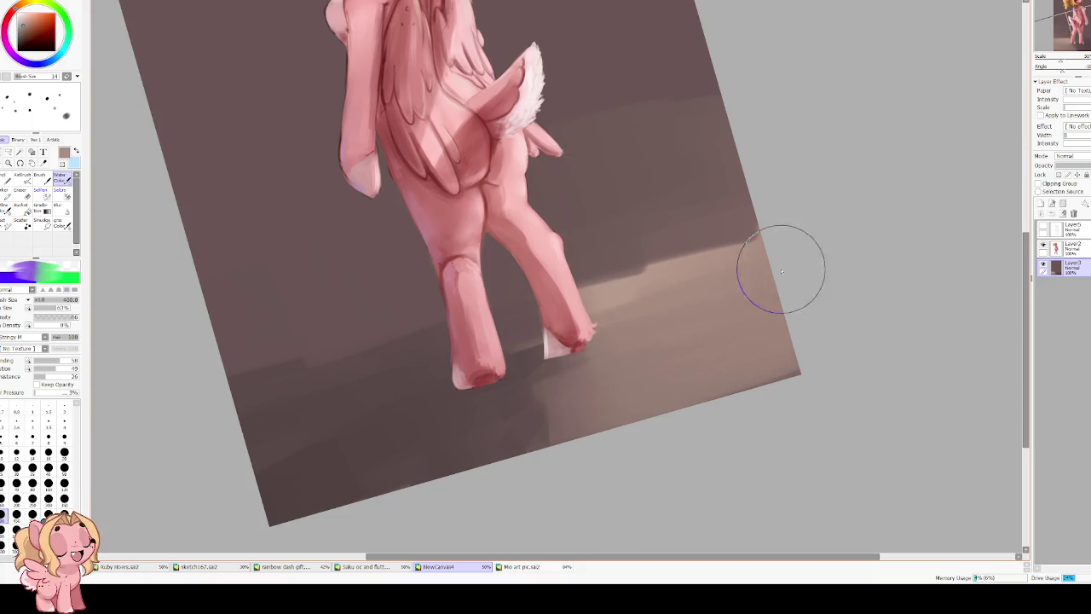
left_click_drag(779, 268, 658, 253)
scroll(414, 242, "down", 3)
Enlarge the brush to 1200 and choose a dark brown hue.
scroll(414, 230, "down", 1)
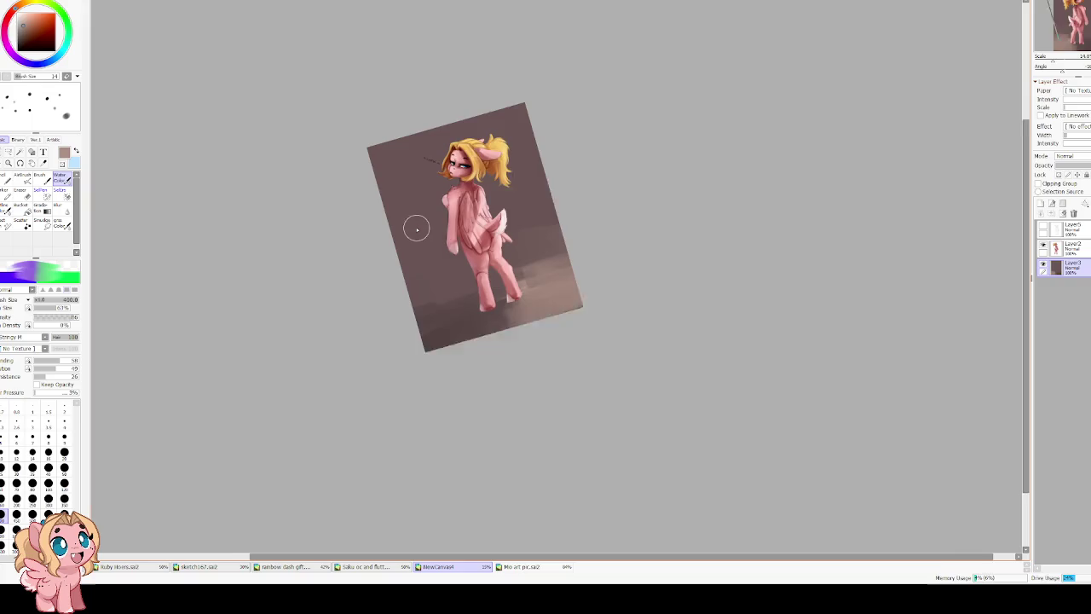
scroll(415, 228, "up", 1)
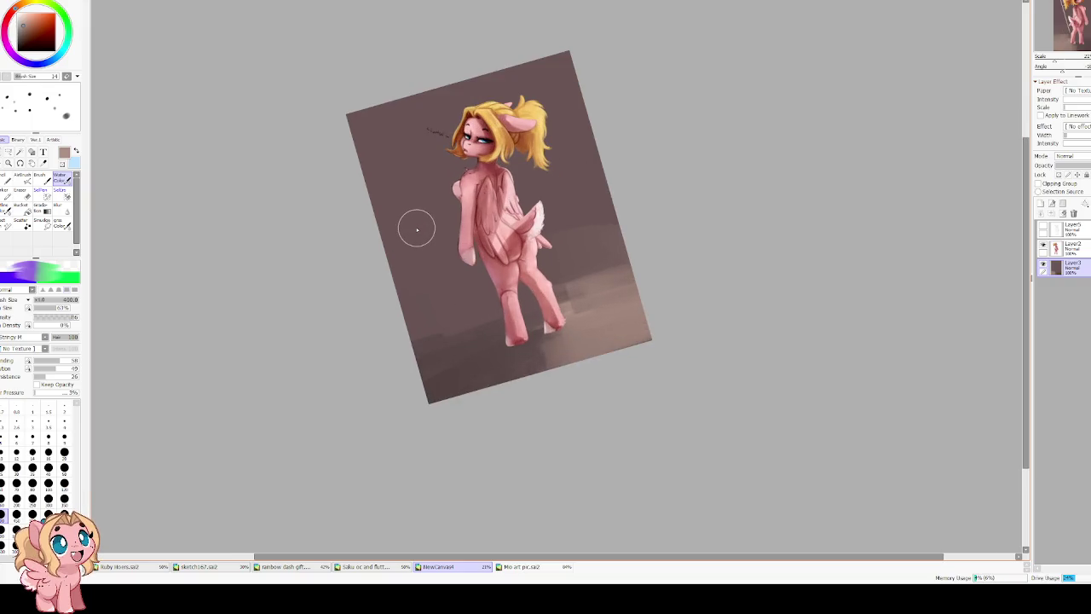
left_click_drag(565, 231, 560, 205)
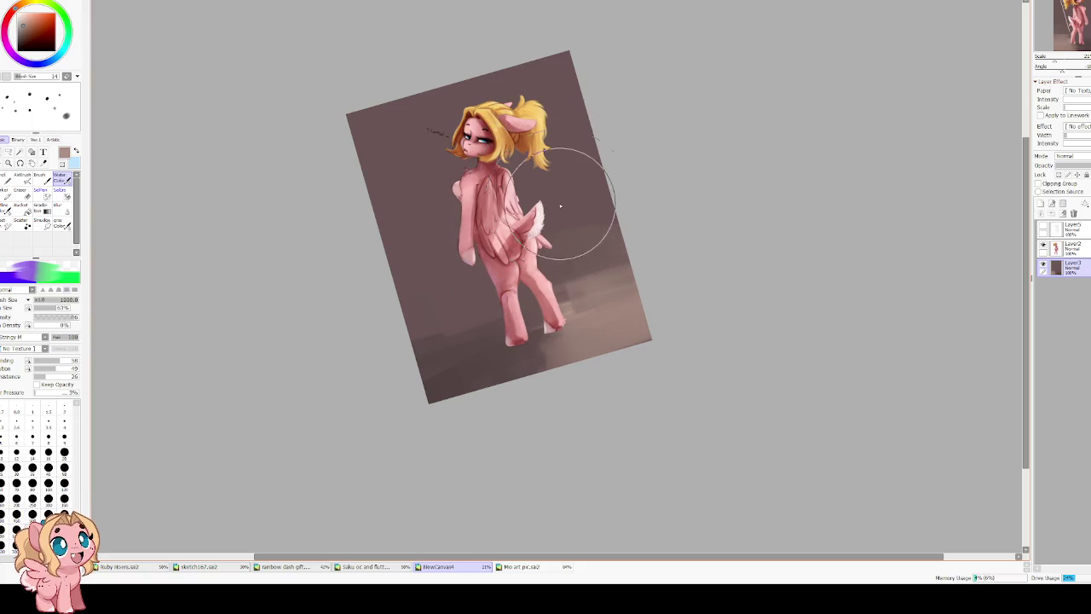
key("bracketright")
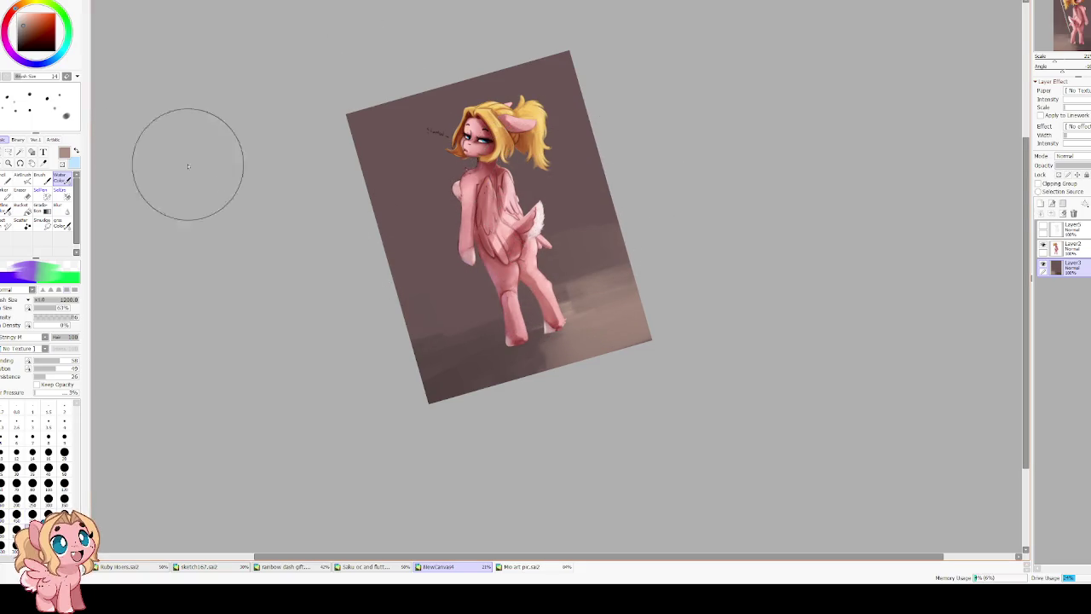
left_click(22, 28)
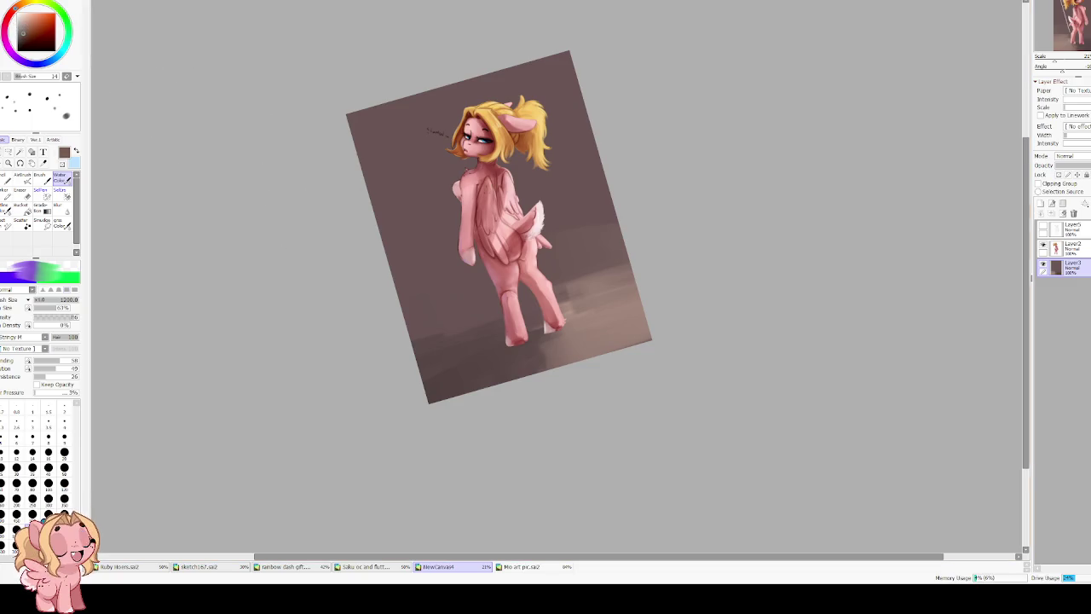
left_click(6, 17)
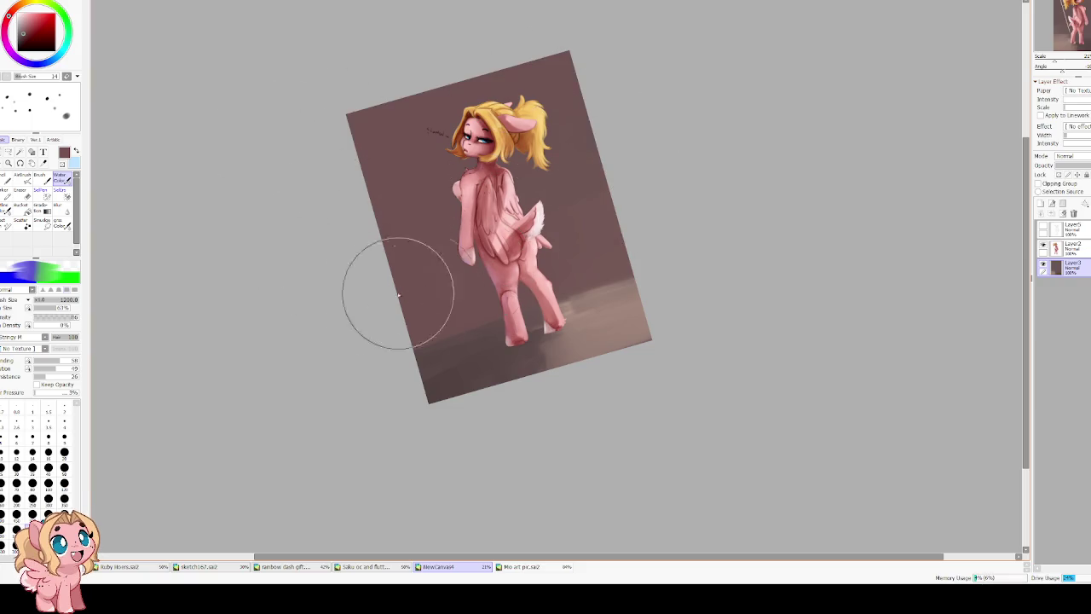
Soften the floor gradient near the feet with a 600 px Blur brush.
left_click(60, 205)
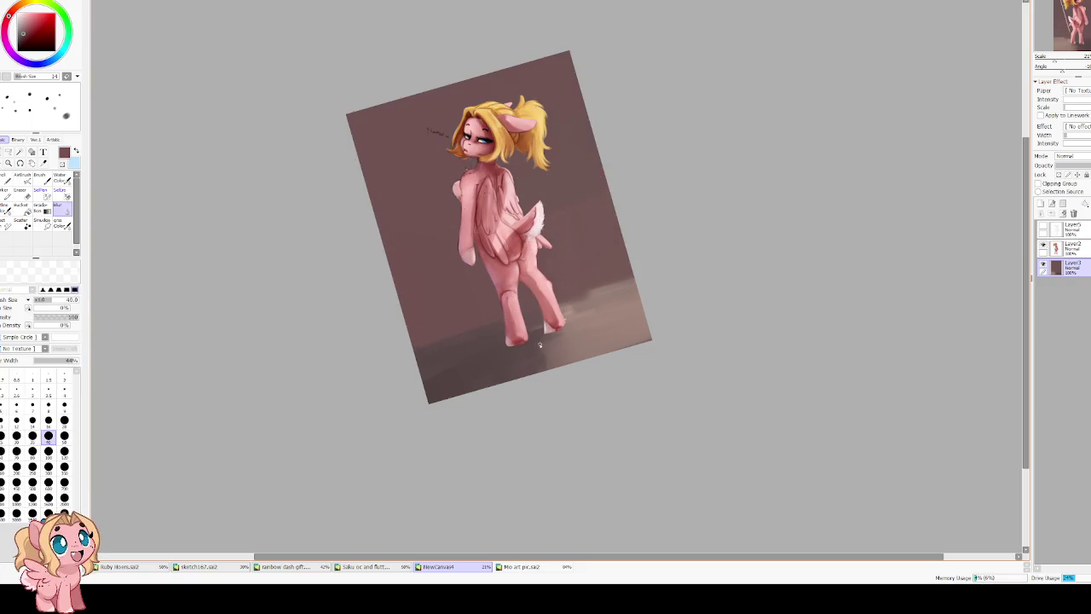
key("bracketright")
key("bracketright")
key("bracketright")
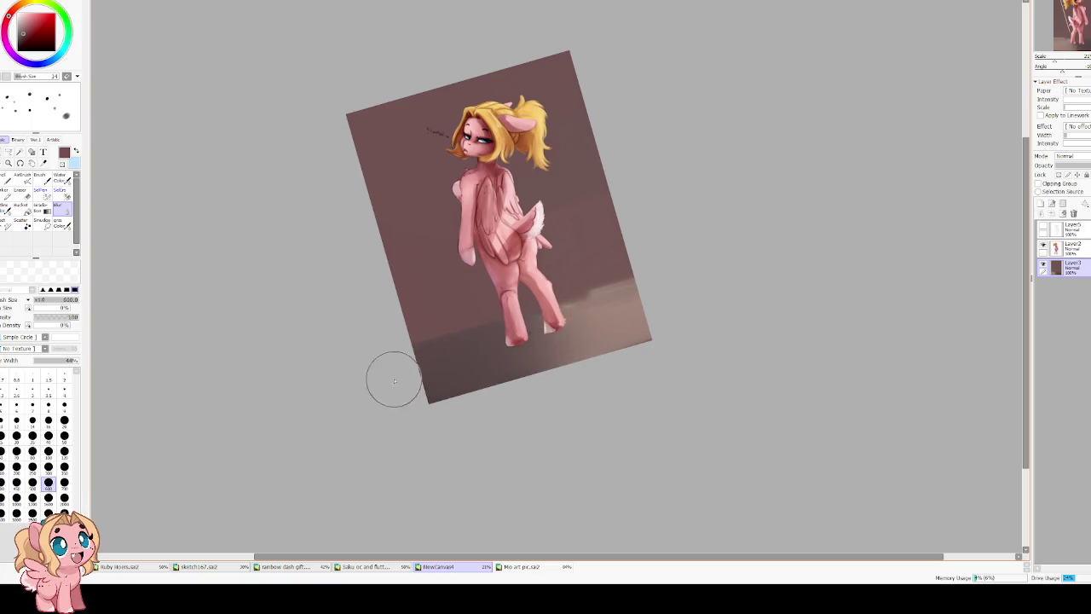
mouse_move(560, 336)
left_mouse_down()
mouse_move(504, 353)
mouse_move(544, 365)
mouse_move(677, 285)
mouse_move(585, 261)
mouse_move(565, 295)
mouse_move(621, 281)
mouse_move(638, 346)
mouse_move(395, 368)
mouse_move(645, 324)
mouse_move(541, 365)
left_mouse_up()
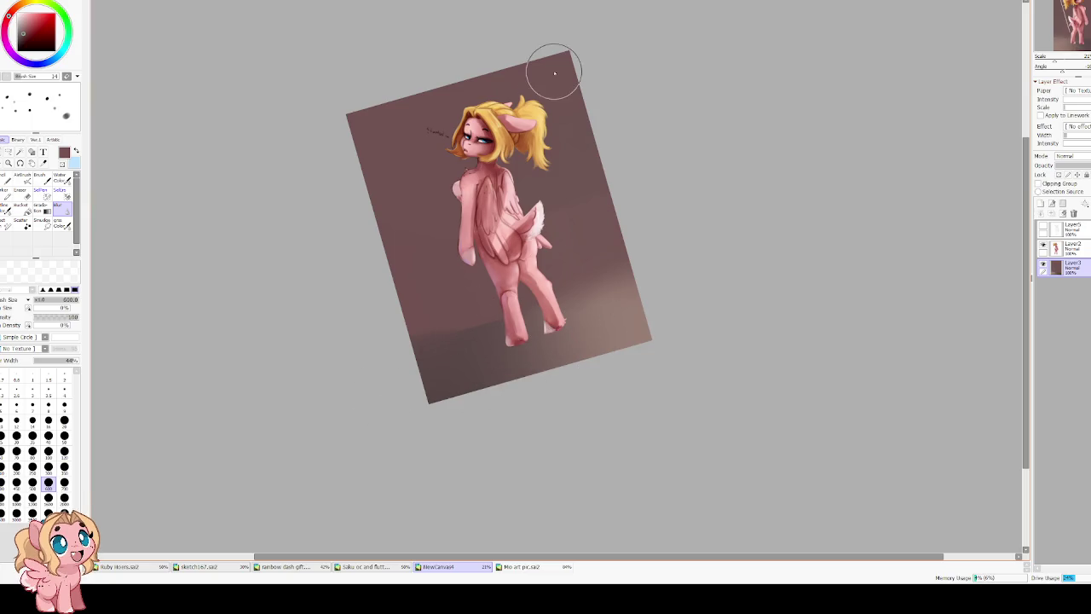
key("c")
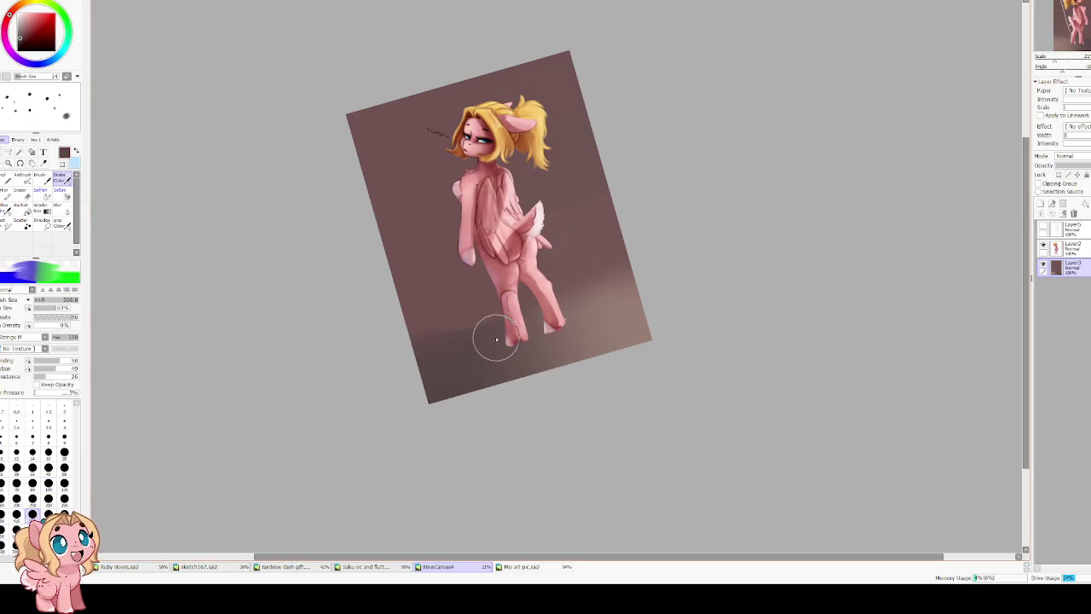
Paint a dark red shadow under the hooves at size 100 and blend it softer.
left_click(435, 345, "alt")
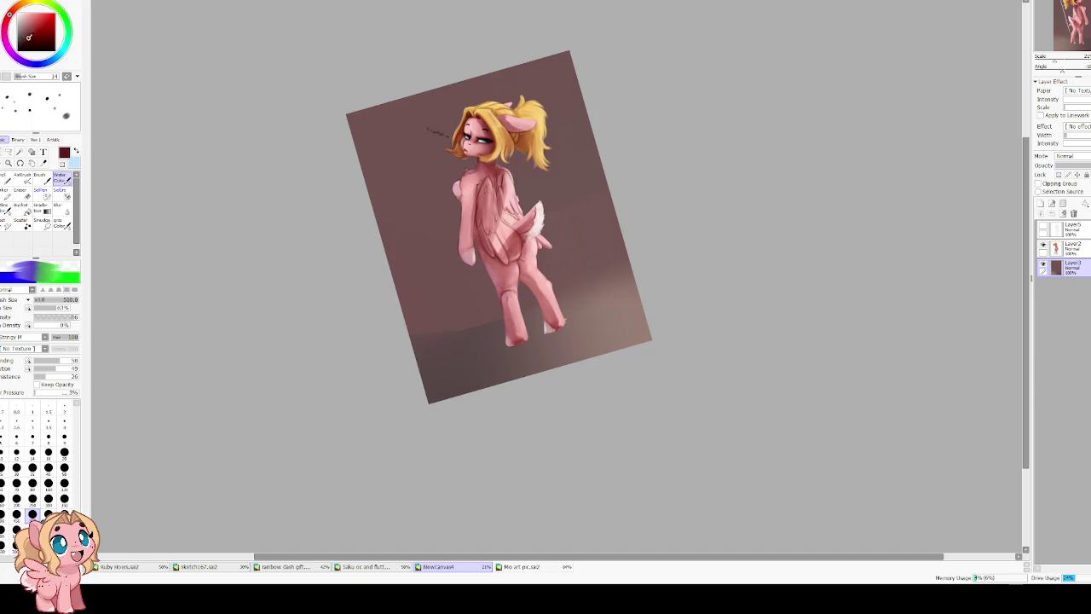
left_click(511, 354, "alt")
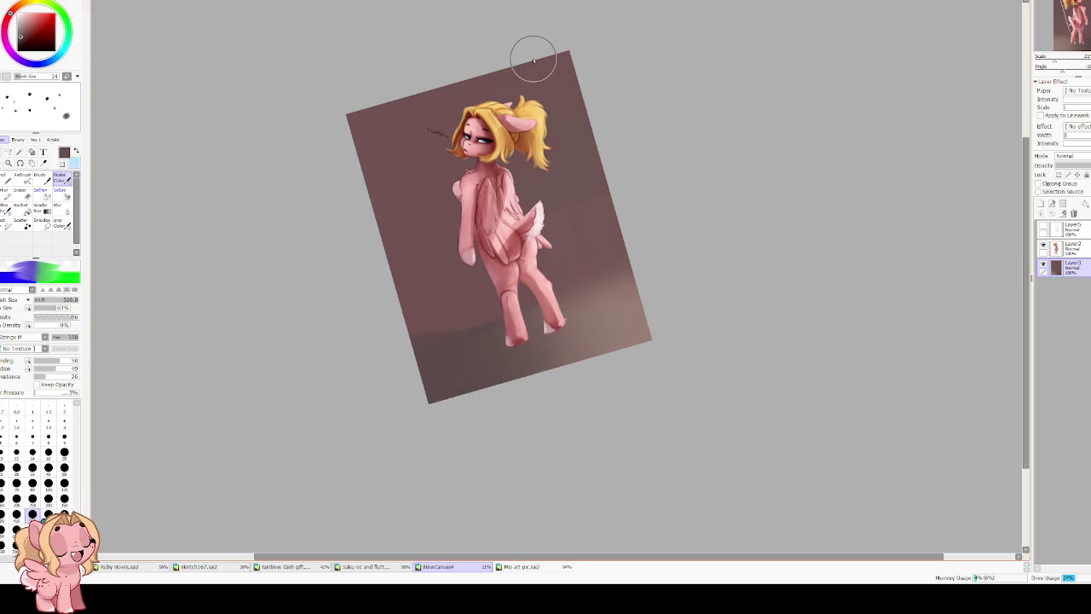
left_click(64, 499)
left_click_drag(25, 22, 26, 42)
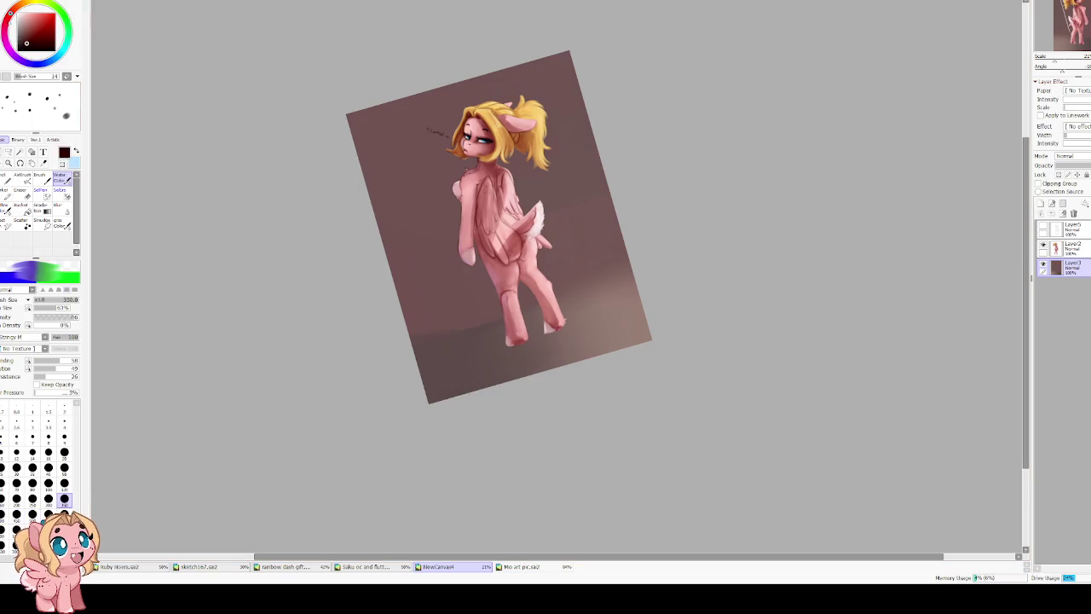
key("Delete")
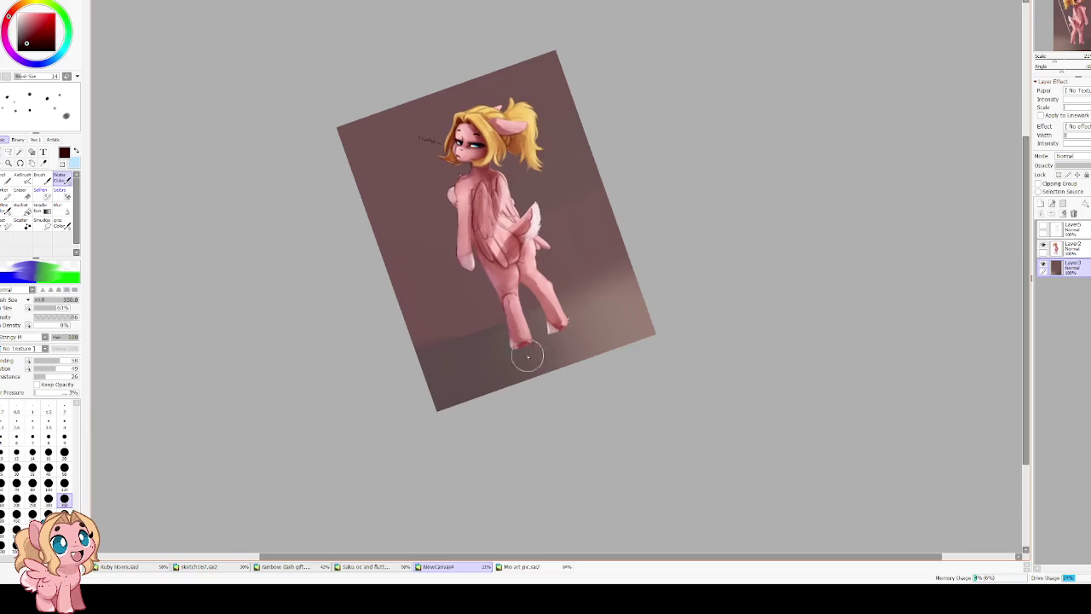
key("bracketleft")
key("bracketleft")
key("bracketleft")
key("bracketleft")
key("bracketleft")
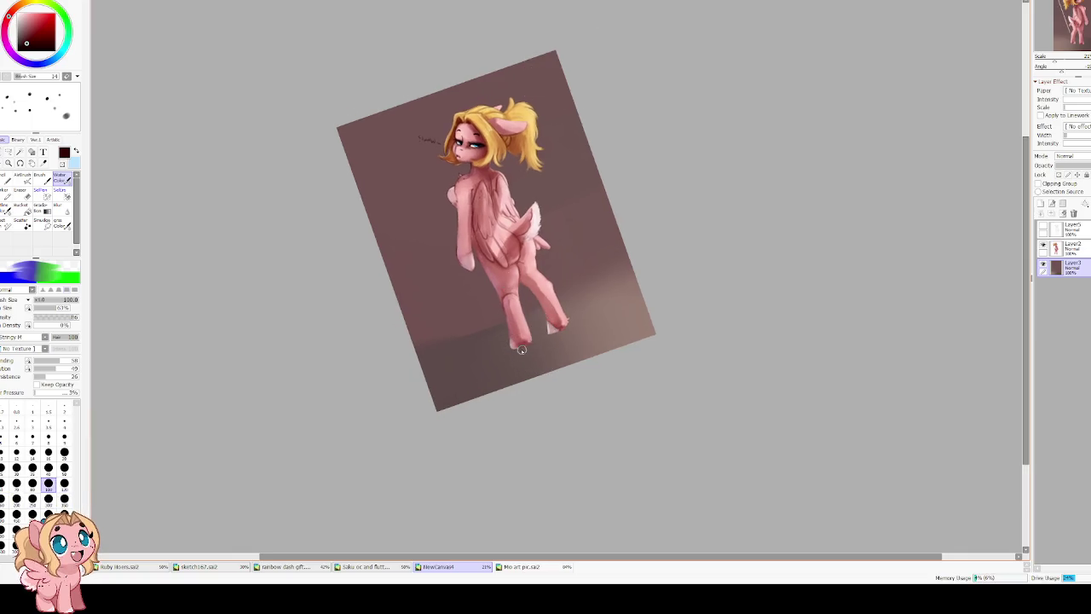
left_click_drag(521, 350, 563, 334)
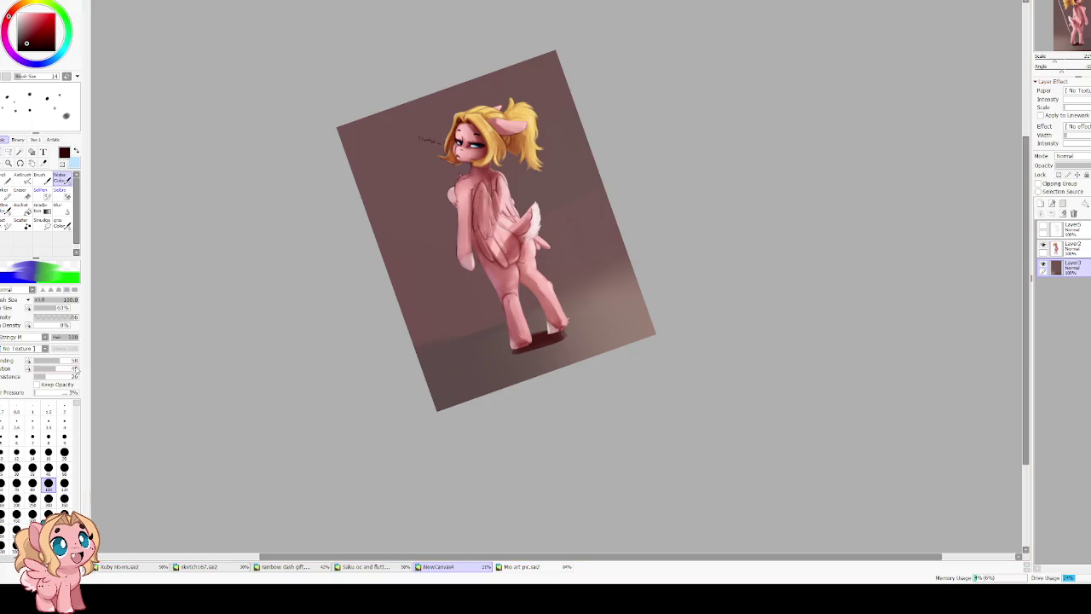
left_click_drag(75, 368, 49, 368)
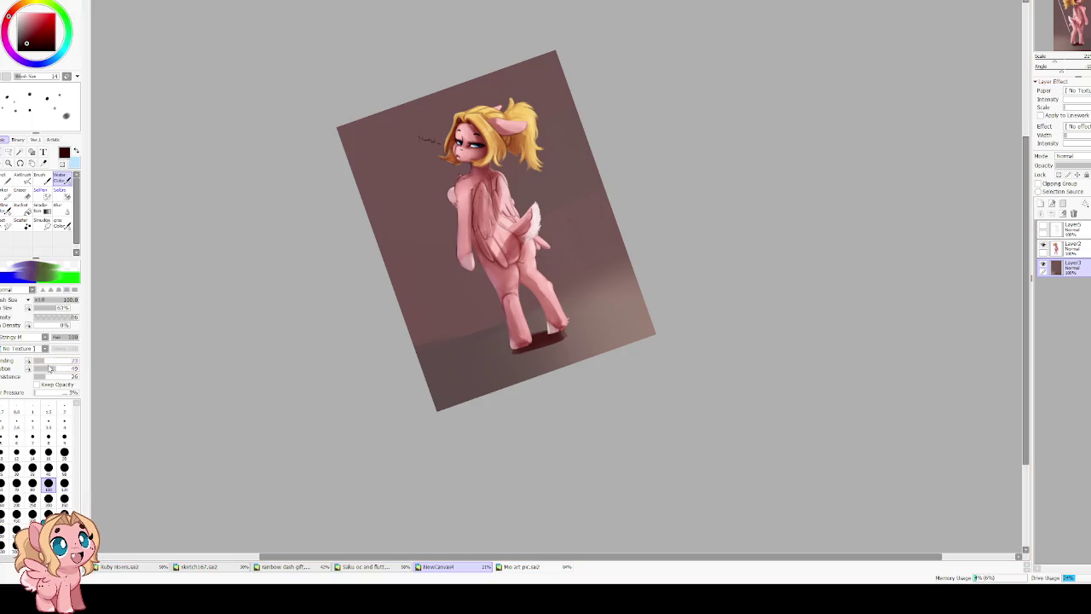
left_click(482, 370, "alt")
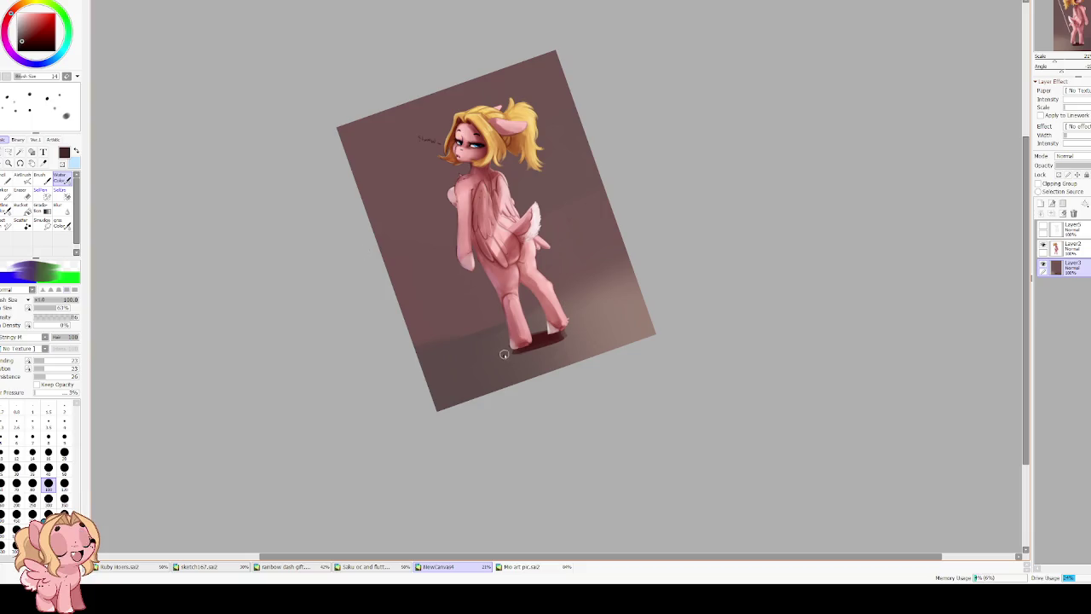
mouse_move(504, 355)
left_mouse_down()
mouse_move(563, 330)
mouse_move(435, 394)
mouse_move(479, 377)
mouse_move(440, 404)
mouse_move(494, 398)
mouse_move(417, 421)
mouse_move(401, 401)
left_mouse_up()
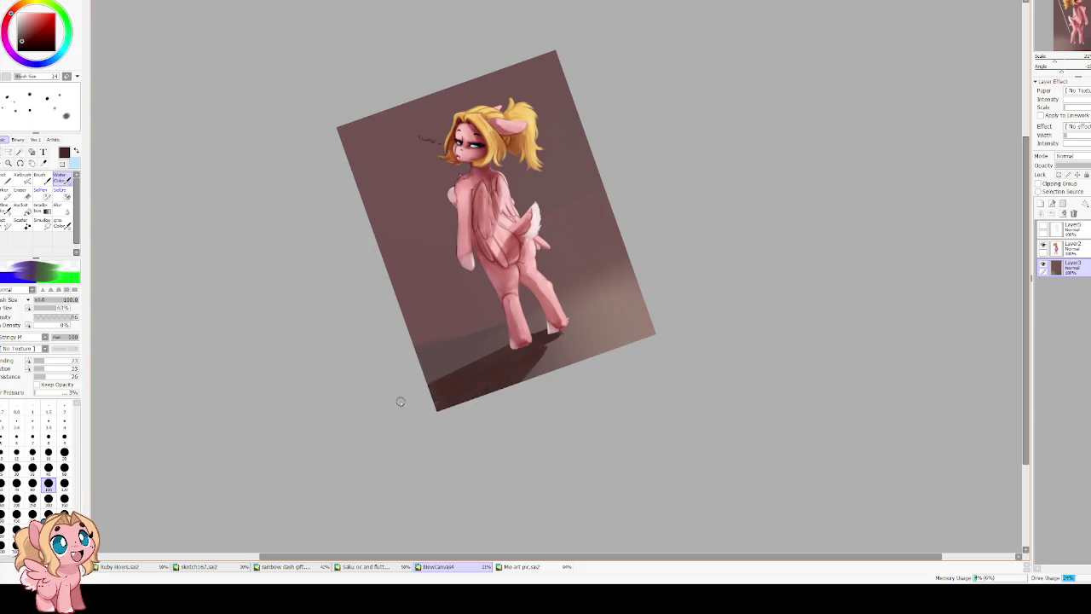
Darken the hoof shadow further and add a faint light stroke right of the hooves.
key("h")
left_click_drag(487, 97, 684, 338)
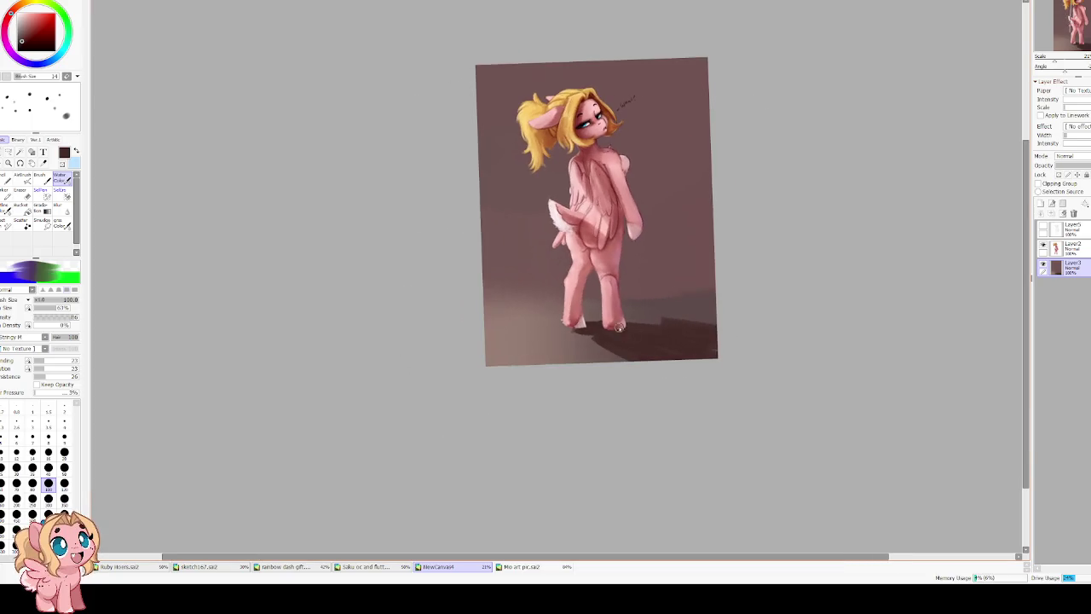
mouse_move(593, 340)
left_mouse_down()
mouse_move(635, 345)
mouse_move(668, 329)
left_mouse_up()
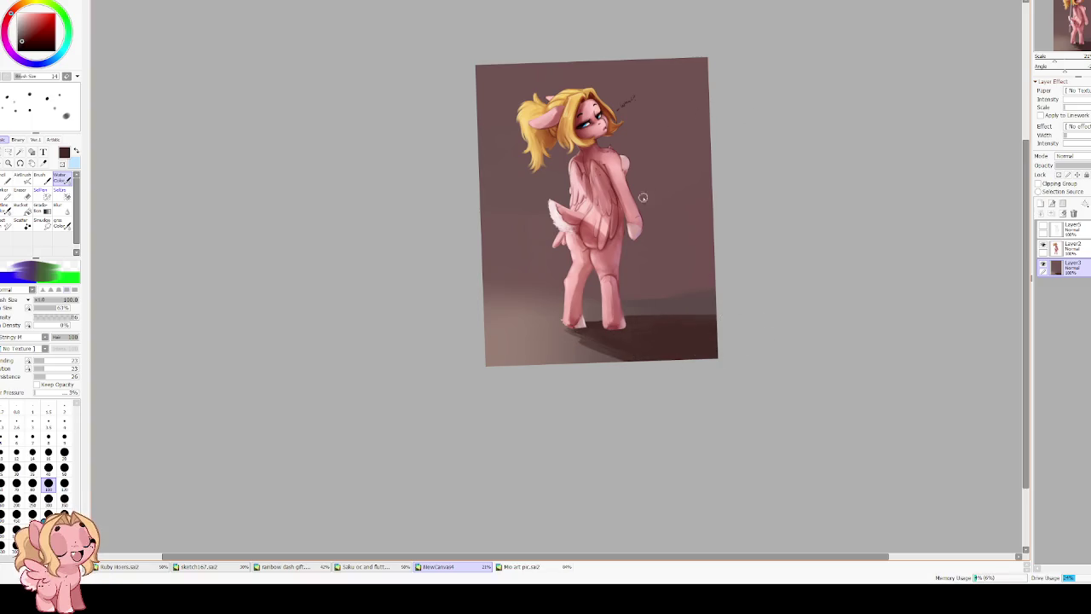
key("h")
left_click(597, 317, "alt")
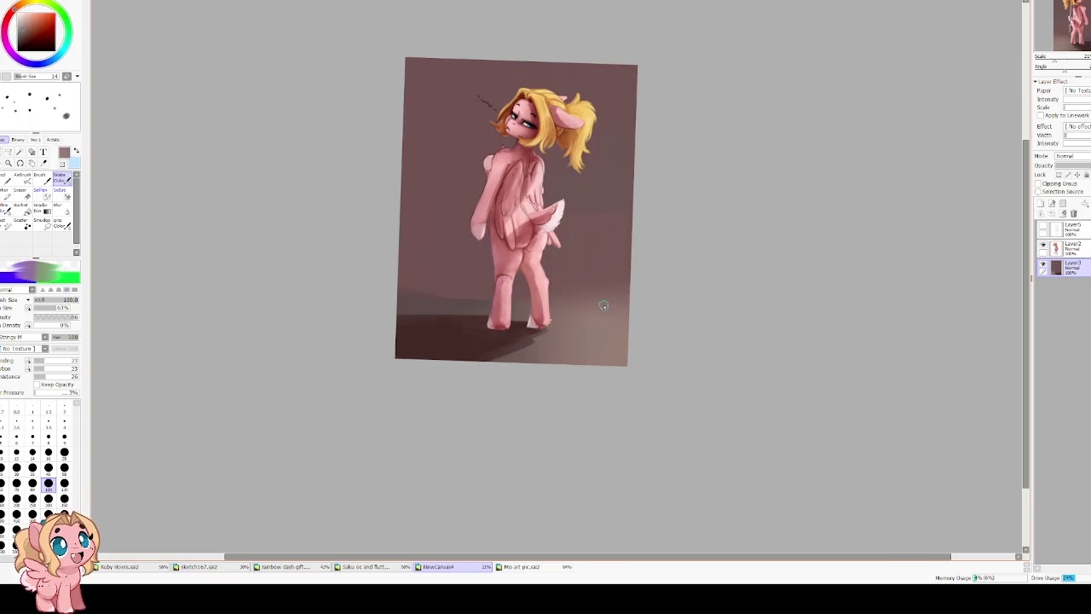
left_click_drag(622, 300, 578, 309)
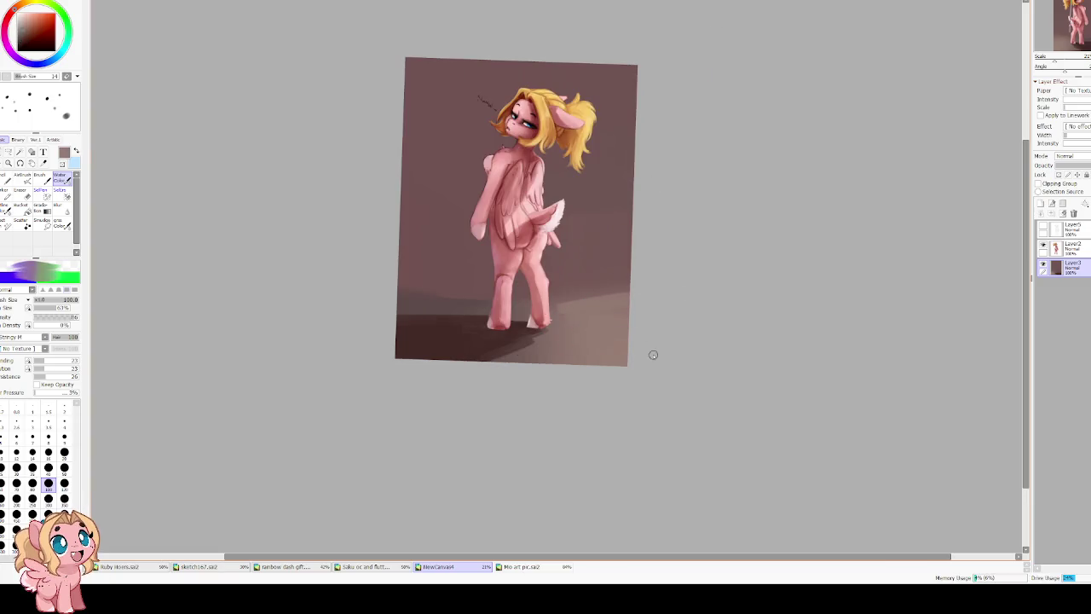
Sample the floor's darker brown, enlarge the brush to 300 and pick a light brownish tone.
key("h")
left_click_drag(682, 285, 653, 349)
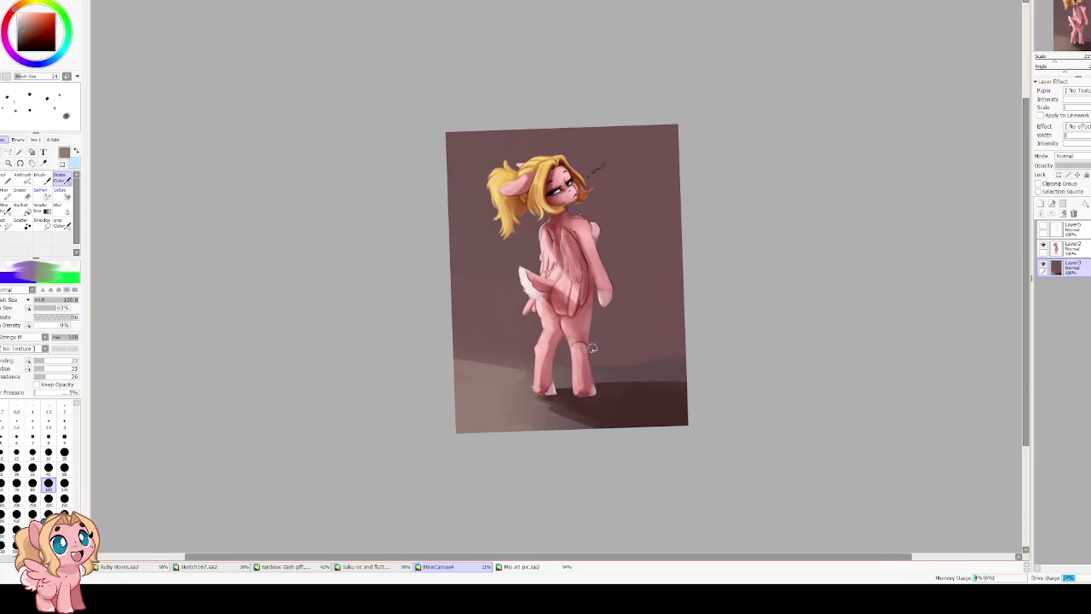
left_click(629, 363, "alt")
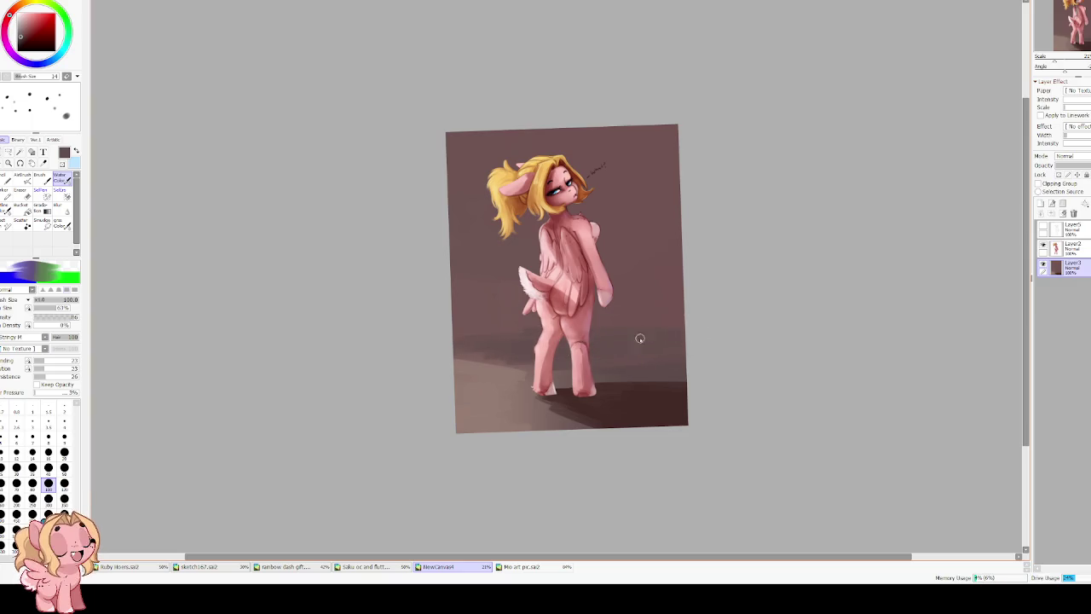
key("bracketright")
key("bracketright")
key("bracketright")
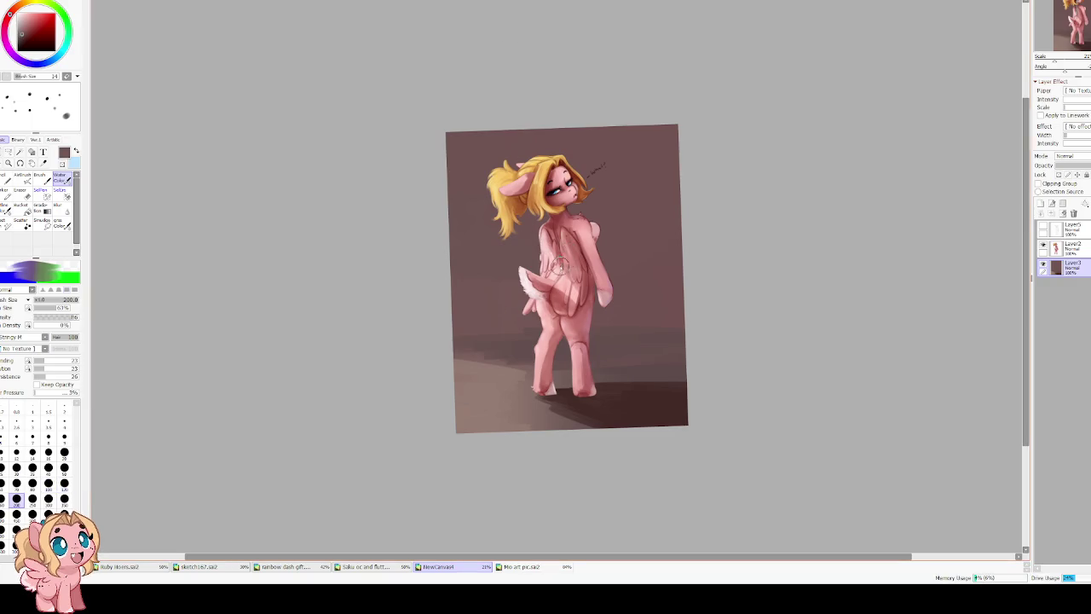
key("bracketright")
key("bracketright")
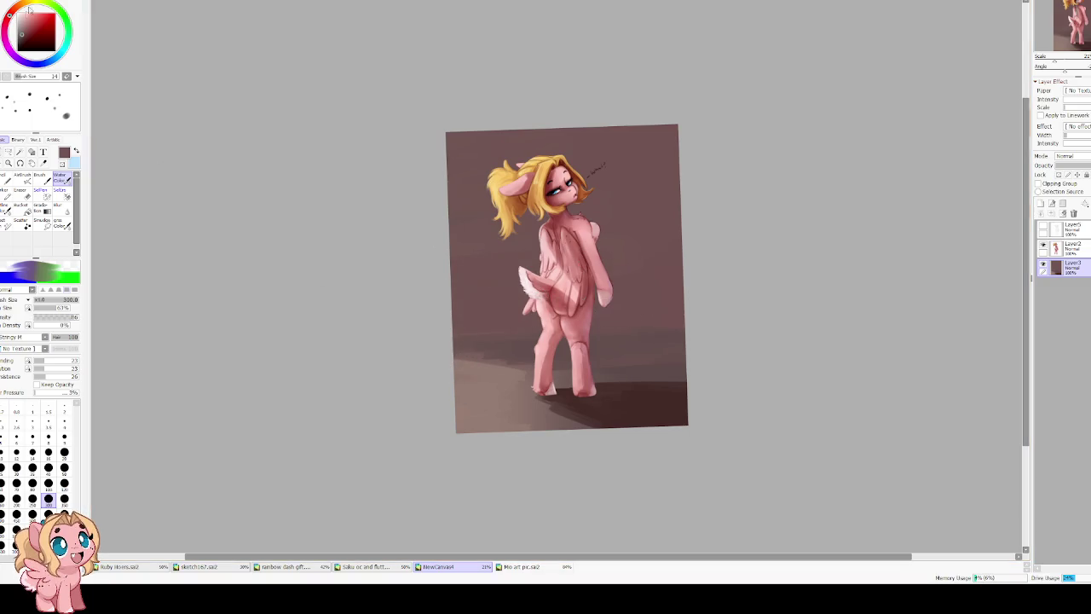
left_click(25, 19)
key("h")
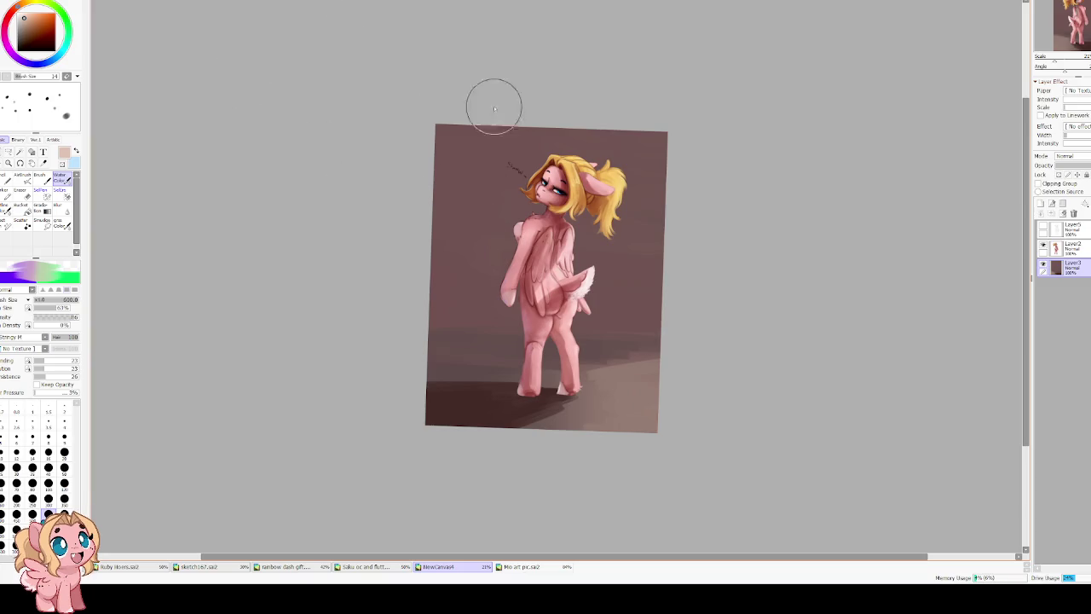
Paint light and dark strokes down the right wall edge with a size-10 plain brush.
left_click(39, 178)
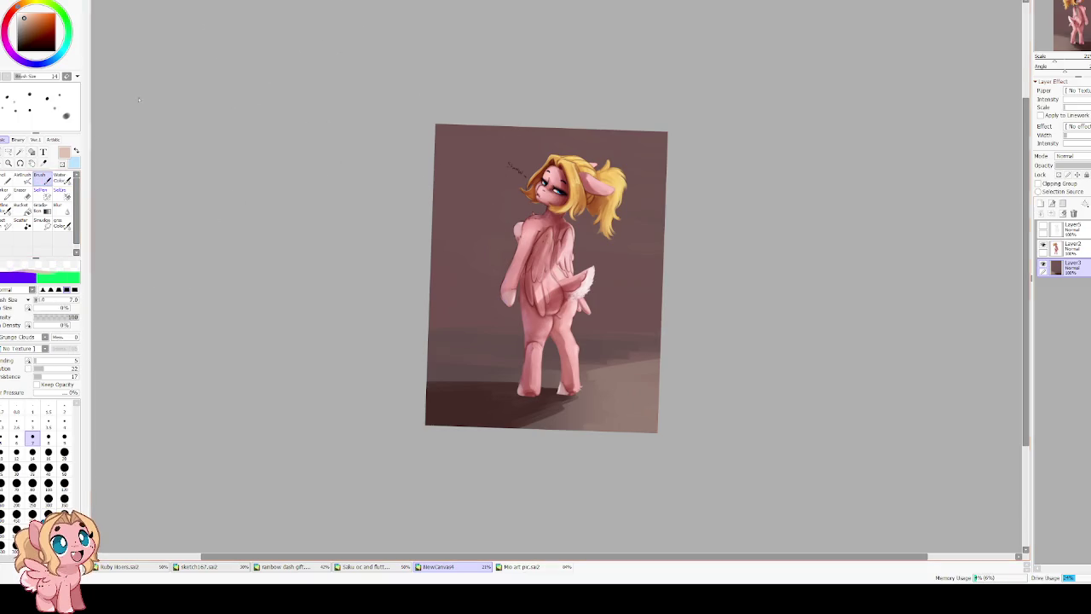
key("bracketright")
key("bracketright")
key("bracketright")
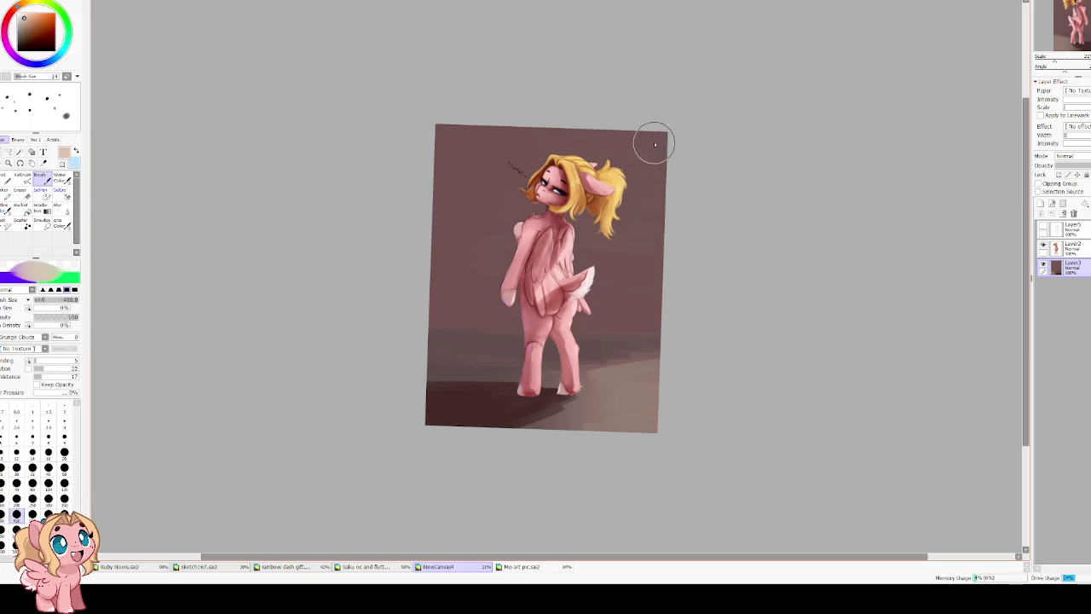
left_click_drag(653, 128, 653, 298)
left_click_drag(657, 196, 658, 401)
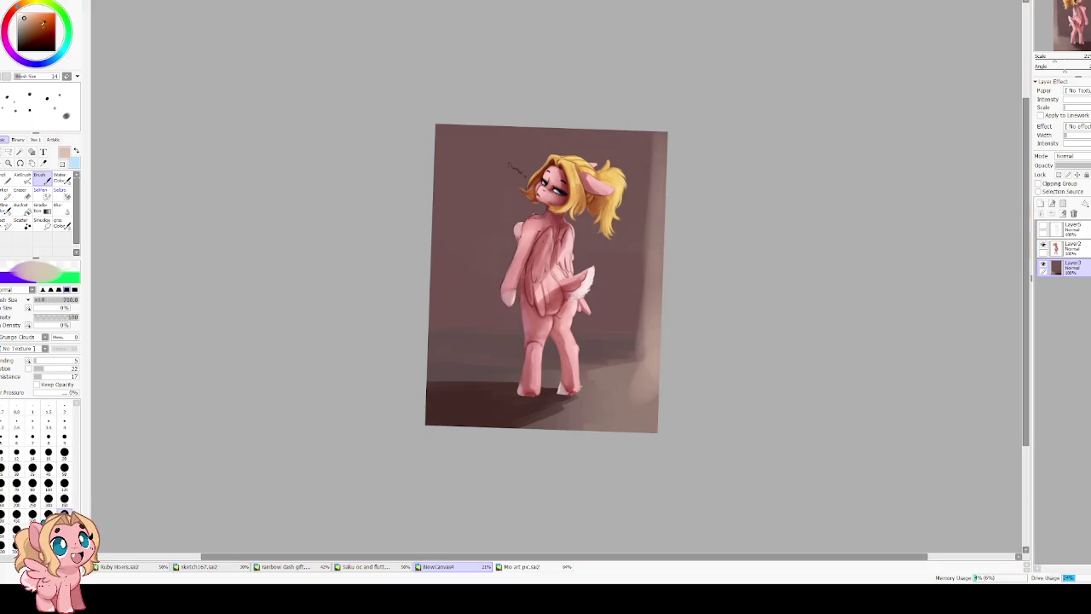
left_click_drag(649, 220, 652, 401)
mouse_move(660, 134)
left_mouse_down()
mouse_move(657, 356)
mouse_move(667, 370)
mouse_move(631, 450)
left_mouse_up()
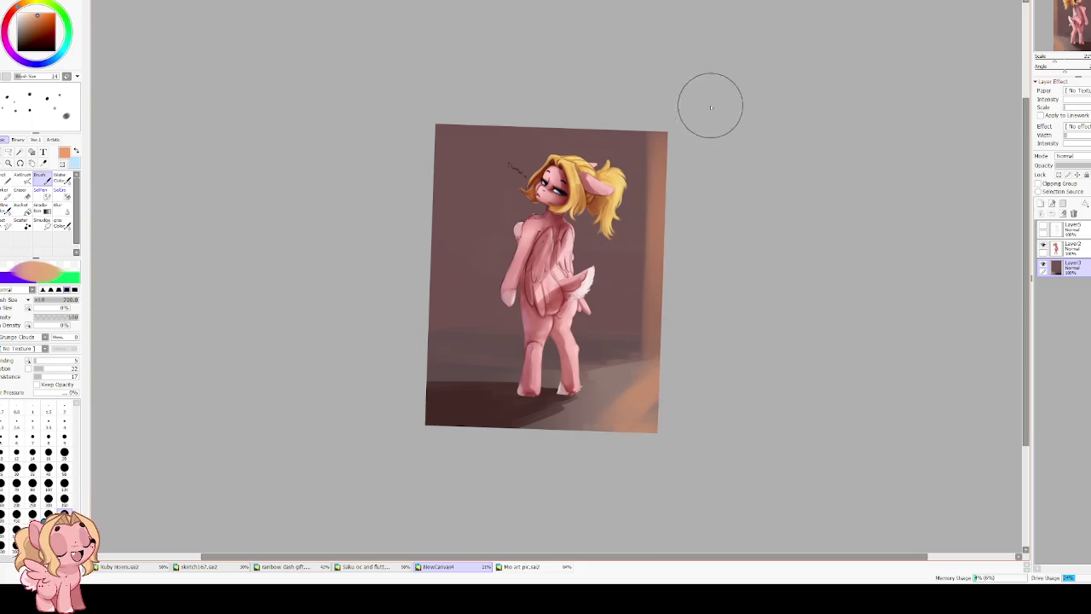
Cover the left-edge orange strip in muted brown and pick a dark reddish-brown.
key("h")
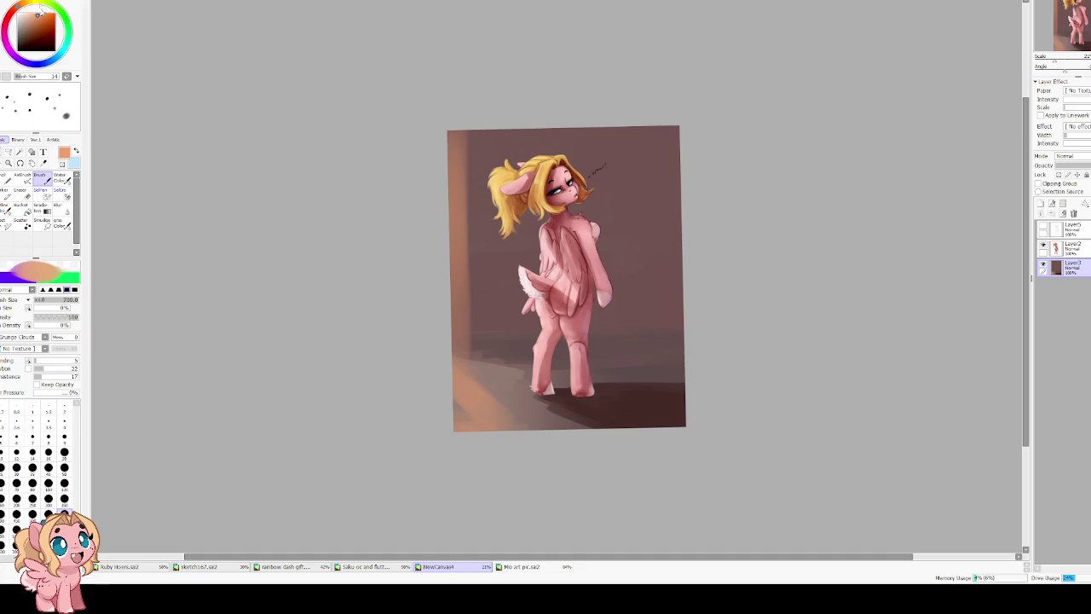
left_click(31, 21)
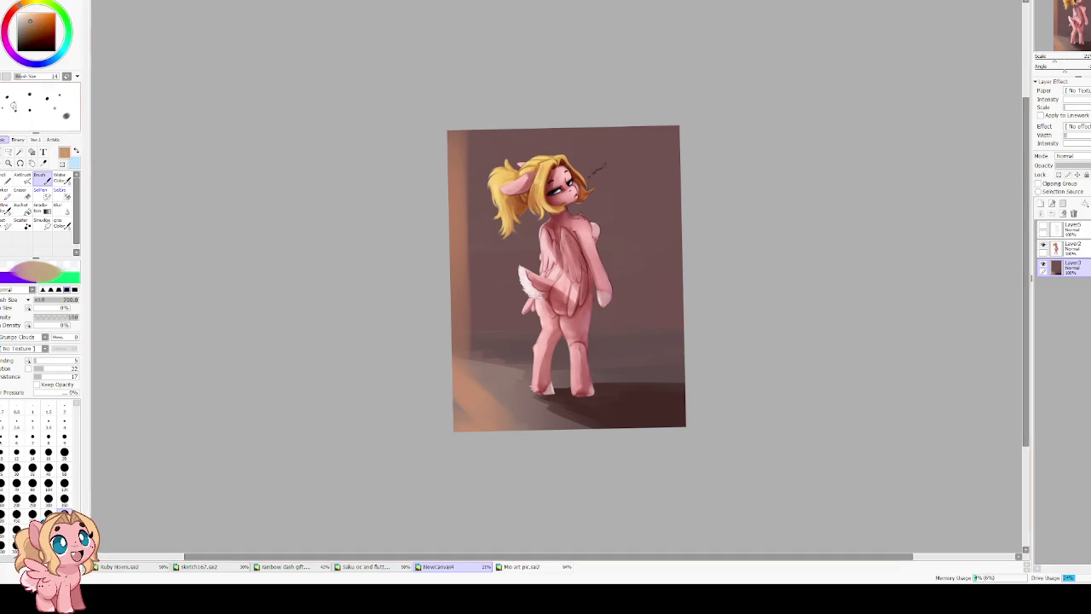
left_click_drag(462, 425, 451, 138)
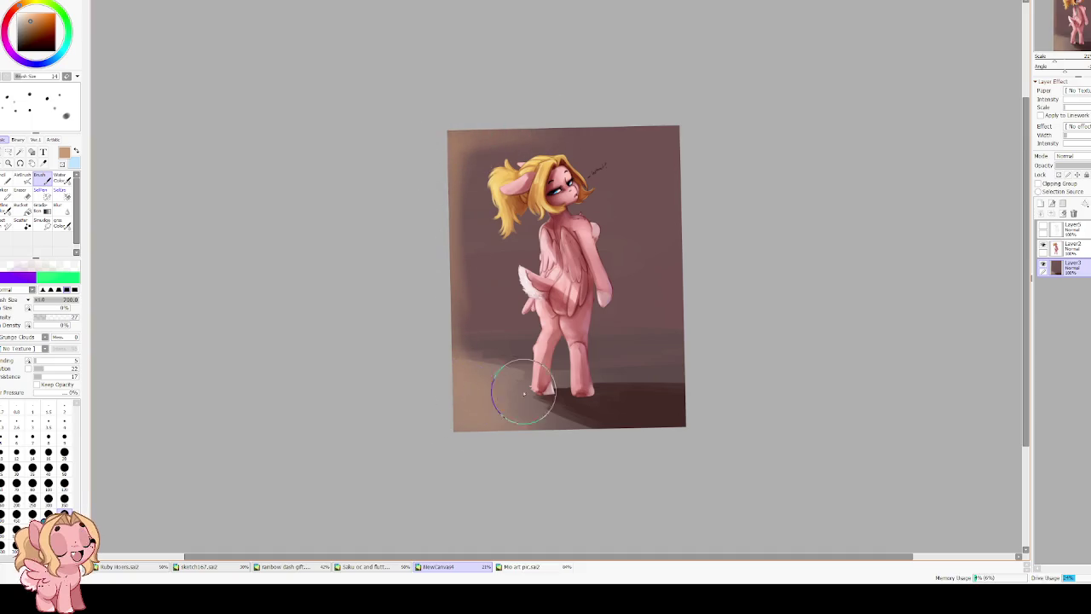
left_click(668, 355, "alt")
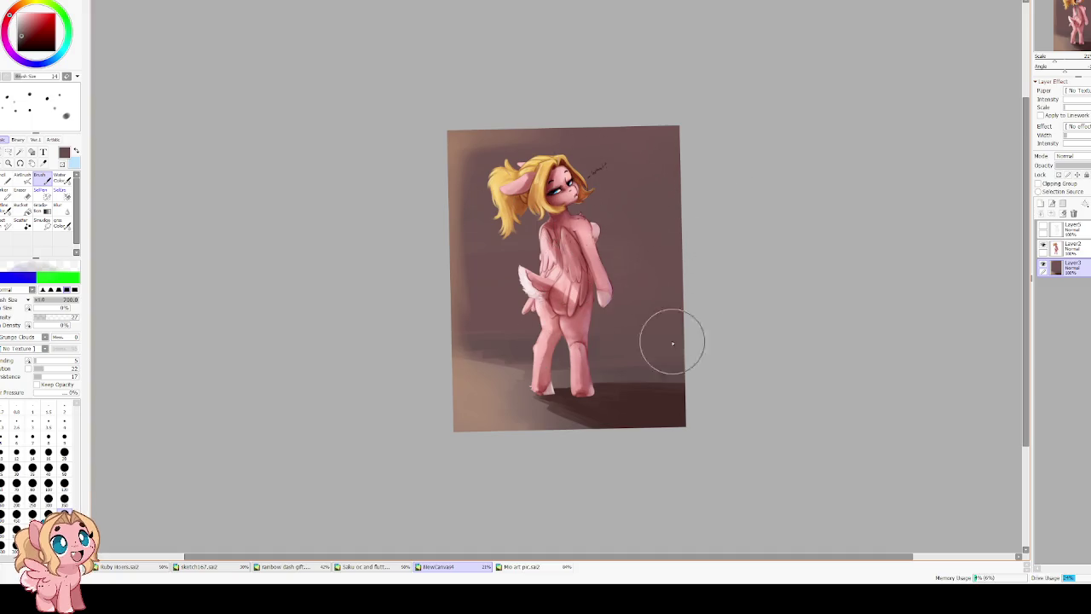
Briefly blur with an enlarged brush, then straighten the tilted canvas view upright.
key("Delete")
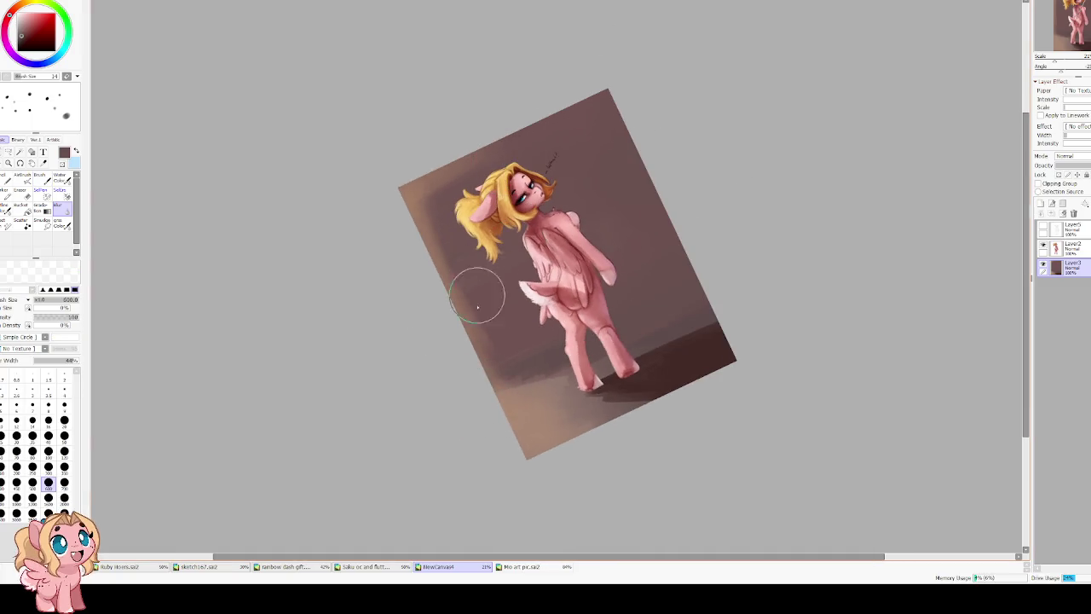
key("b")
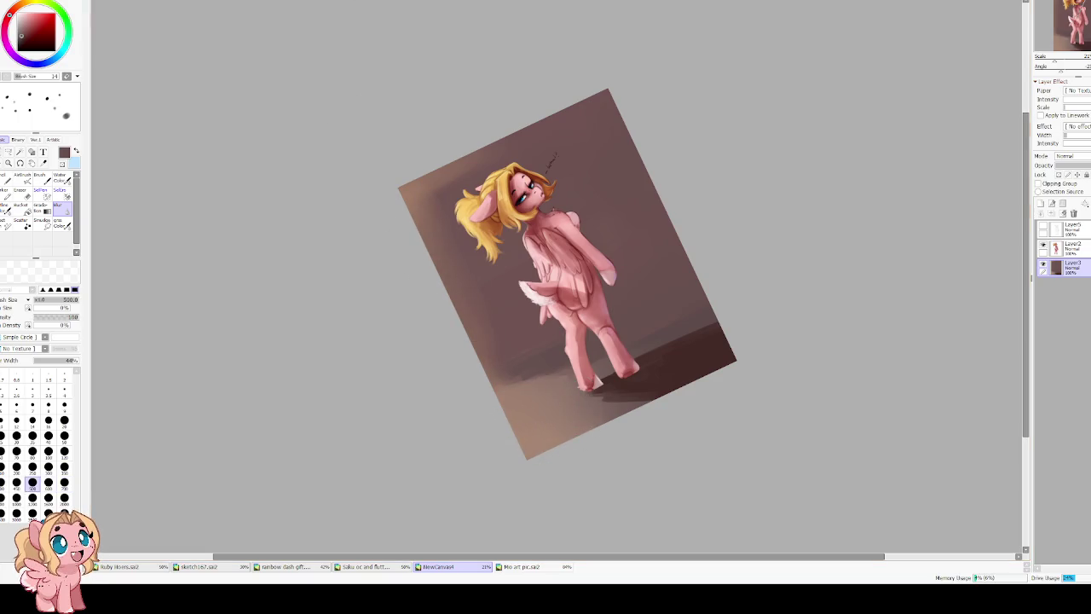
key("bracketright")
key("bracketright")
key("bracketright")
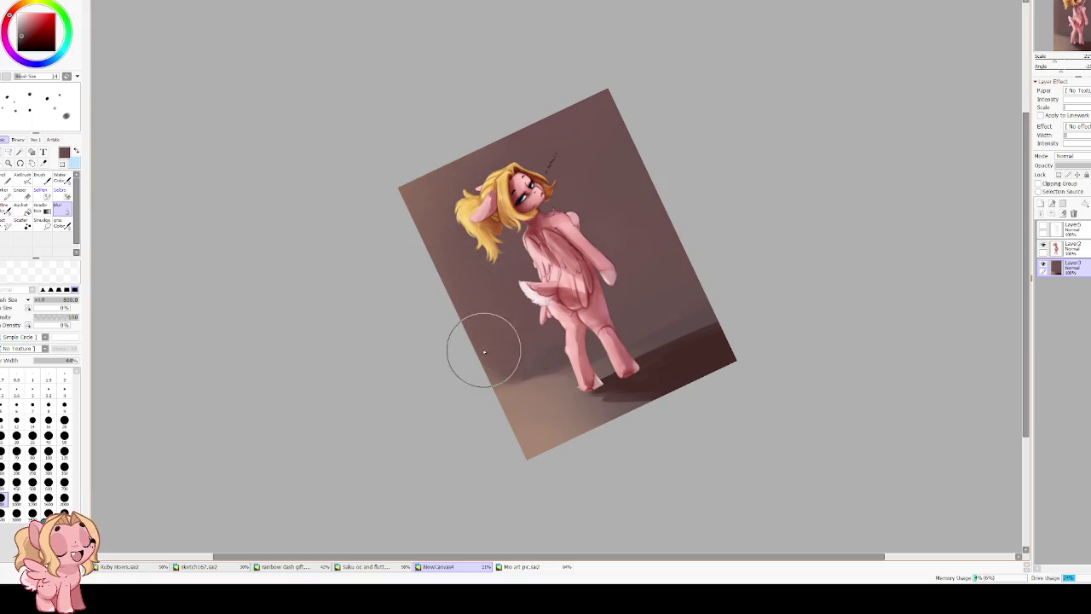
key("b")
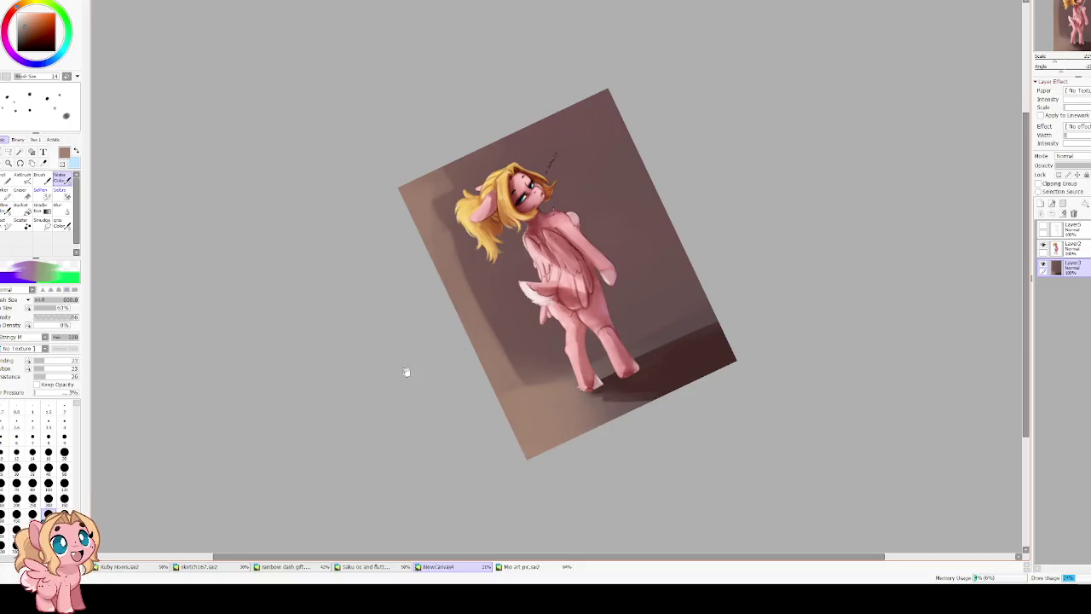
key("Home")
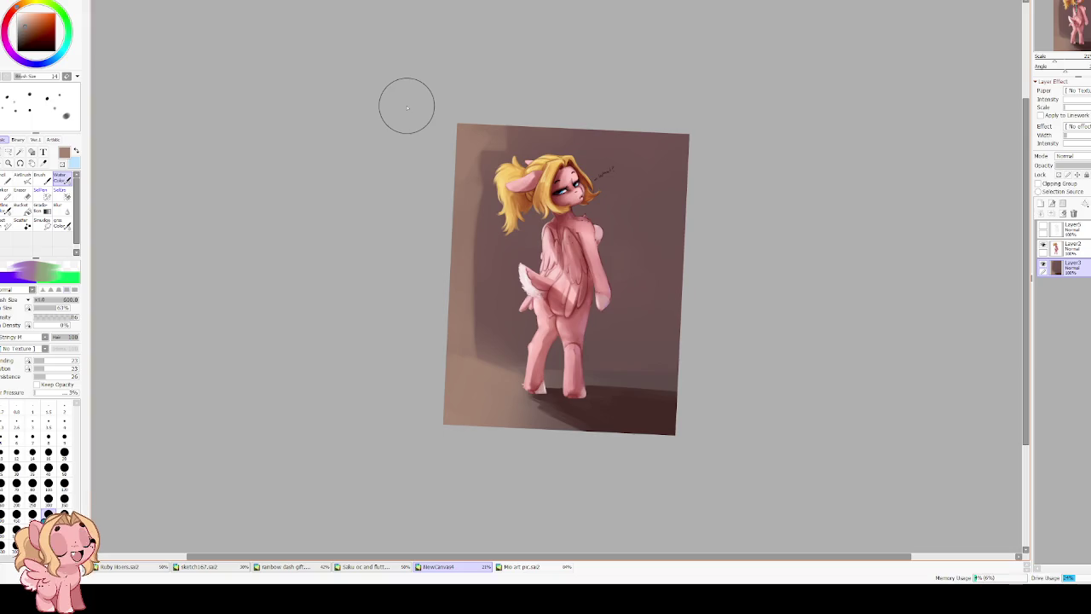
Step back and forth through the recent wall and floor shading, then halve the brush to 300.
key("ctrl+z")
key("ctrl+z")
key("ctrl+z")
key("ctrl+z")
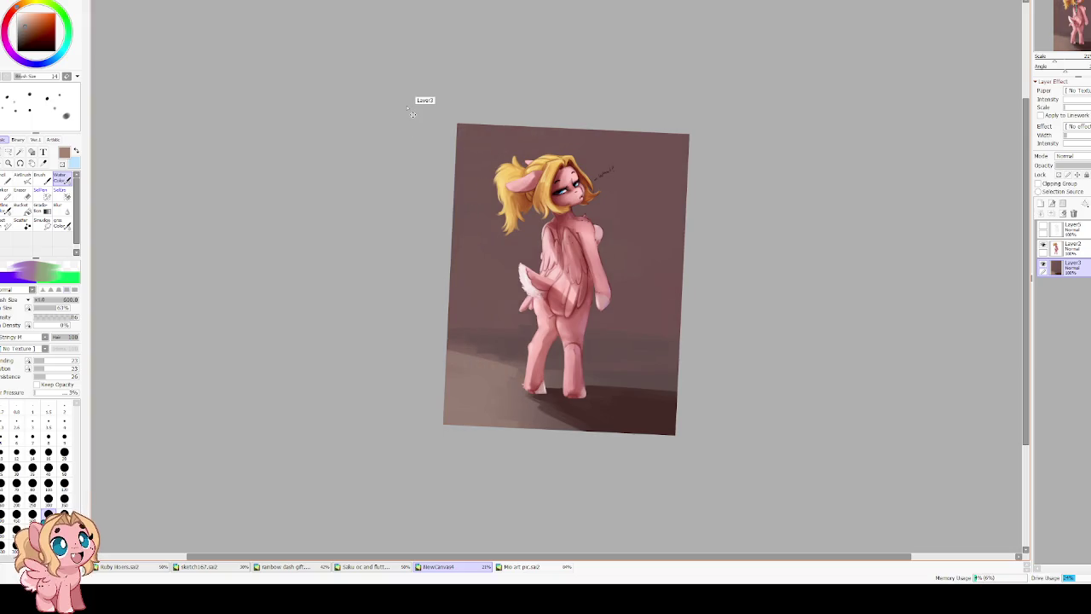
key("ctrl+z")
key("ctrl+z")
key("ctrl+y")
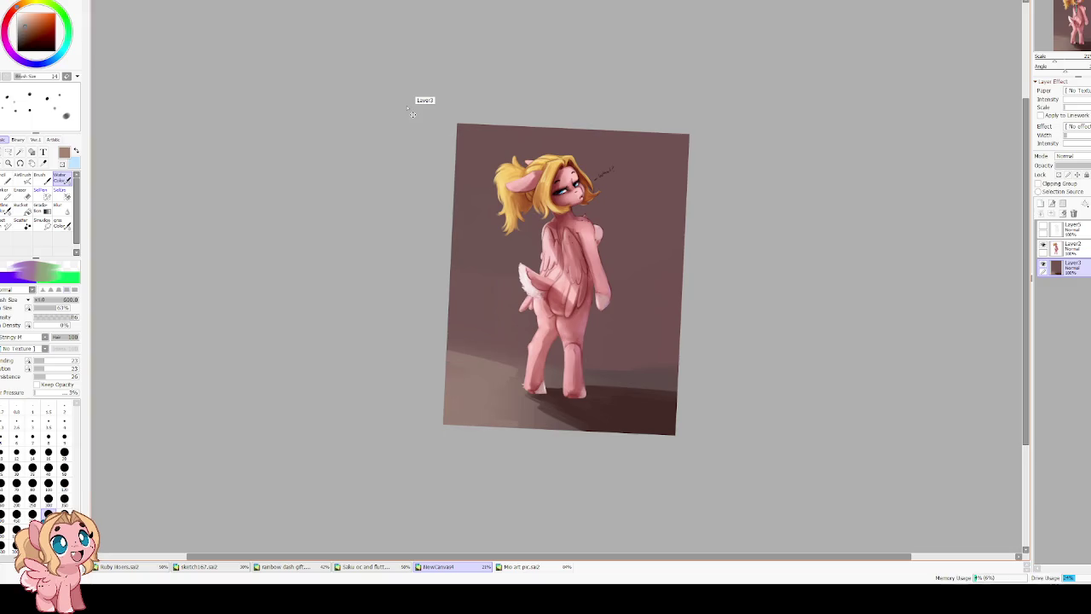
key("ctrl+y")
key("ctrl+y")
key("ctrl+y")
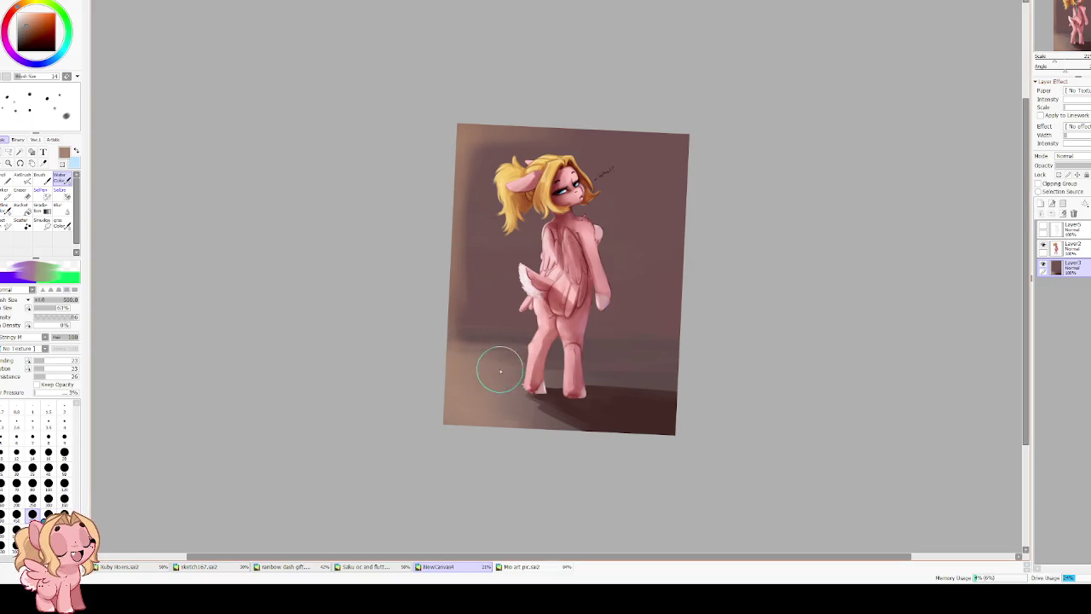
key("bracketleft")
key("bracketleft")
key("bracketleft")
key("bracketleft")
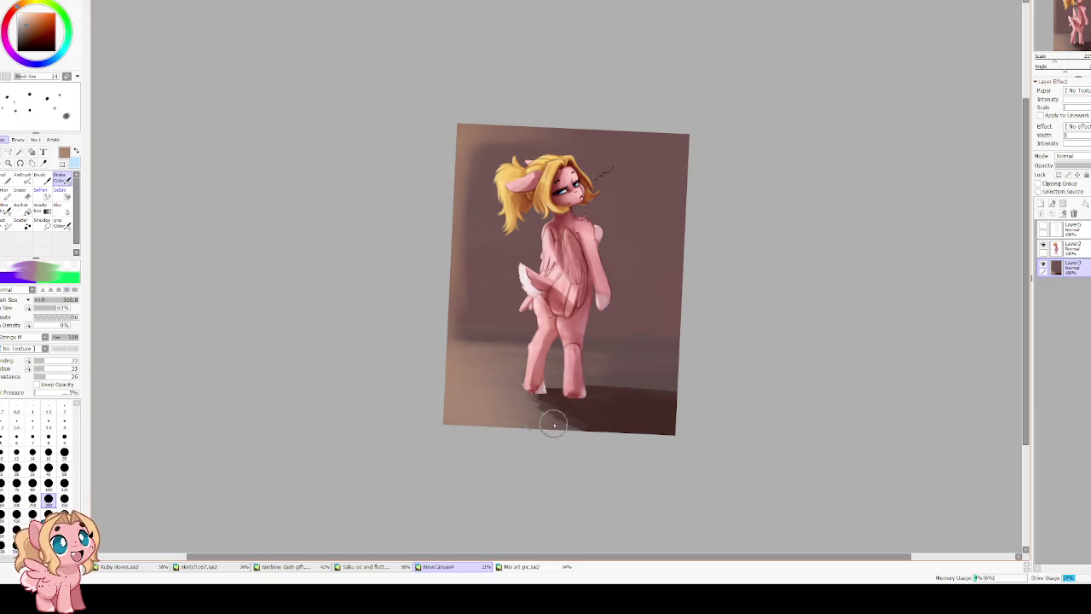
key("h")
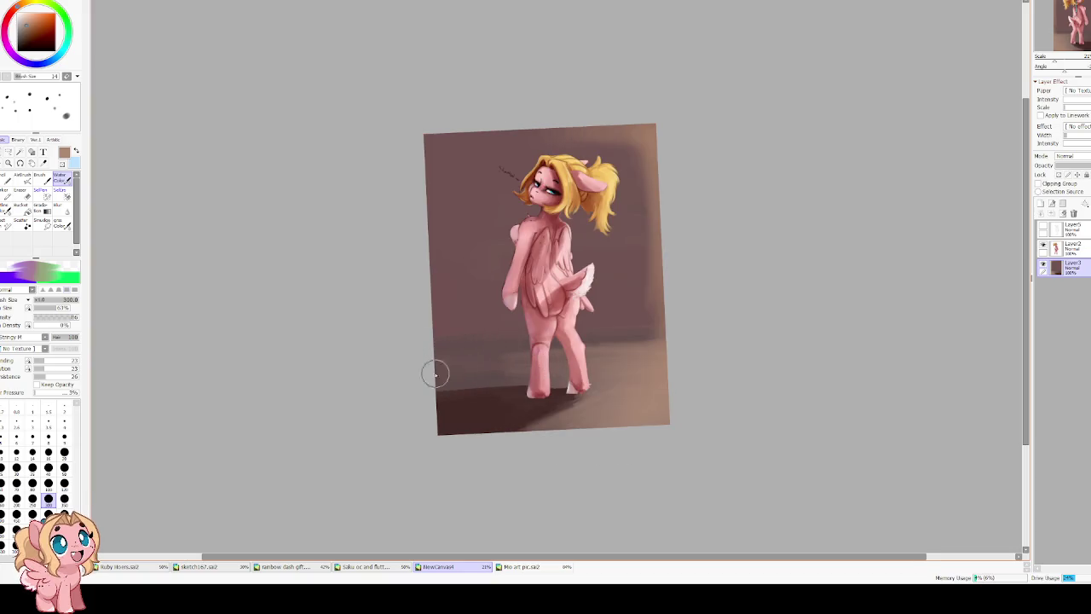
Set brush density and minimum size to 100% and paint dark brown floor shadow under the hooves.
left_click_drag(52, 325, 81, 325)
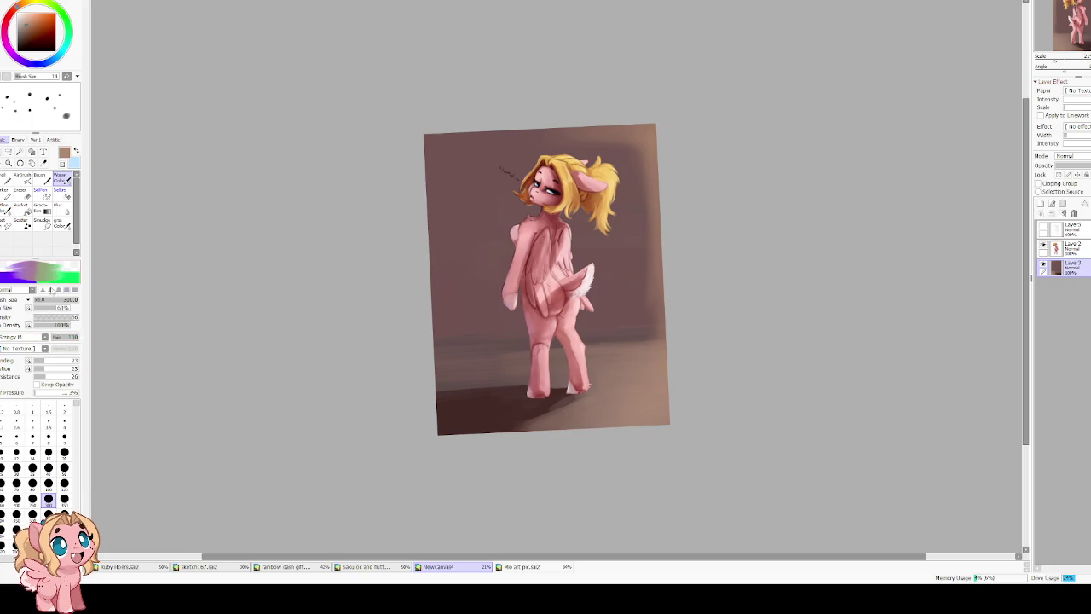
left_click_drag(57, 307, 95, 307)
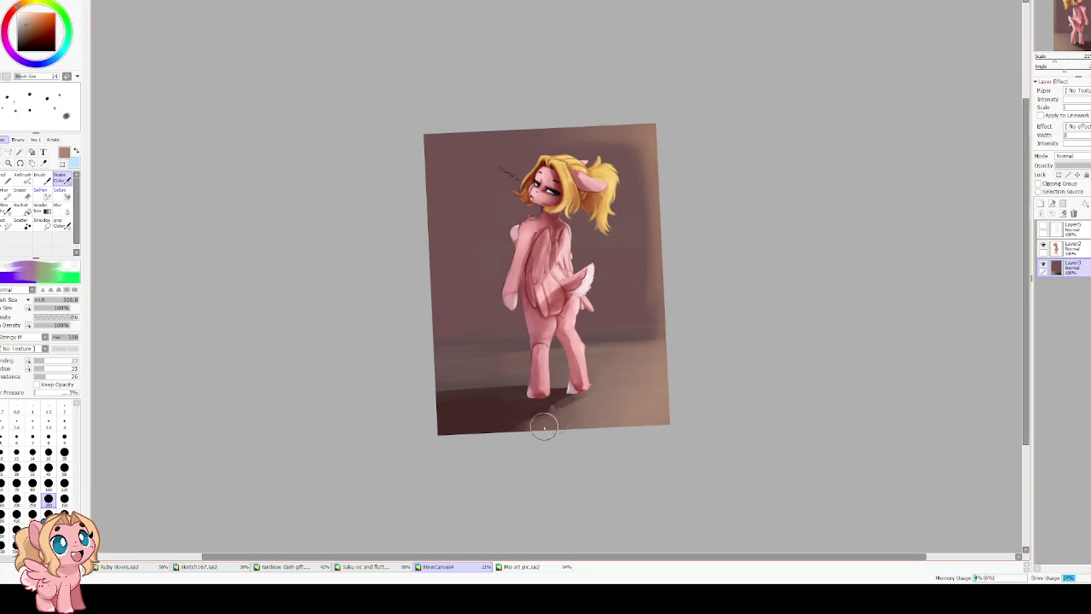
right_click(518, 407)
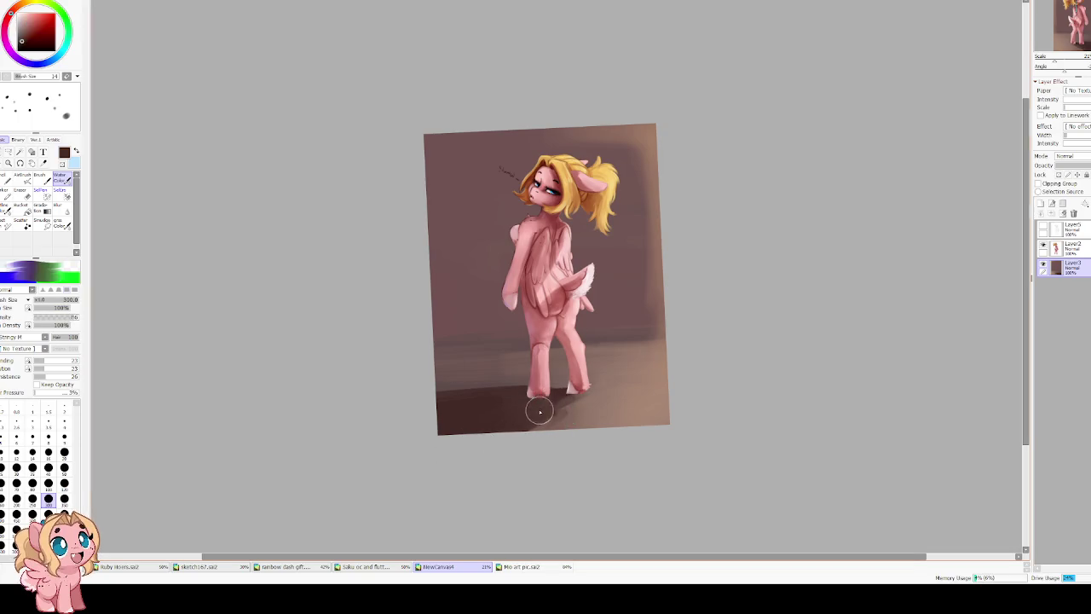
left_click_drag(540, 411, 567, 407)
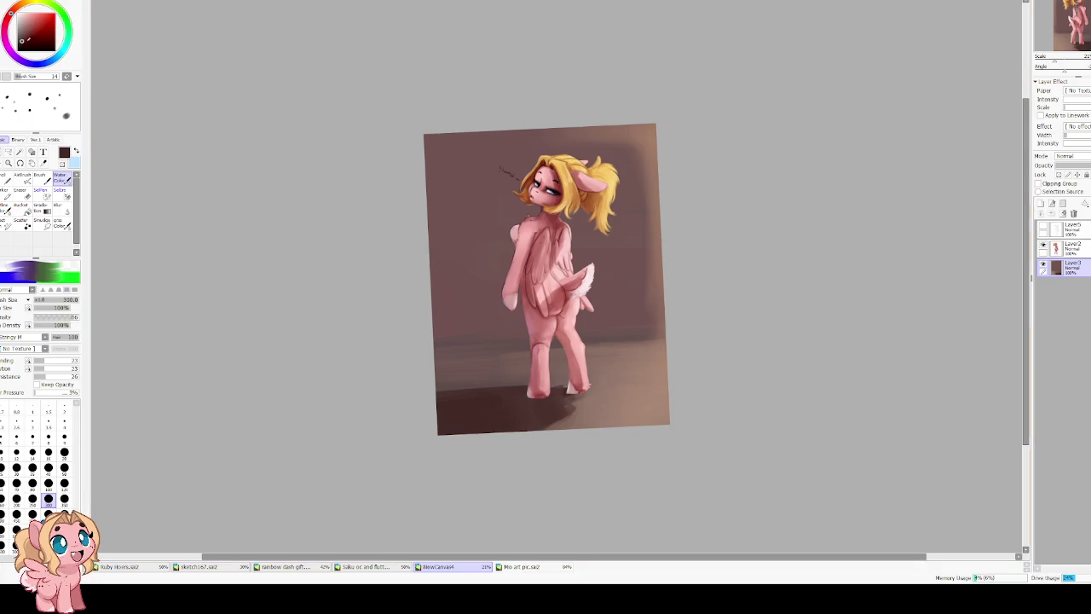
left_click_drag(514, 409, 539, 410)
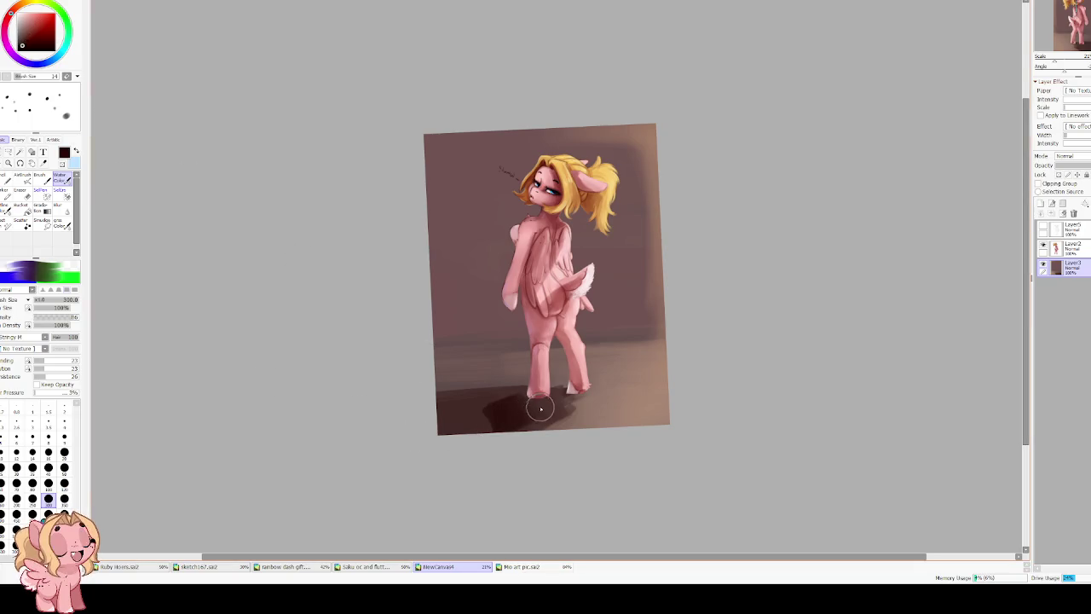
left_click_drag(463, 418, 389, 407)
mouse_move(545, 413)
left_mouse_down()
mouse_move(491, 398)
mouse_move(575, 395)
mouse_move(561, 384)
left_mouse_up()
Refine the hoof shadow at brush size 100 with sampled lighter and dark browns.
key("bracketleft")
key("bracketleft")
key("bracketleft")
left_click(566, 381, "alt")
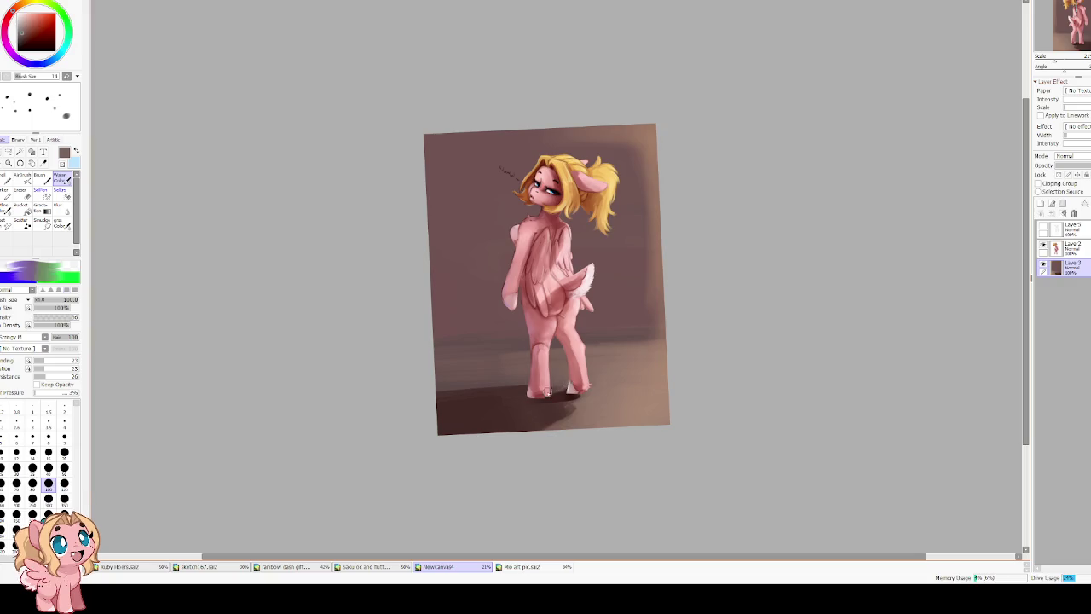
left_click(549, 398, "alt")
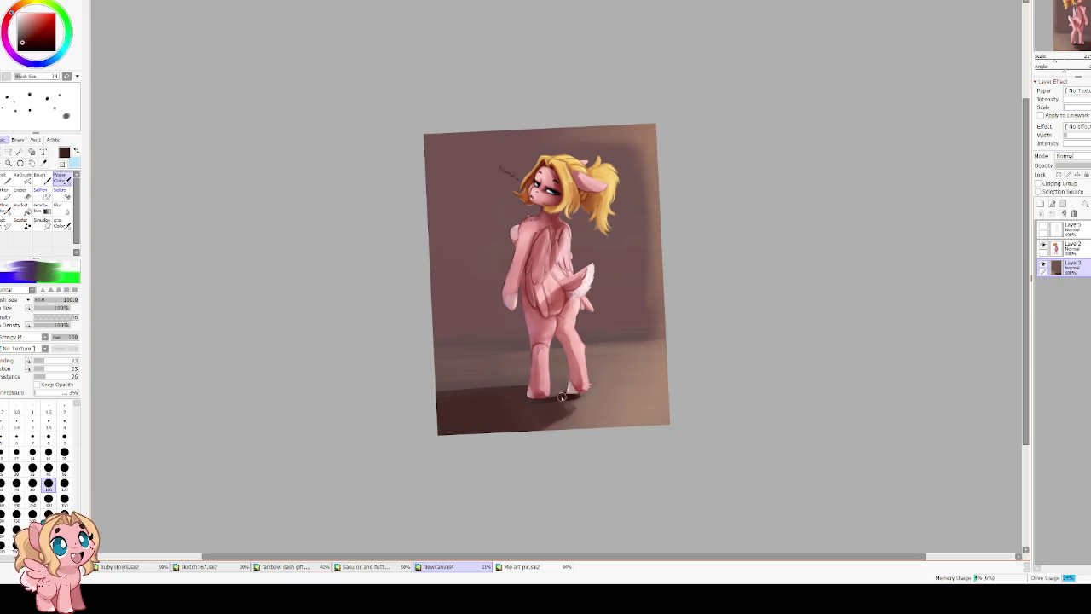
left_click_drag(556, 398, 532, 399)
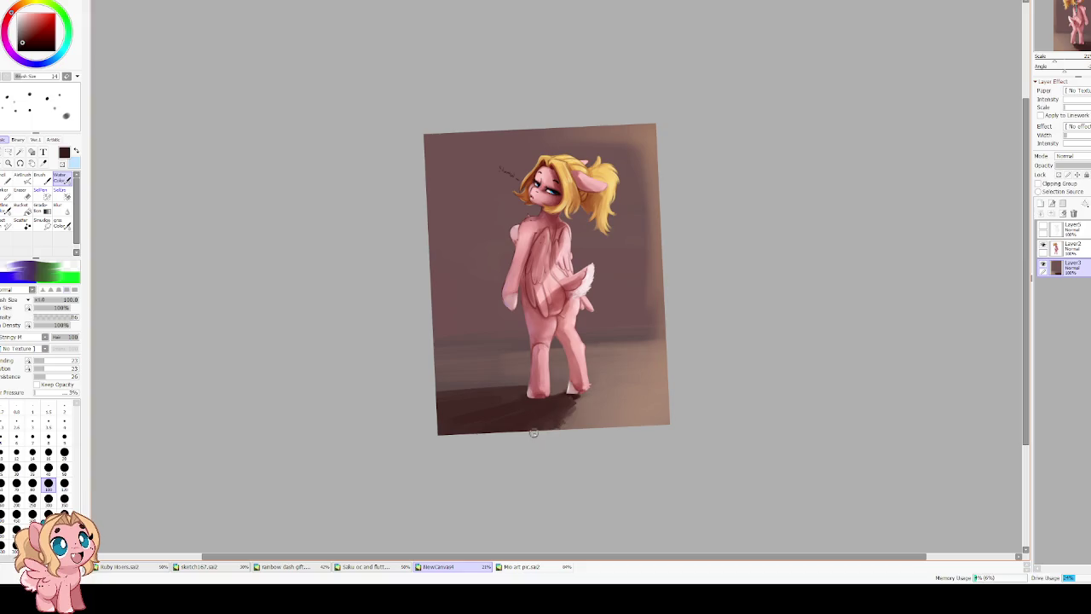
left_click(539, 379, "alt")
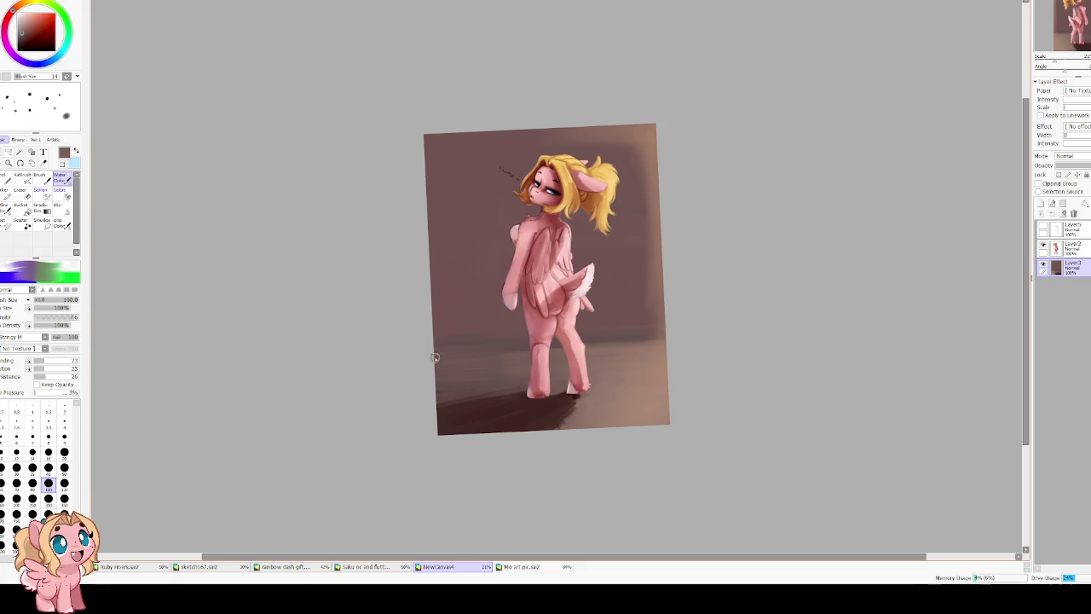
left_click(436, 408, "alt")
left_click_drag(527, 398, 511, 393)
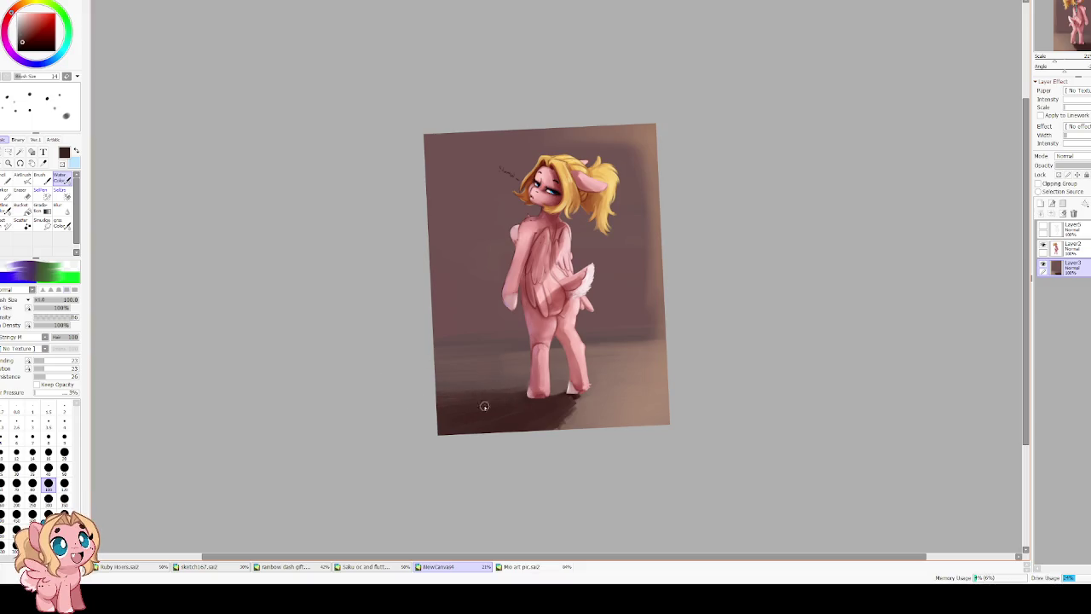
key("h")
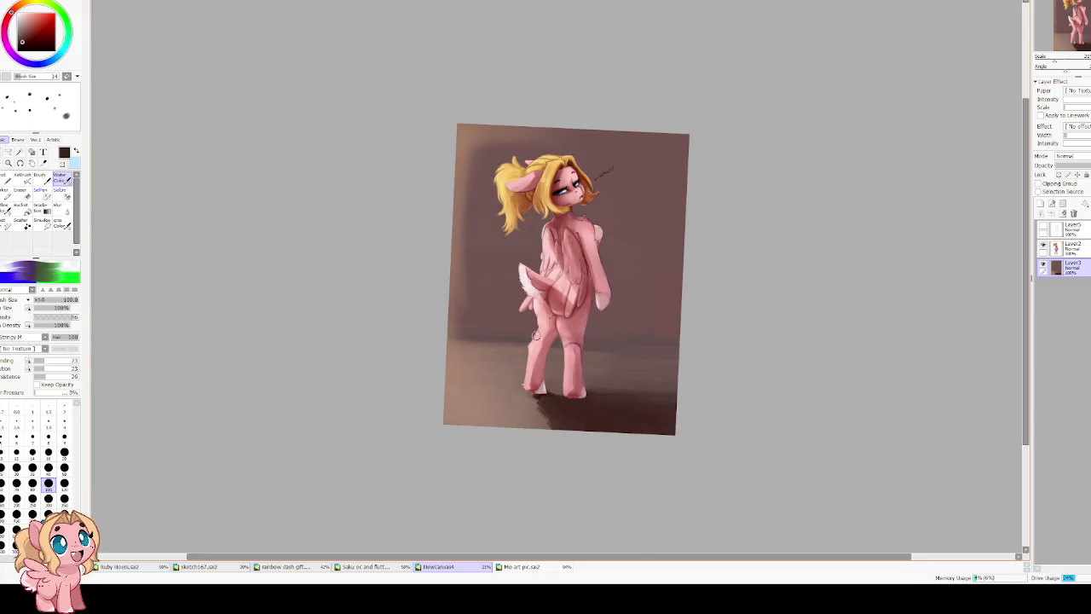
key("h")
key("Home")
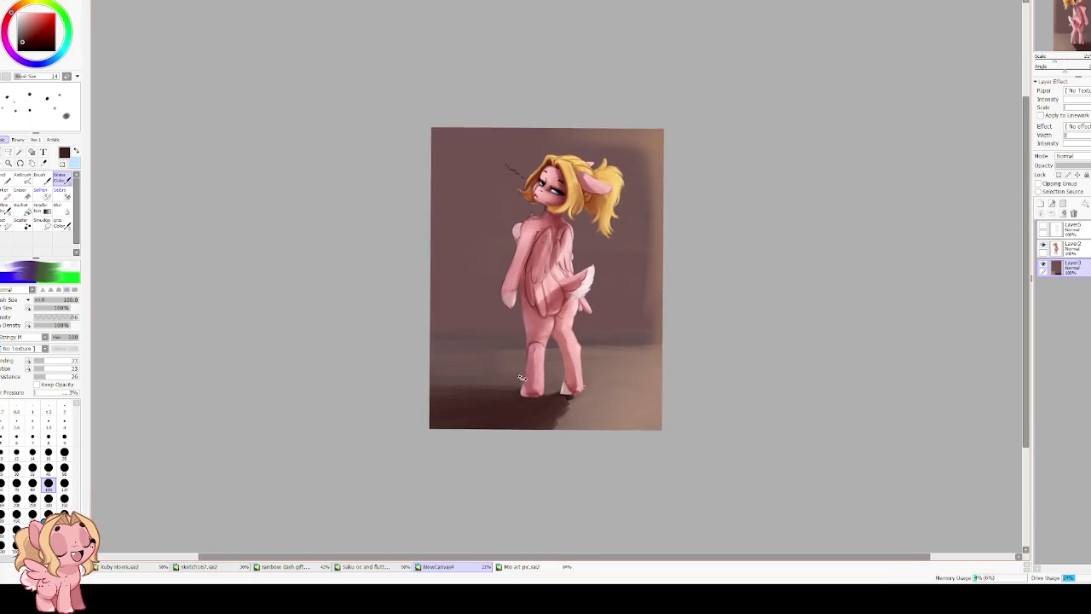
Sample the light tan from the painting and enlarge the brush to size 300.
left_click(639, 360, "alt")
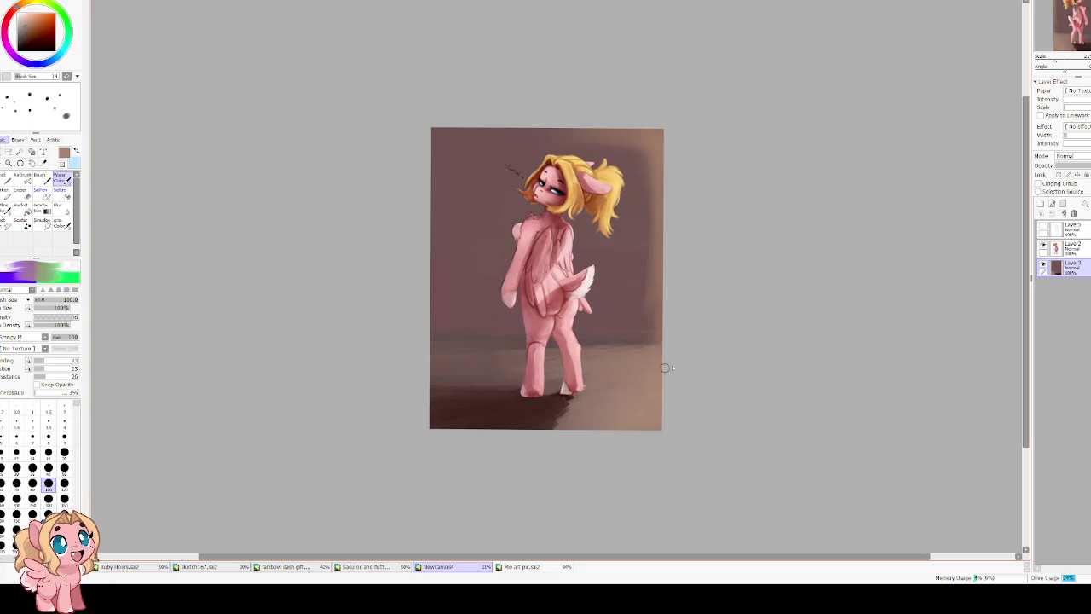
key("bracketright")
key("bracketright")
key("bracketright")
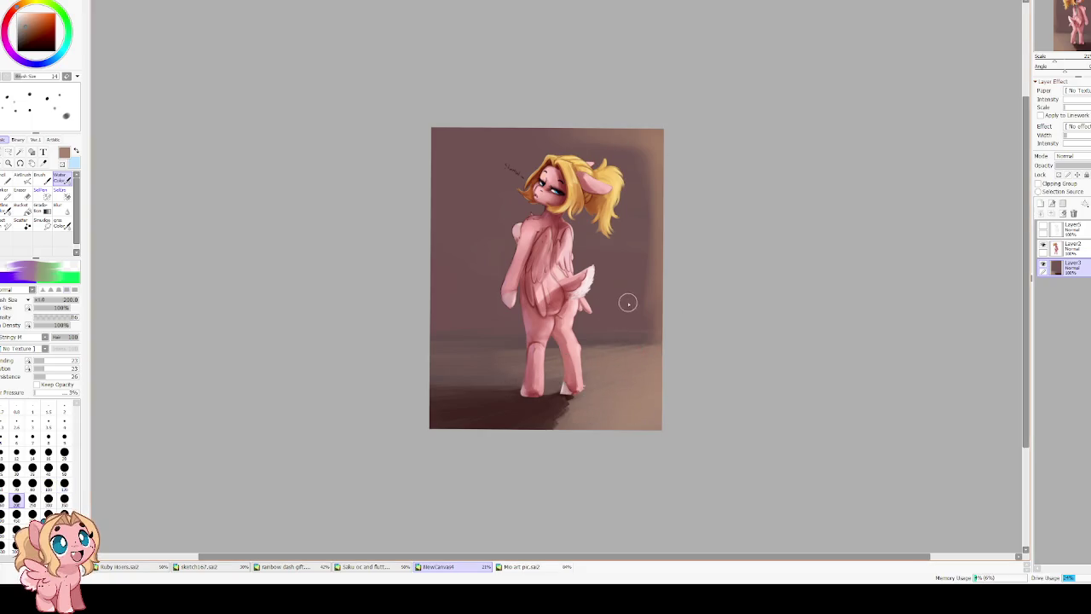
key("bracketright")
key("bracketright")
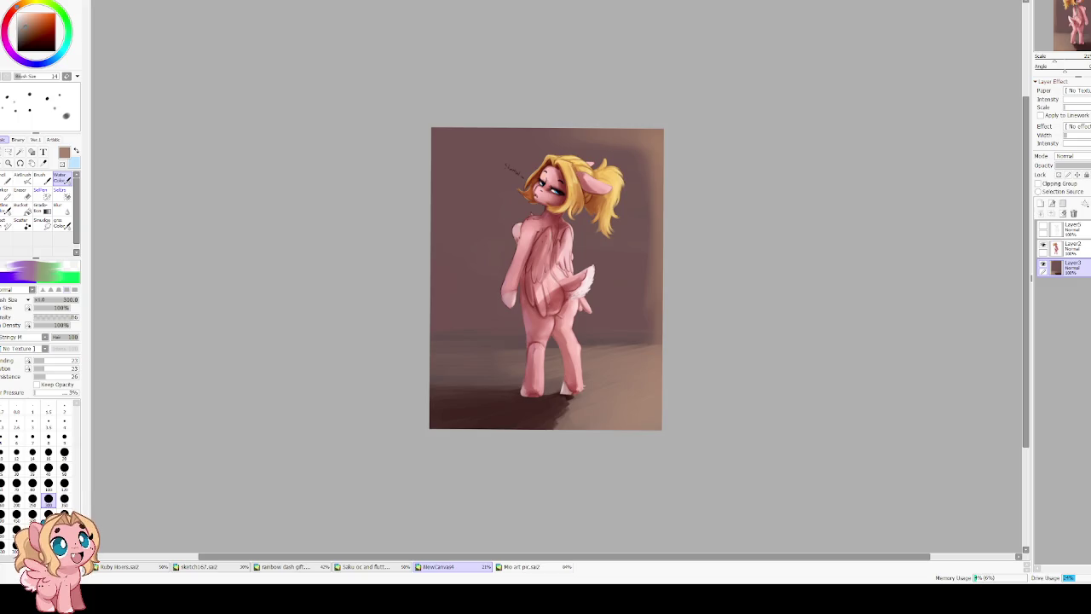
Zoom in, pan, mirror the view and tilt it slightly counter-clockwise.
scroll(579, 377, "up", 2)
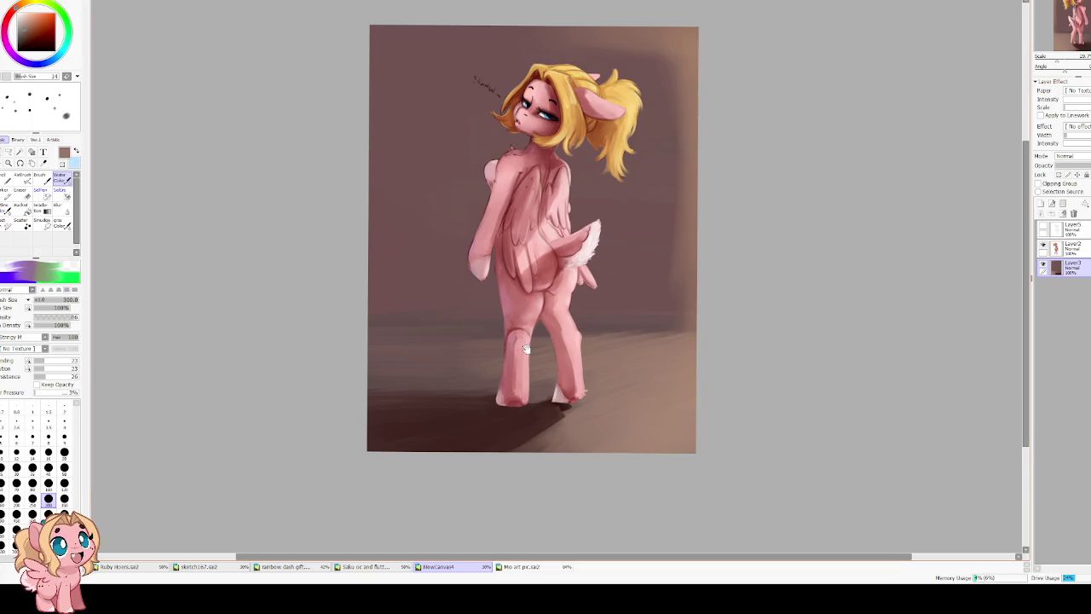
left_click_drag(526, 348, 511, 386)
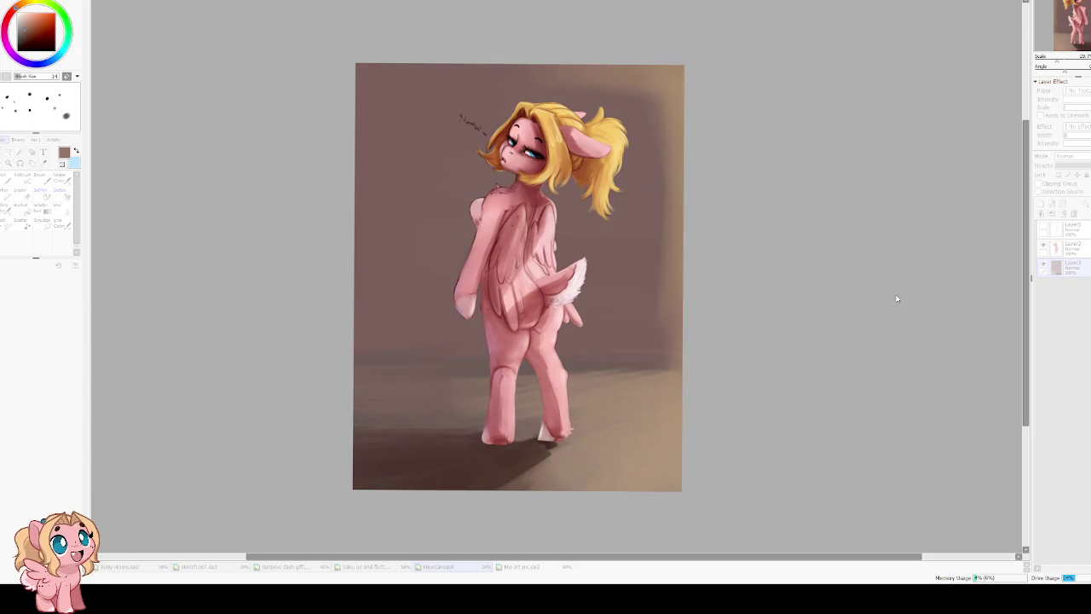
key("h")
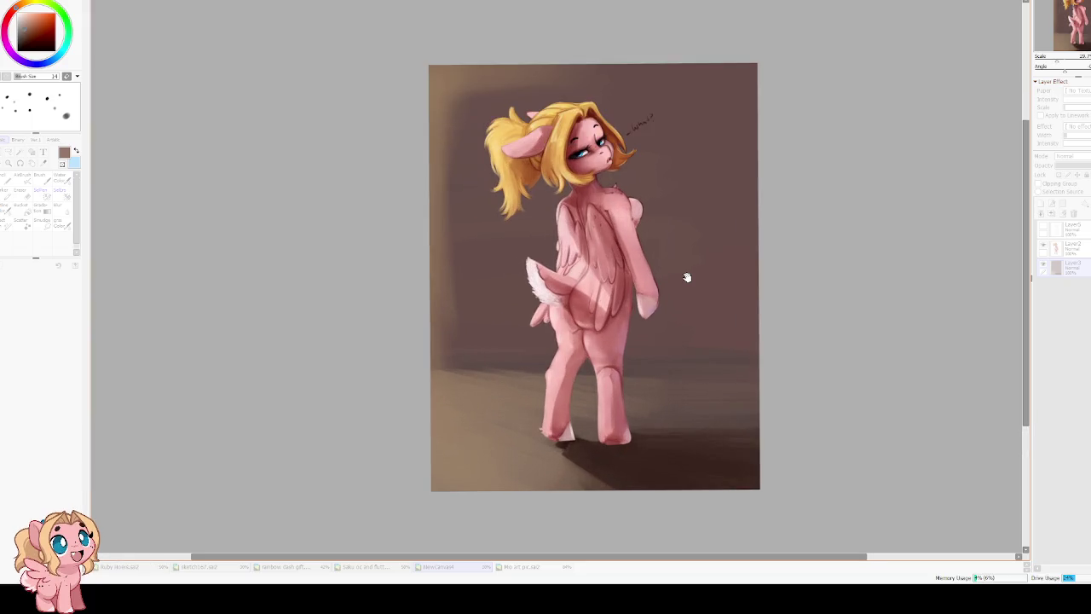
left_click_drag(687, 277, 474, 307)
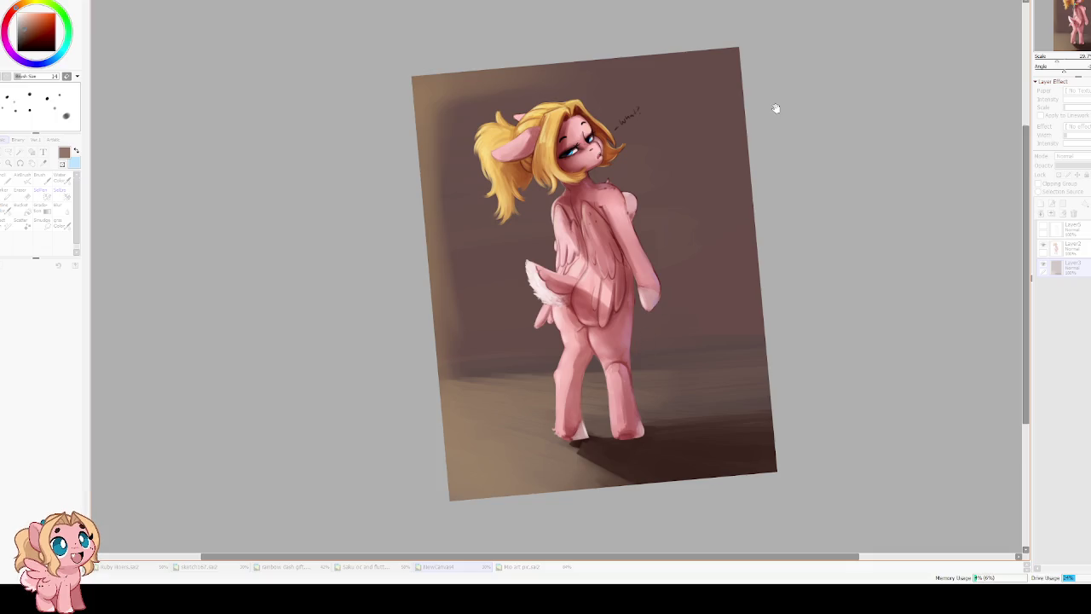
Try a faint light patch on the floor on Layer2, then undo it.
left_click(1066, 248)
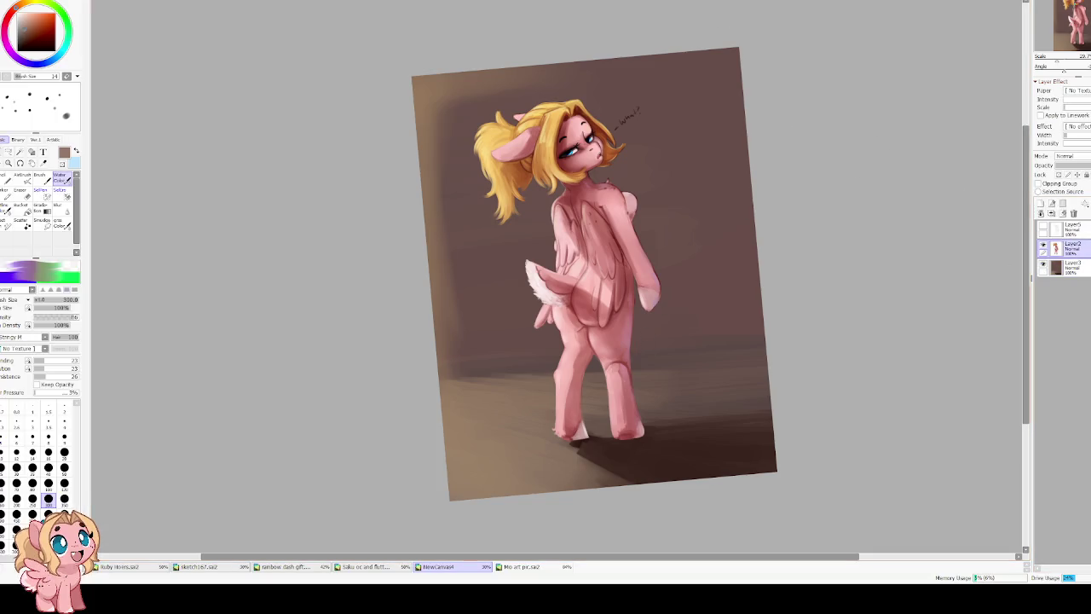
scroll(567, 413, "down", 1)
mouse_move(476, 377)
left_mouse_down()
mouse_move(451, 360)
mouse_move(524, 360)
left_mouse_up()
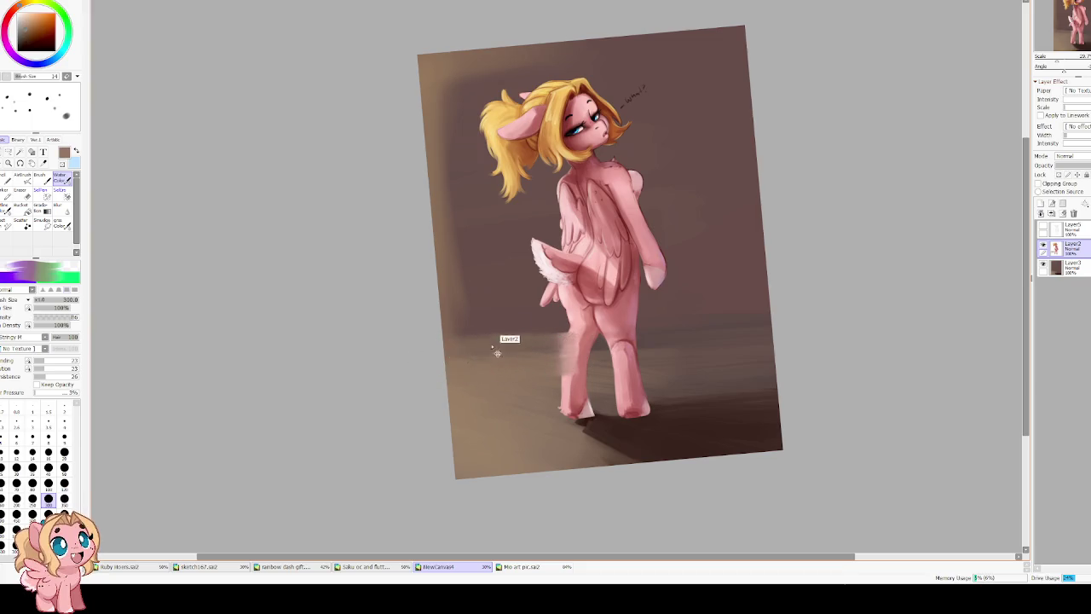
key("ctrl+z")
Brush faint lighter floor strokes around the legs on Layer3 and add a new linework layer.
left_click(1065, 267)
mouse_move(595, 332)
left_mouse_down()
mouse_move(485, 361)
mouse_move(504, 364)
mouse_move(462, 387)
mouse_move(580, 358)
left_mouse_up()
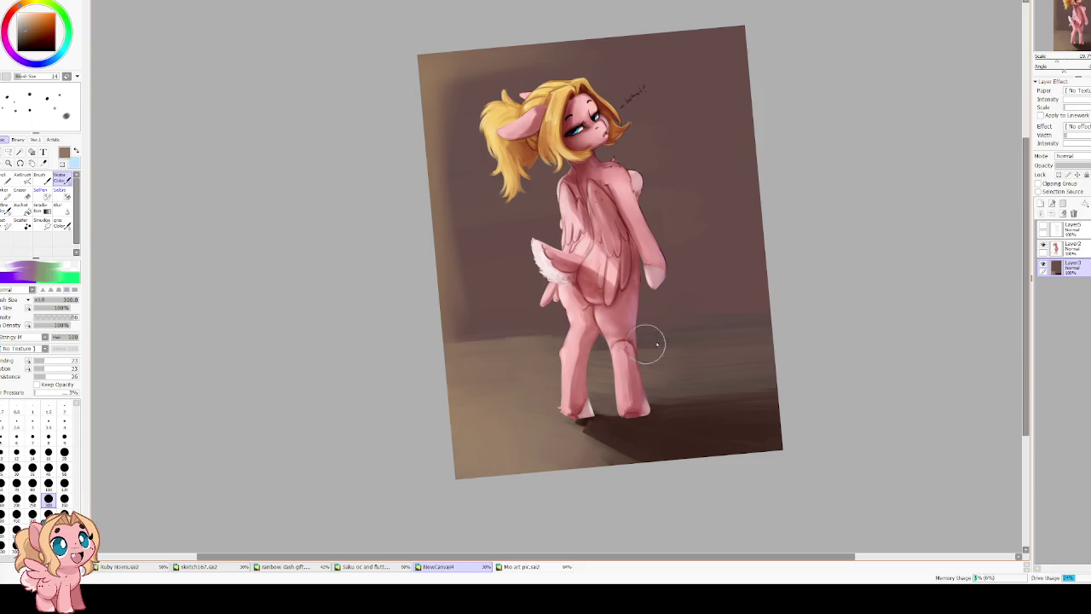
mouse_move(653, 344)
left_mouse_down()
mouse_move(706, 373)
mouse_move(633, 340)
mouse_move(463, 349)
mouse_move(431, 212)
mouse_move(434, 317)
mouse_move(526, 355)
left_mouse_up()
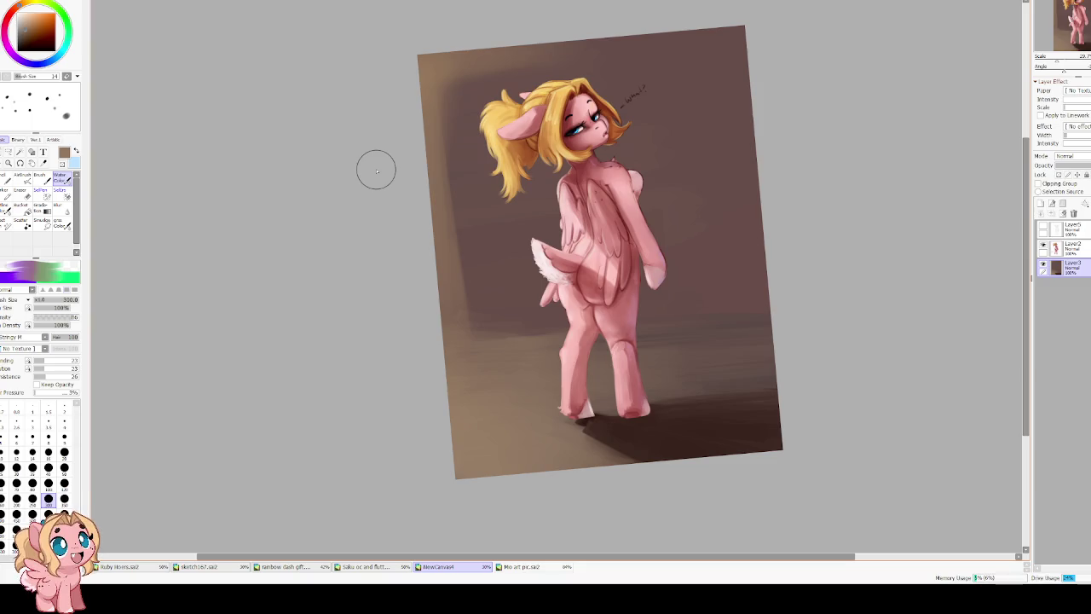
key("h")
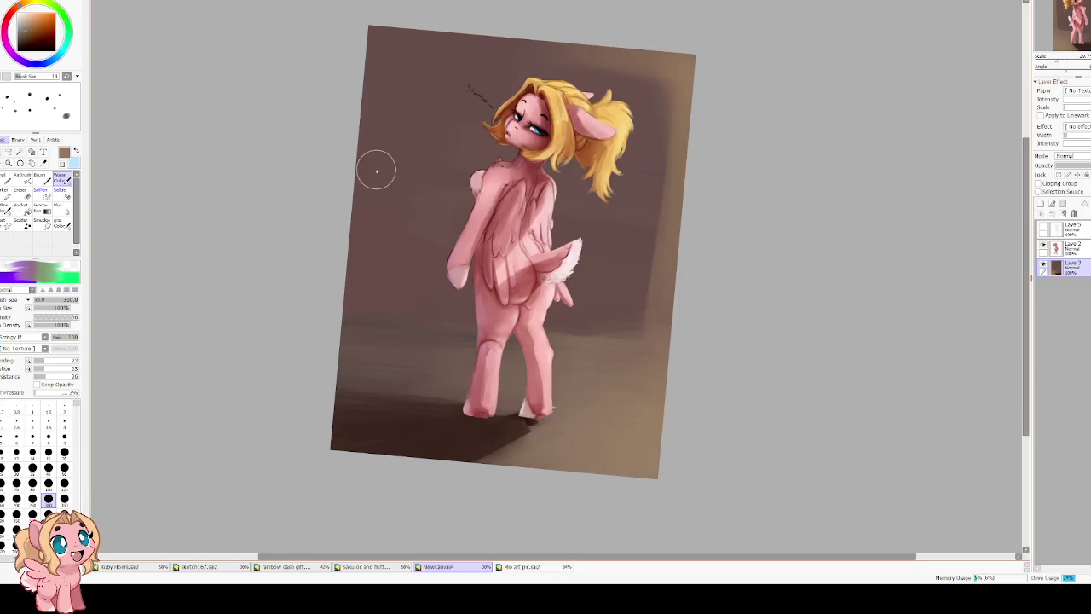
left_click(1052, 204)
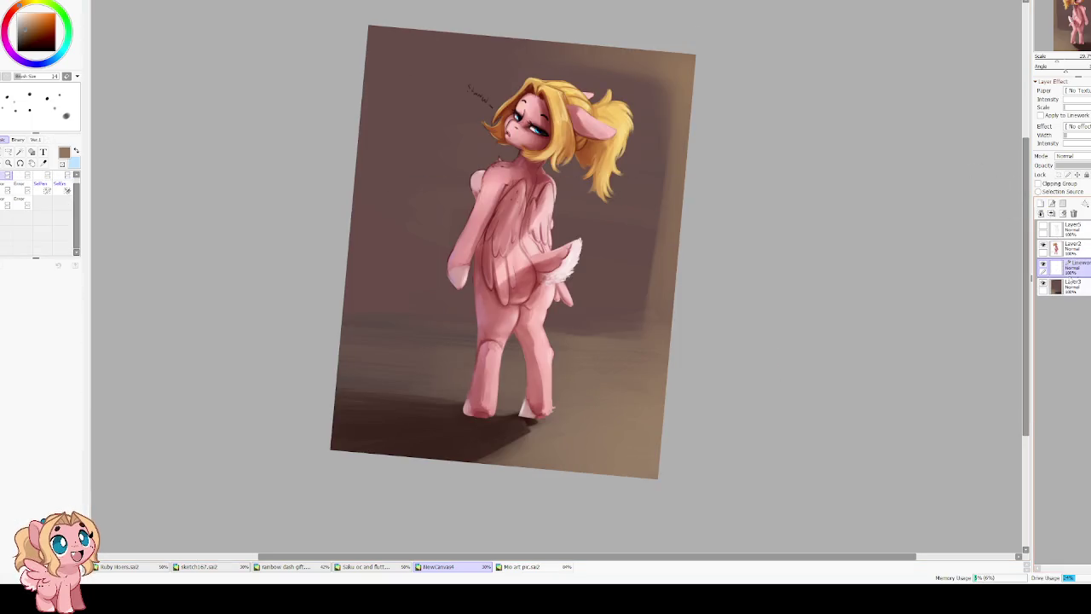
Remove the Linework layer and add a new layer above Layer2 clipped to the pony.
key("ctrl+e")
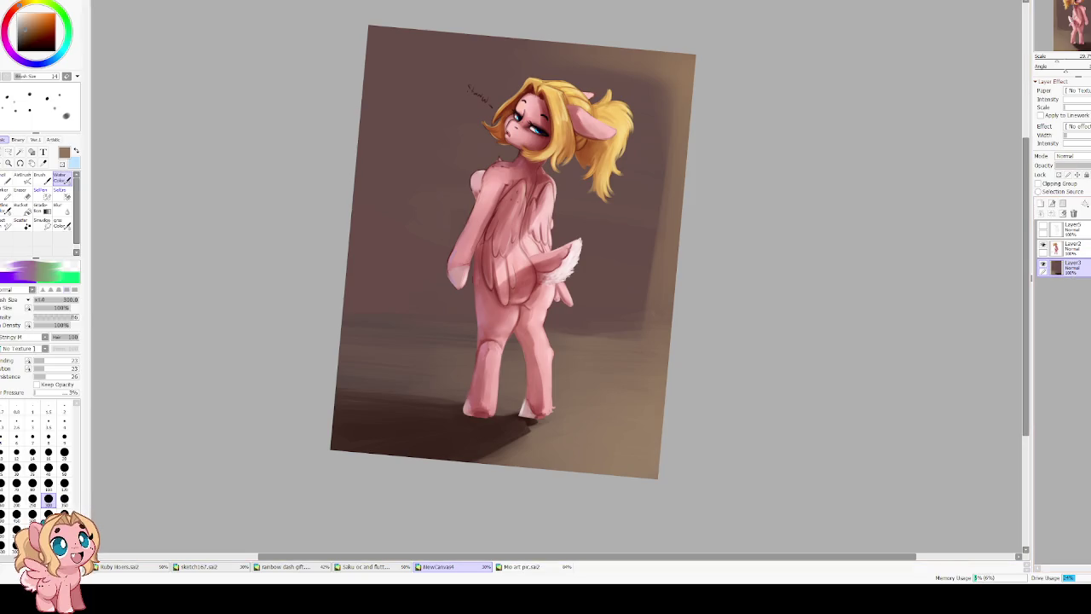
left_click(1085, 247)
left_click(1041, 205)
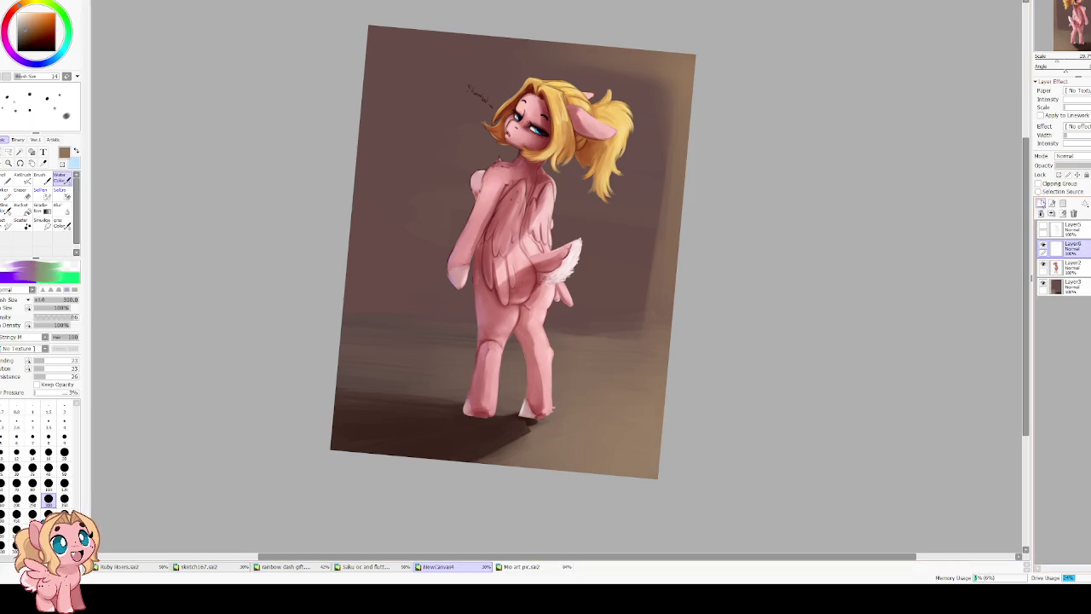
left_click(1039, 183)
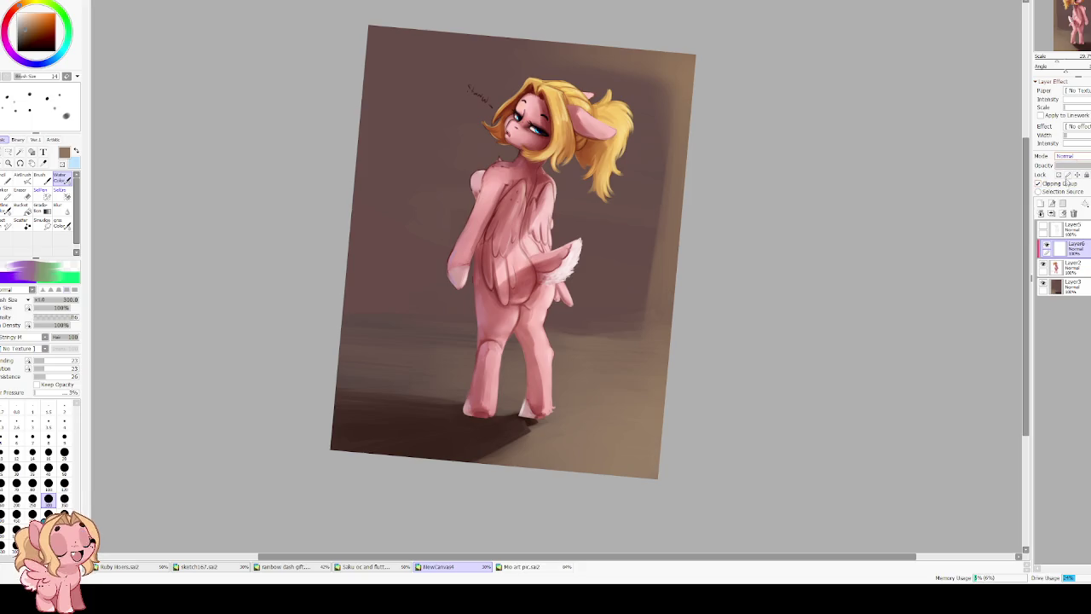
scroll(1065, 156, "down", 1)
scroll(729, 99, "up", 1)
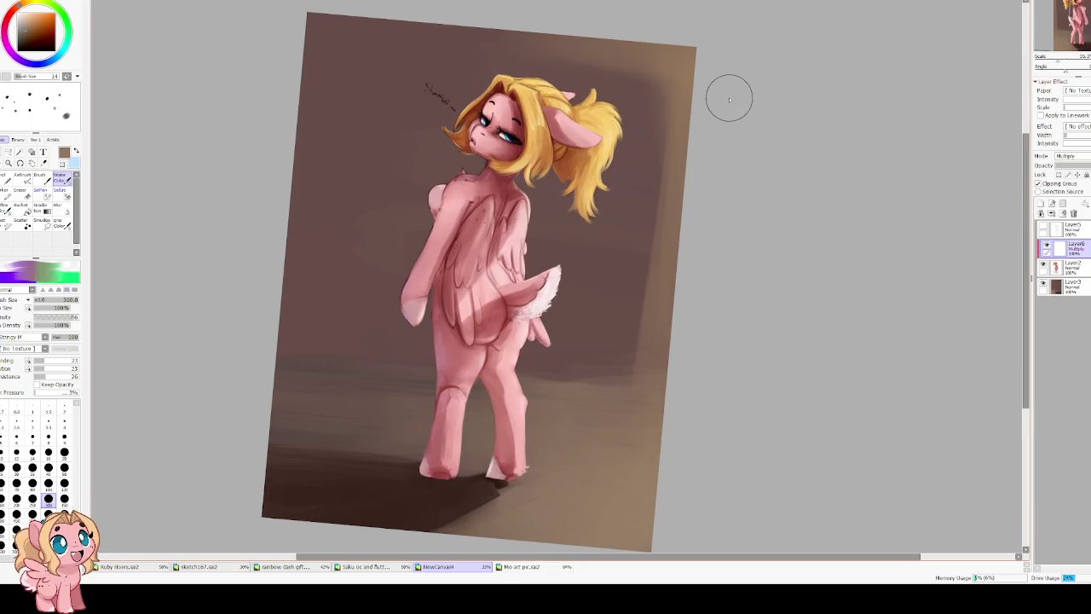
Pick a dark red-brown and set the plain Brush to size 450.
left_click(413, 482, "alt")
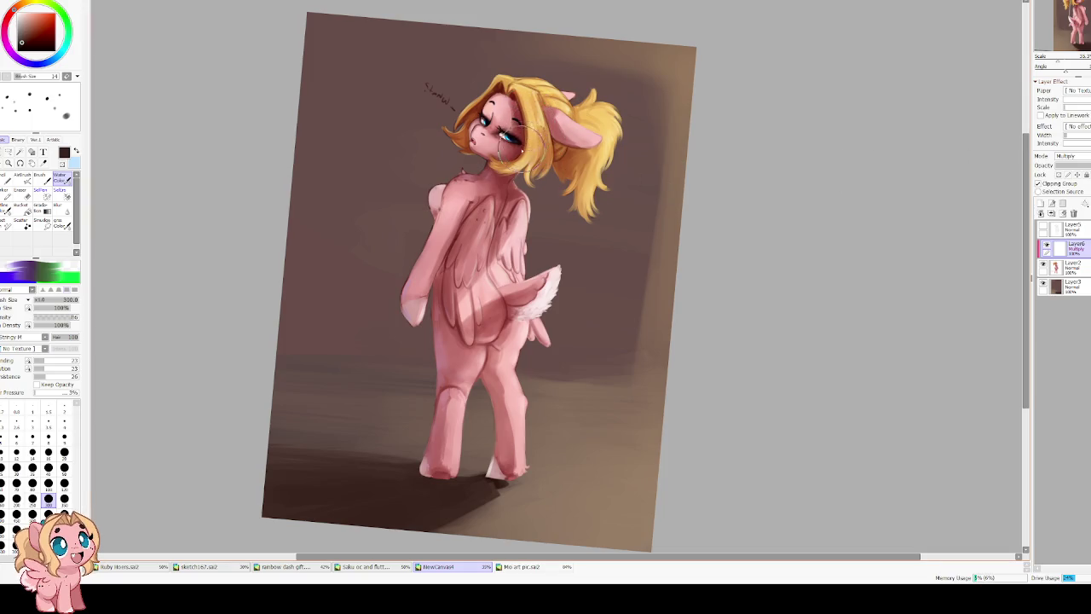
key("bracketleft")
key("bracketleft")
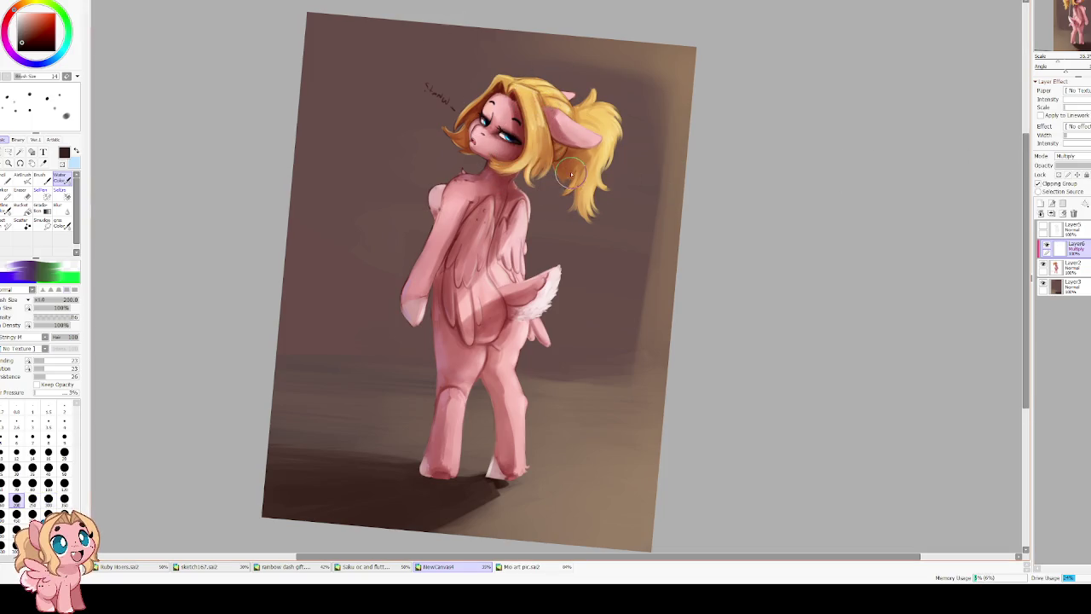
key("bracketleft")
key("Delete")
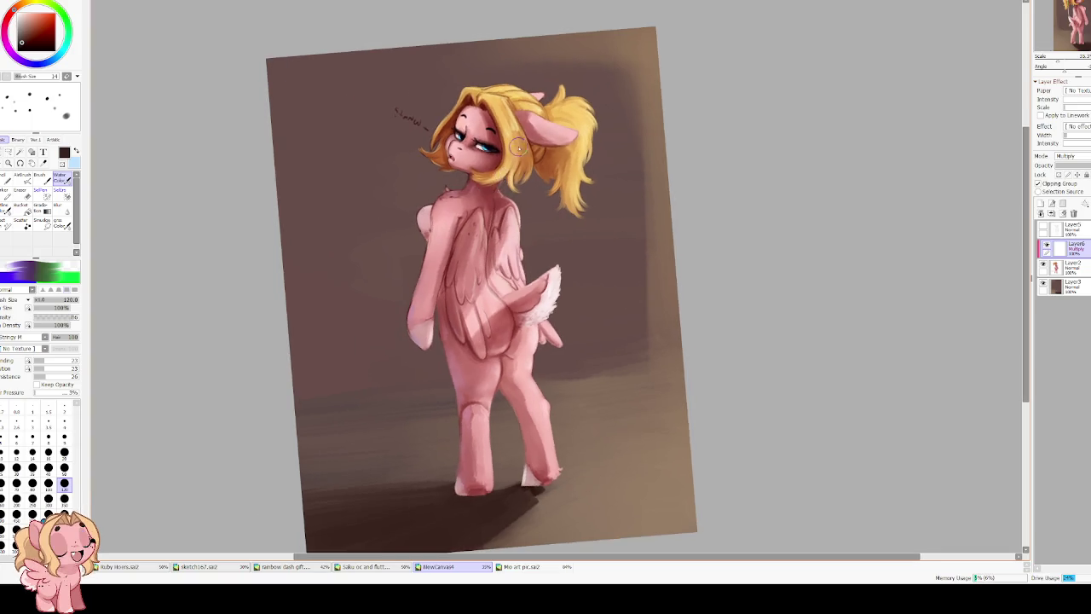
key("bracketright")
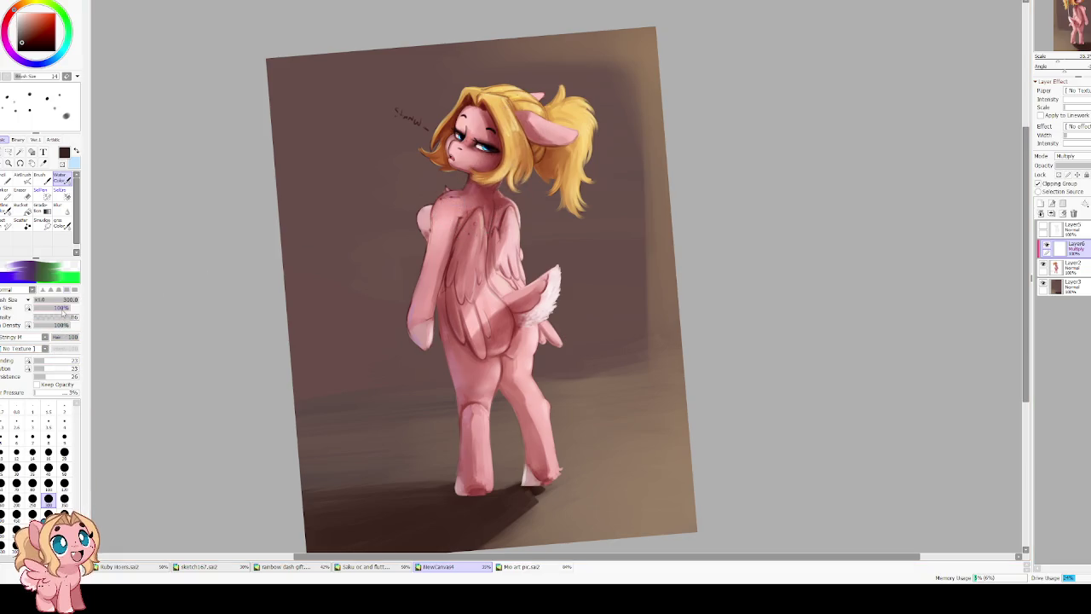
left_click(40, 179)
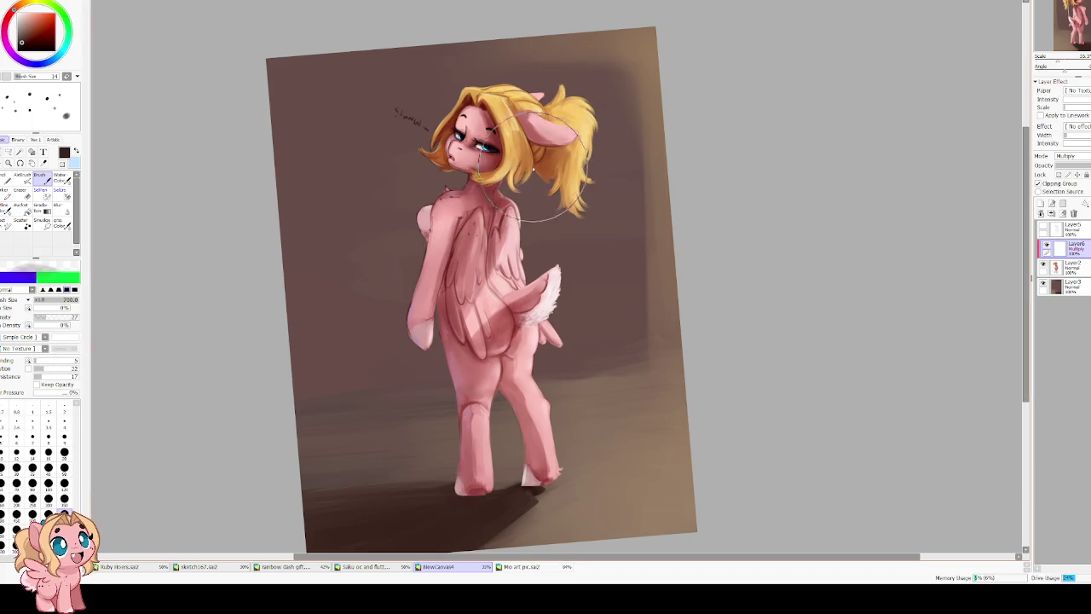
key("bracketleft")
key("bracketleft")
key("bracketleft")
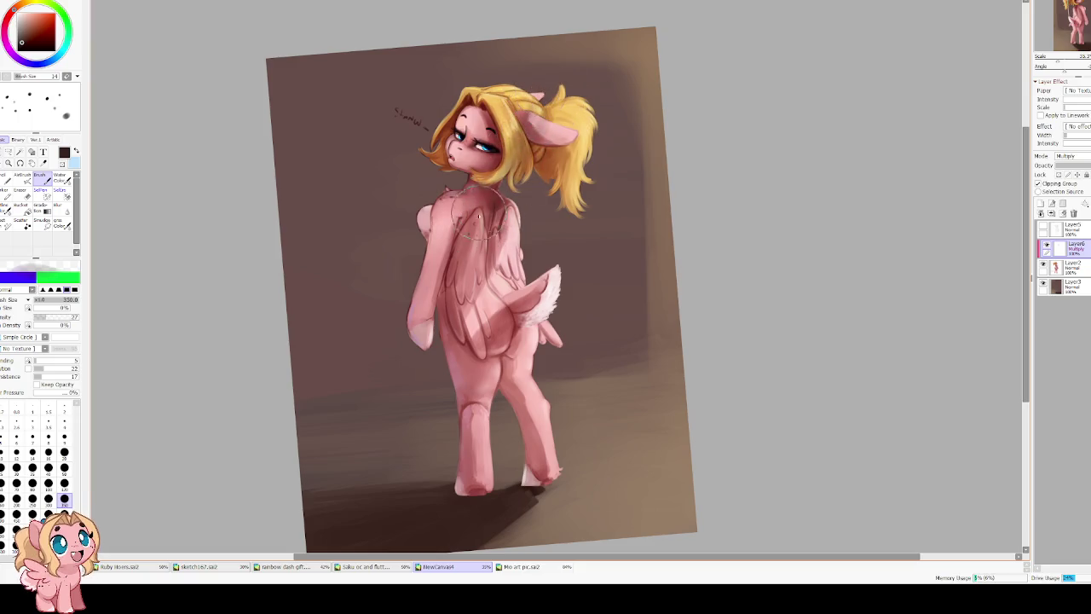
key("bracketright")
key("bracketright")
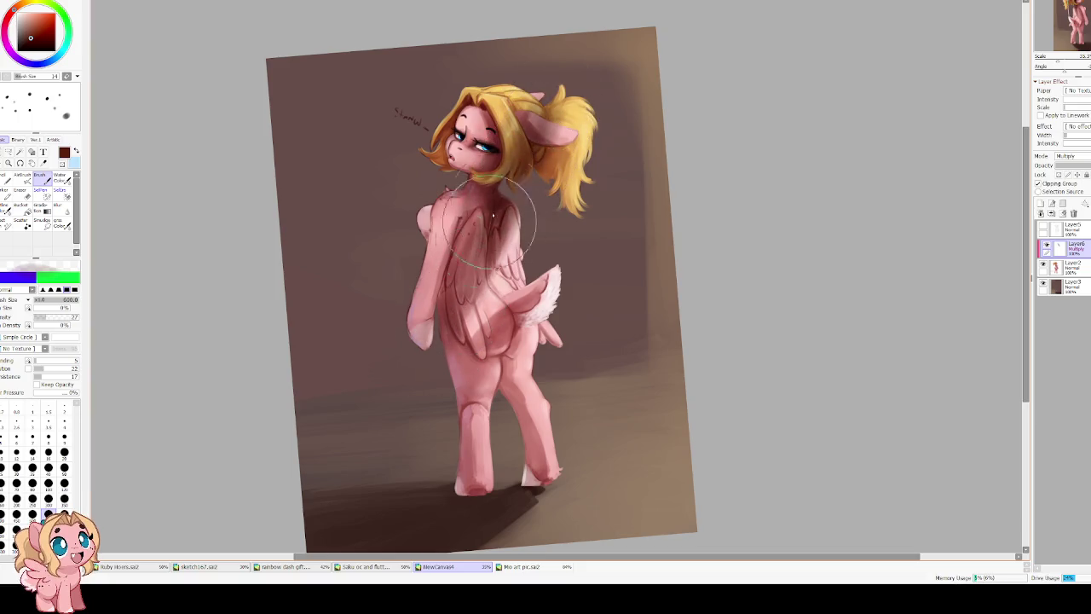
Shade the ponytail darker, mirroring the view to check the hair.
key("h")
key("h")
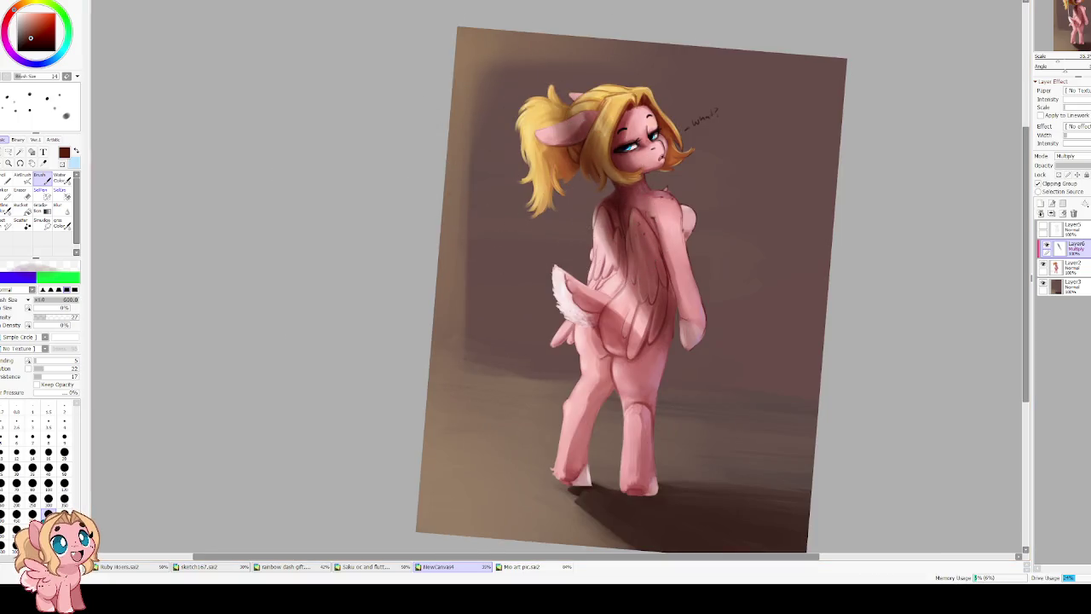
key("h")
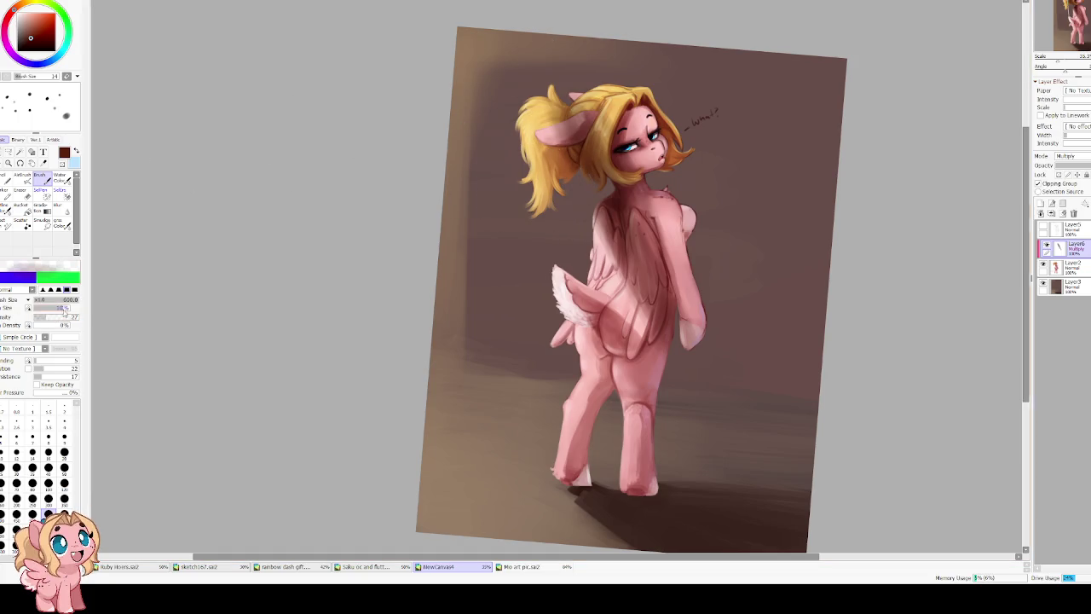
key("h")
left_click_drag(518, 190, 500, 134)
key("h")
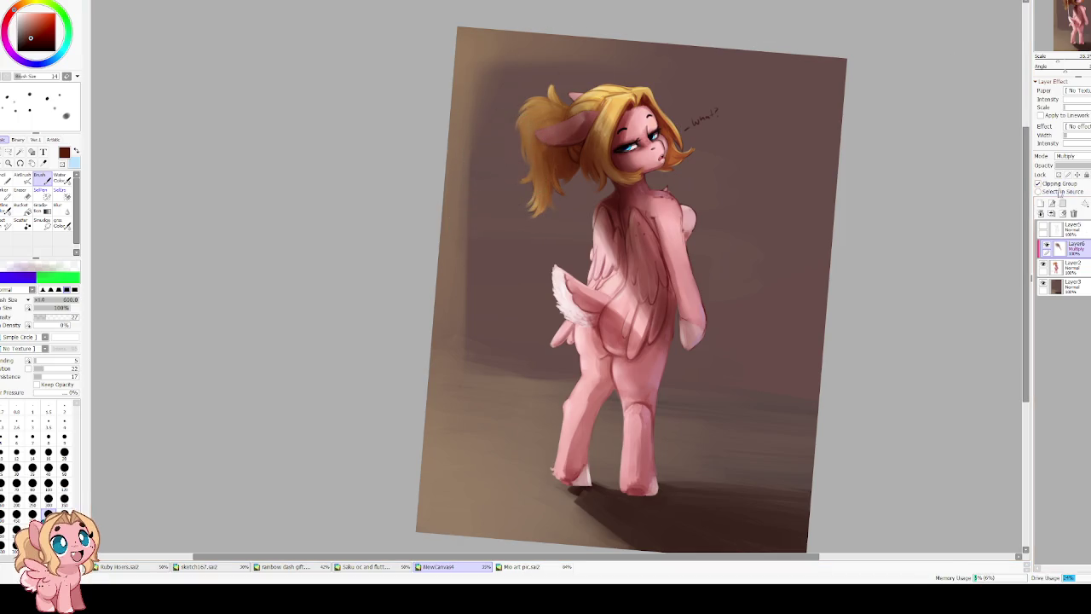
key("h")
key("h")
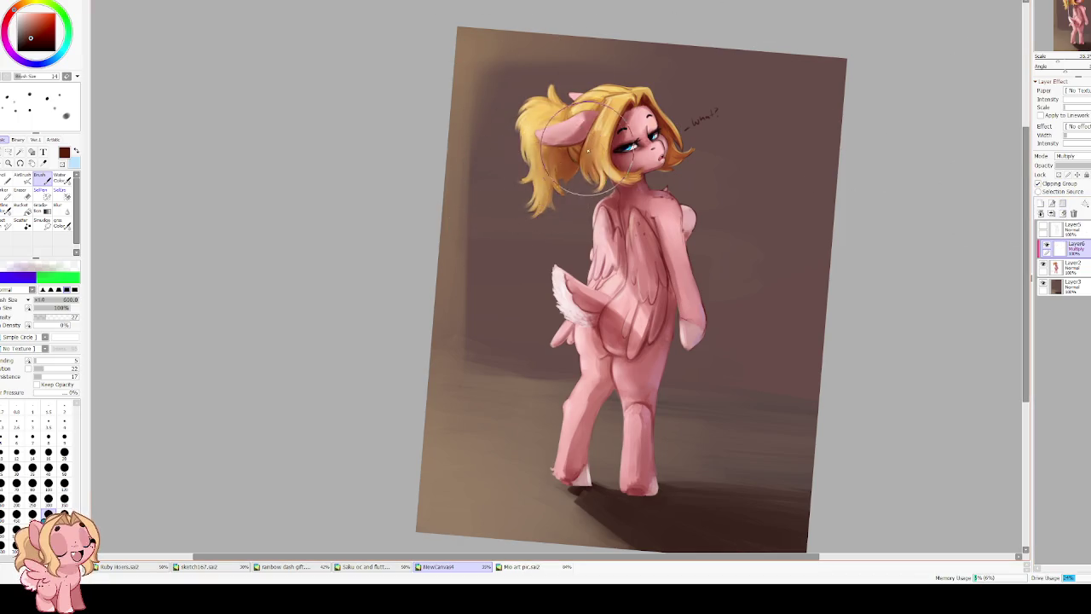
Paint darker shading on the wing, back, foreleg and hind leg edge.
key("h")
left_click_drag(597, 171, 631, 247)
left_click_drag(614, 205, 639, 282)
key("h")
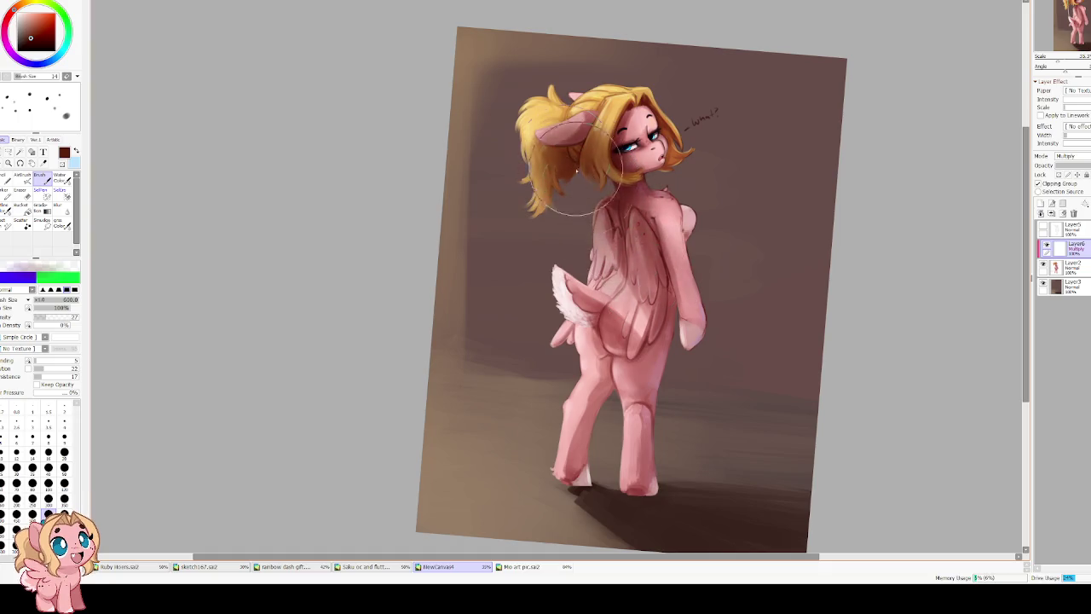
left_click_drag(577, 170, 631, 256)
key("h")
mouse_move(477, 204)
left_mouse_down()
mouse_move(494, 255)
mouse_move(465, 309)
left_mouse_up()
left_click_drag(486, 401, 486, 373)
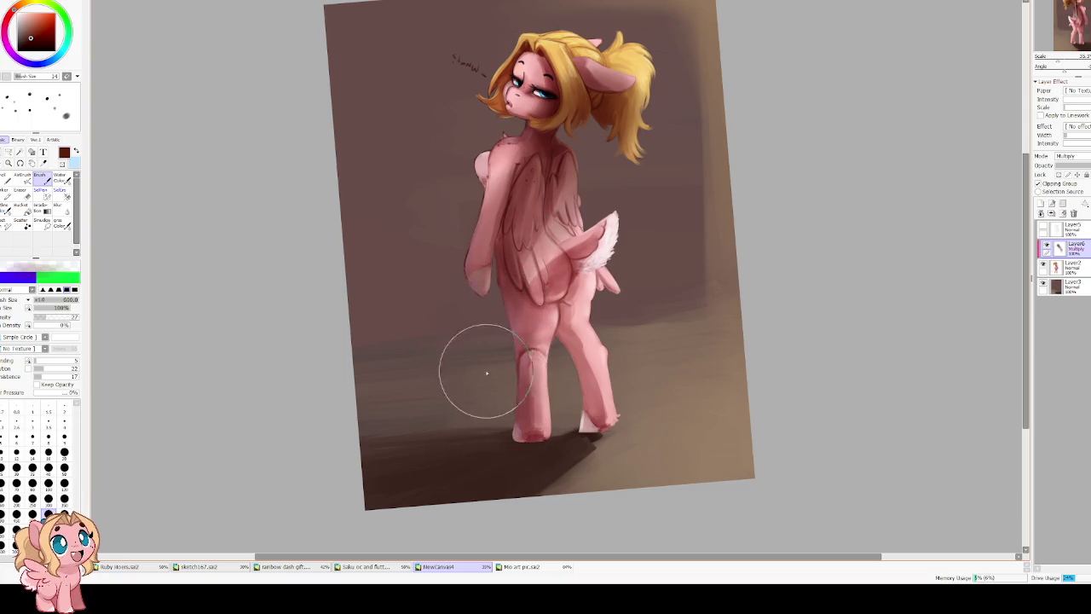
Soften the hind leg and lower wing with sampled lighter pink at size 350.
key("bracketleft")
key("bracketleft")
key("bracketleft")
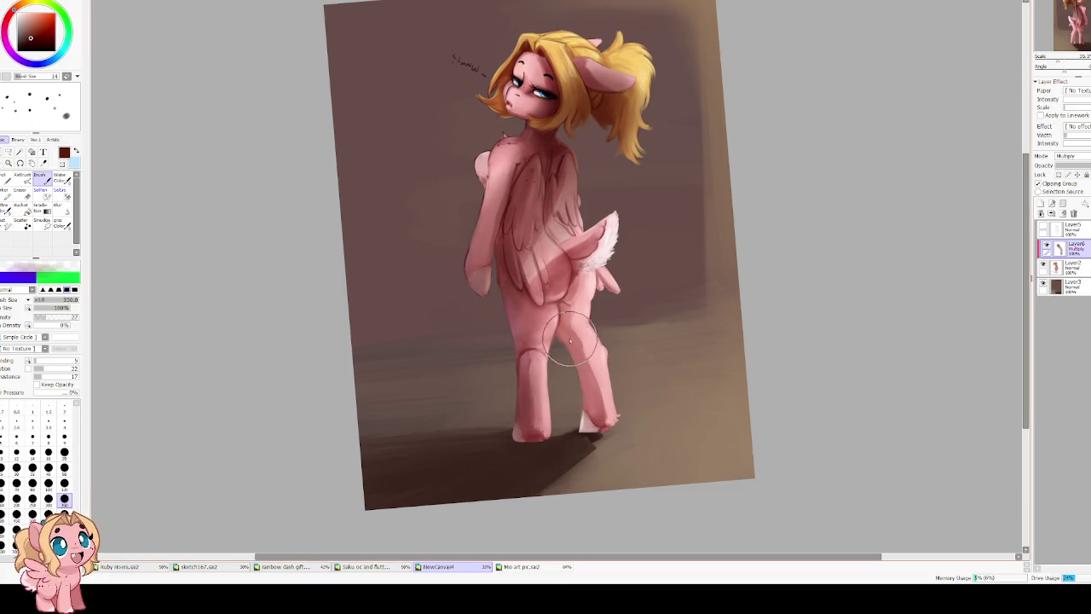
left_click(563, 337, "alt")
left_click_drag(545, 315, 538, 392)
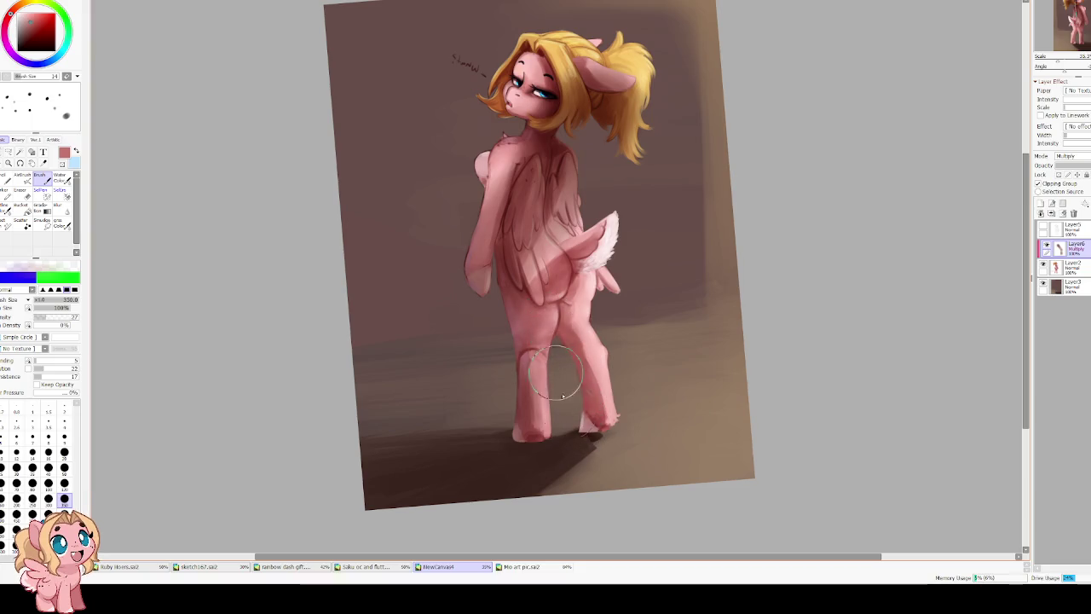
left_click_drag(554, 242, 588, 294)
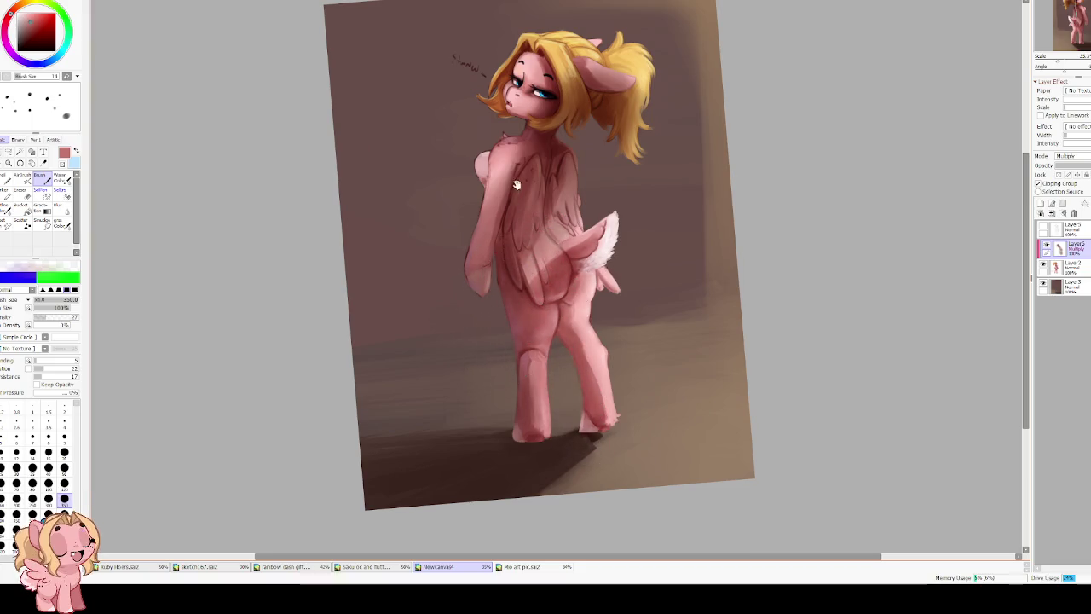
left_click_drag(516, 185, 503, 317)
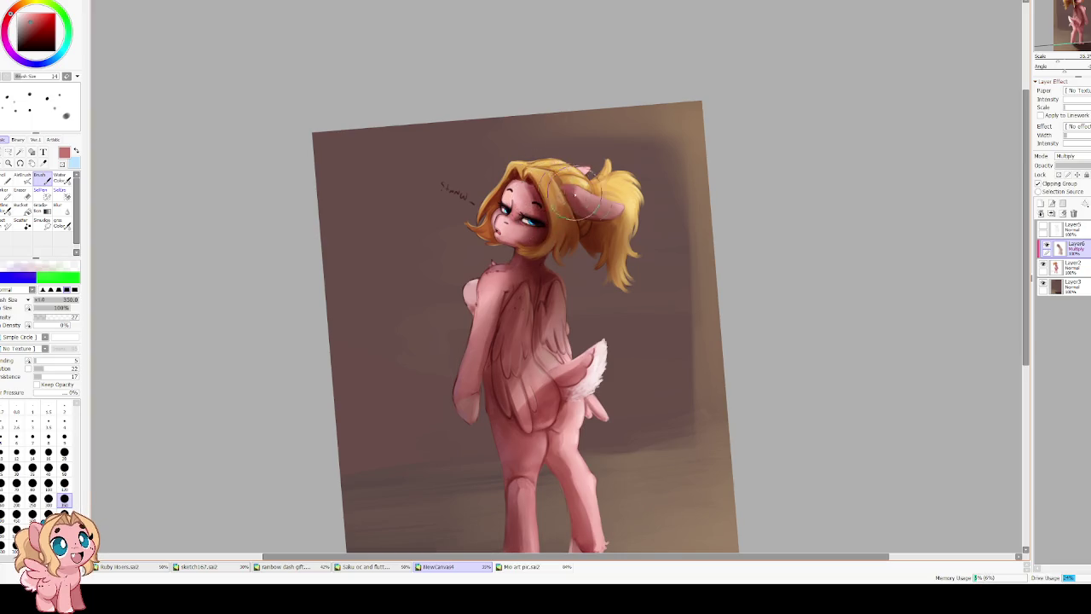
Touch up the hair, then fade the wing and tail shading with a size-350 eraser.
left_click_drag(579, 196, 597, 221)
key("e")
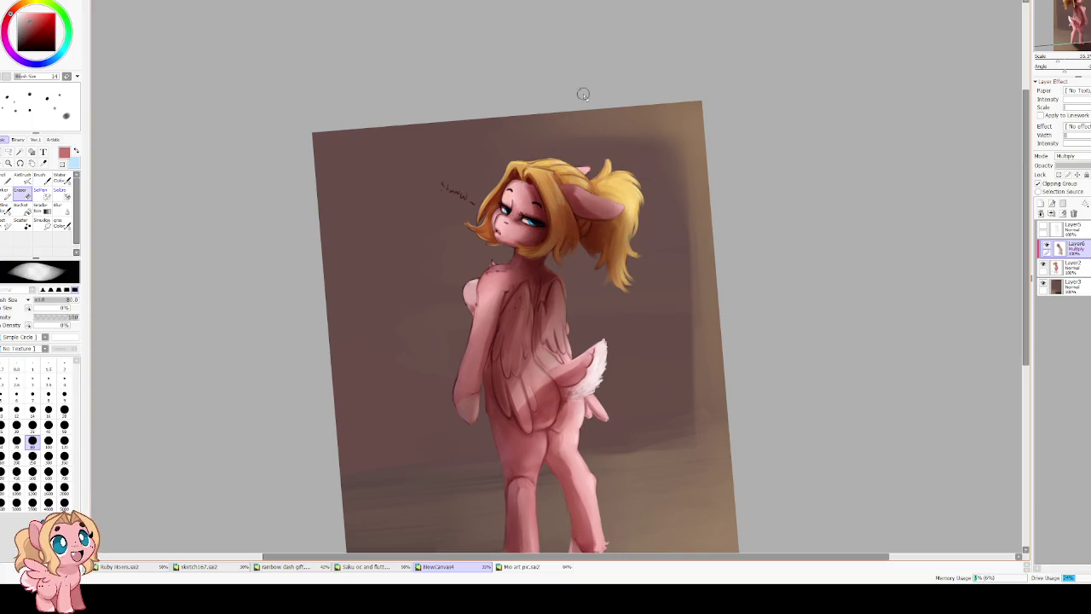
key("bracketright")
key("bracketright")
key("bracketright")
key("bracketright")
key("bracketright")
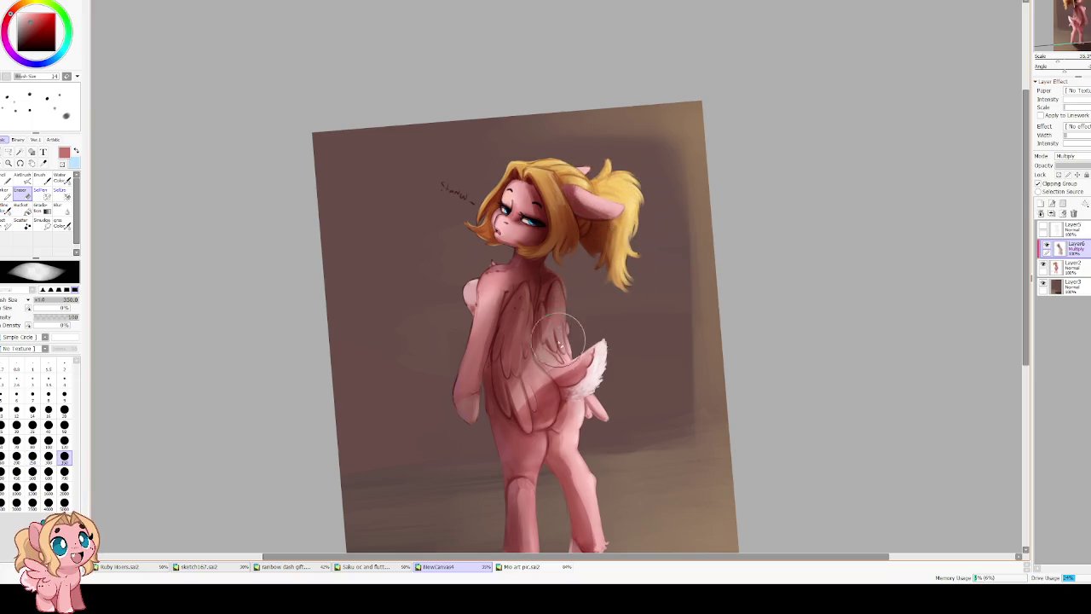
mouse_move(559, 339)
left_mouse_down()
mouse_move(505, 419)
mouse_move(556, 349)
left_mouse_up()
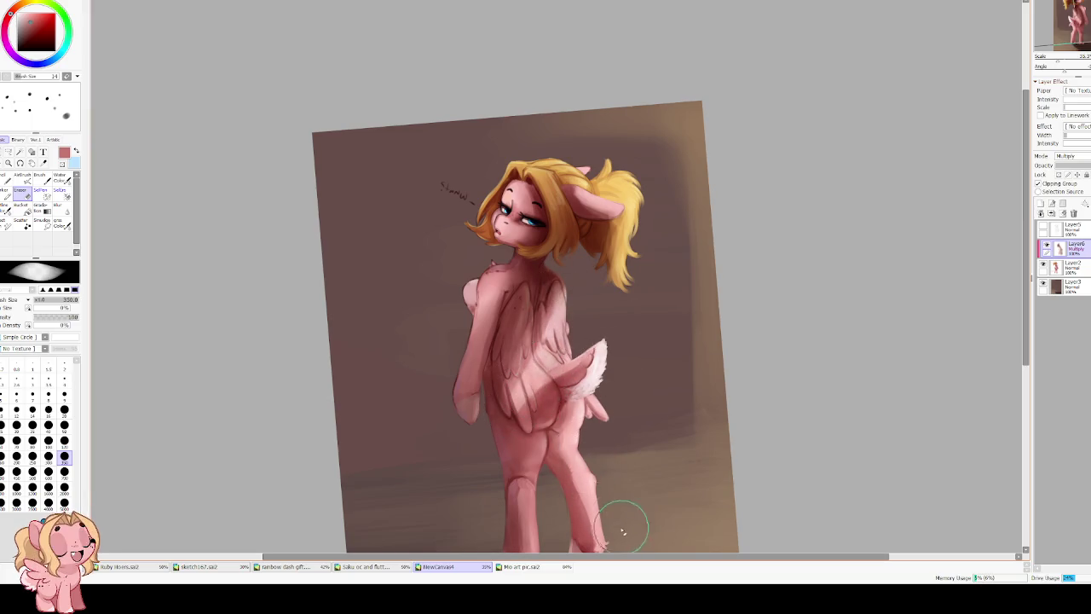
Switch to Blur and mirror the canvas view to review the pony.
scroll(622, 529, "down", 2)
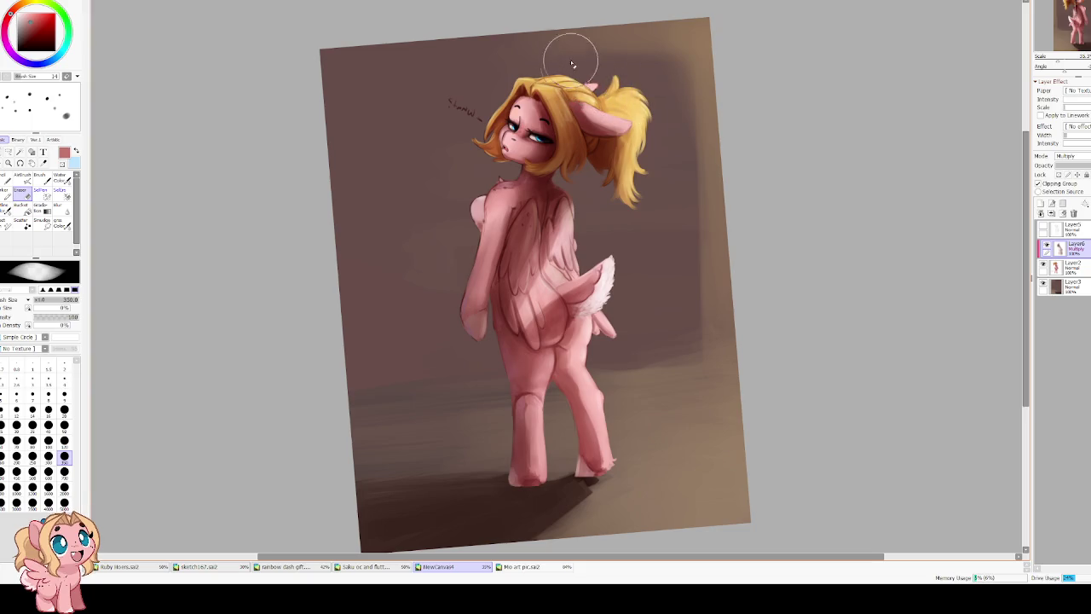
key("b")
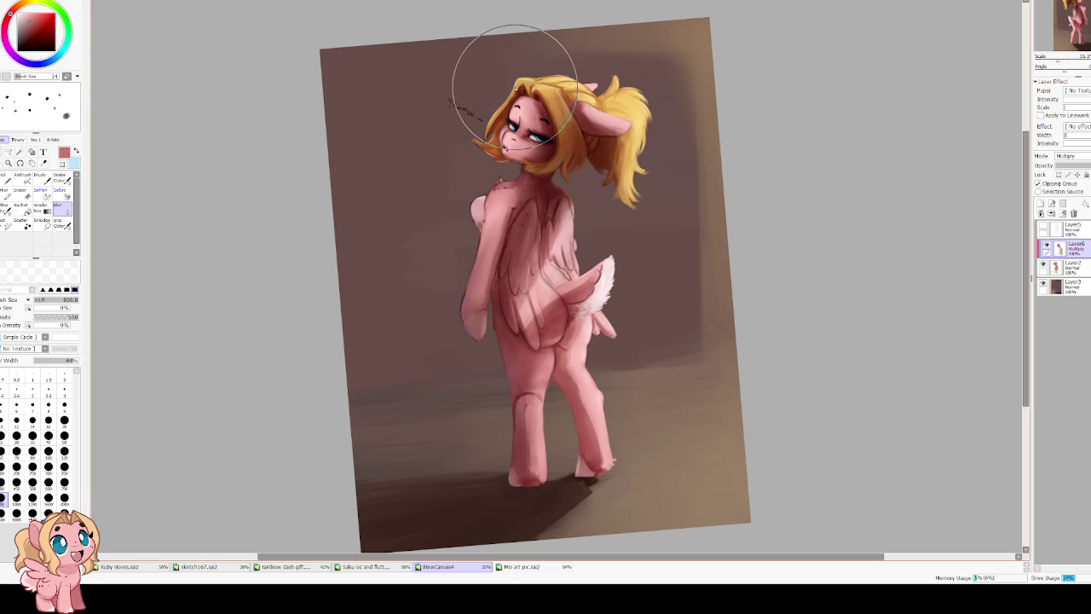
key("h")
scroll(515, 88, "down", 2)
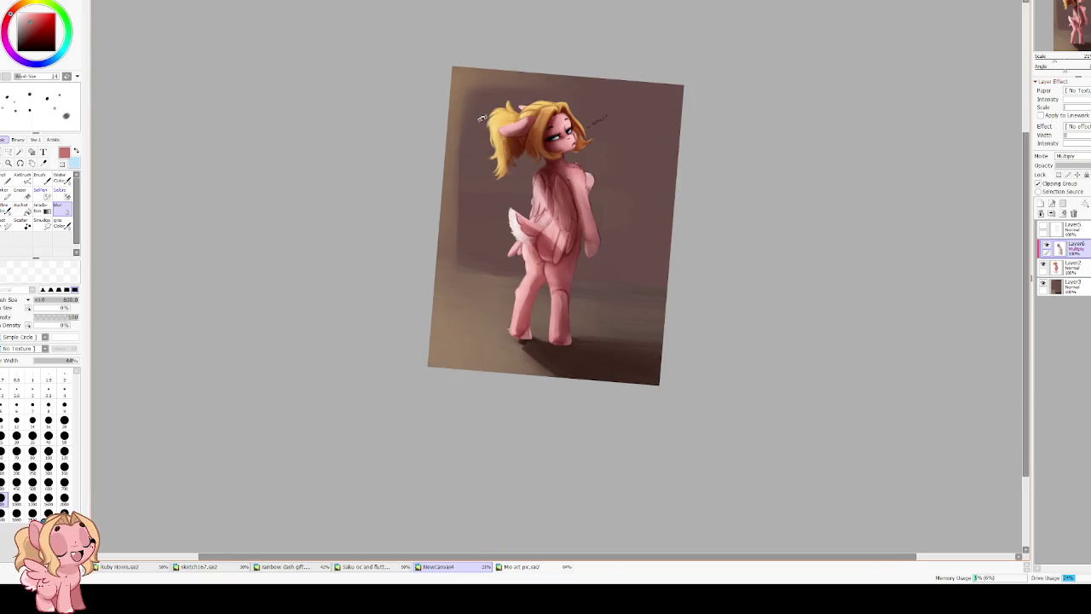
left_click_drag(482, 118, 512, 119)
scroll(542, 119, "up", 2)
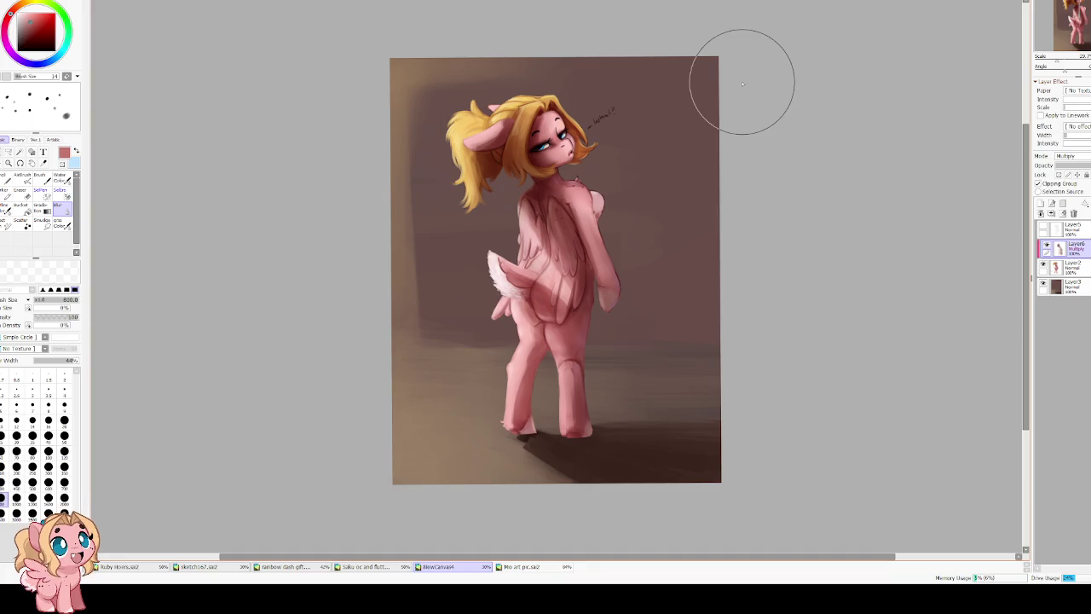
key("c")
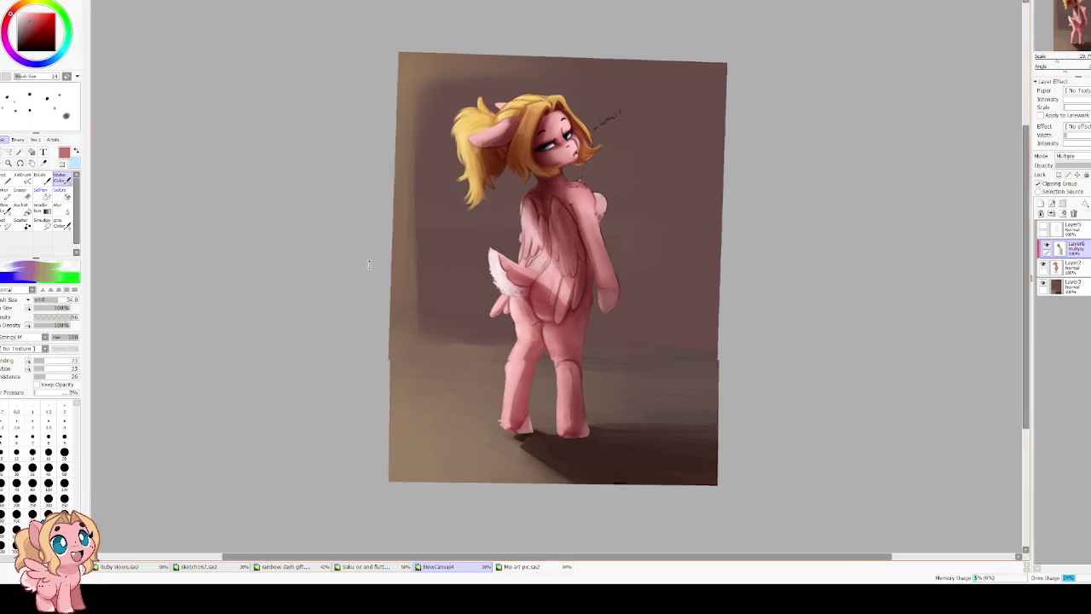
key("End")
key("b")
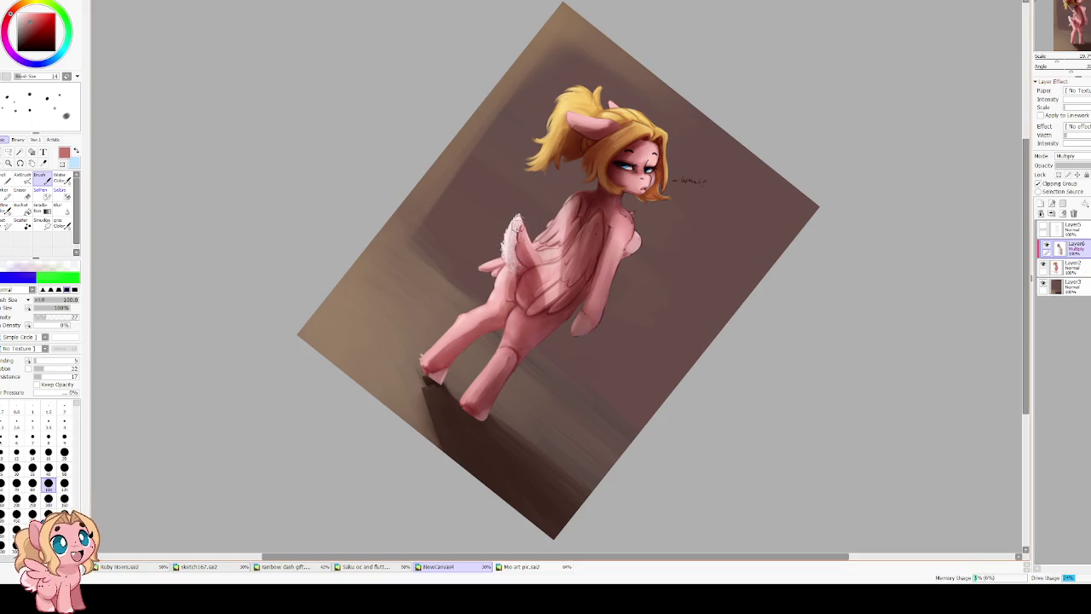
scroll(524, 274, "down", 2)
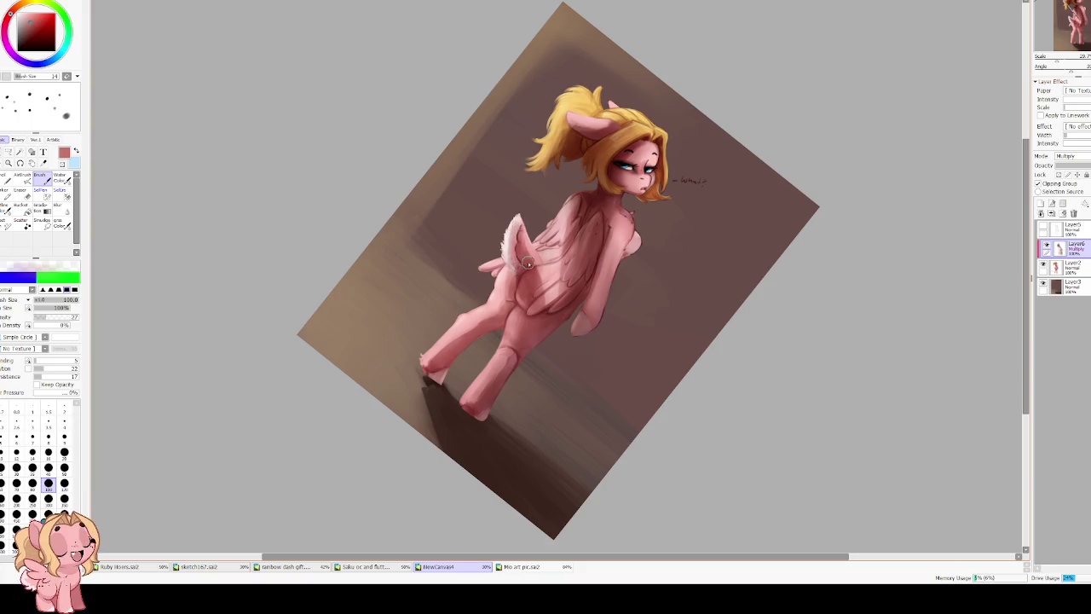
scroll(528, 260, "down", 2)
key("Home")
scroll(484, 202, "up", 2)
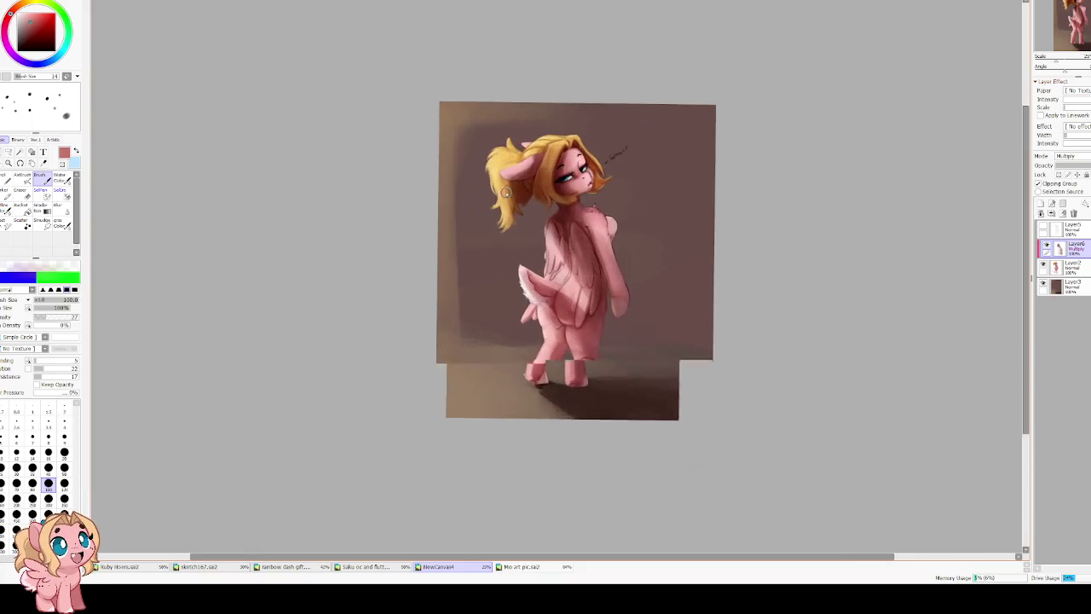
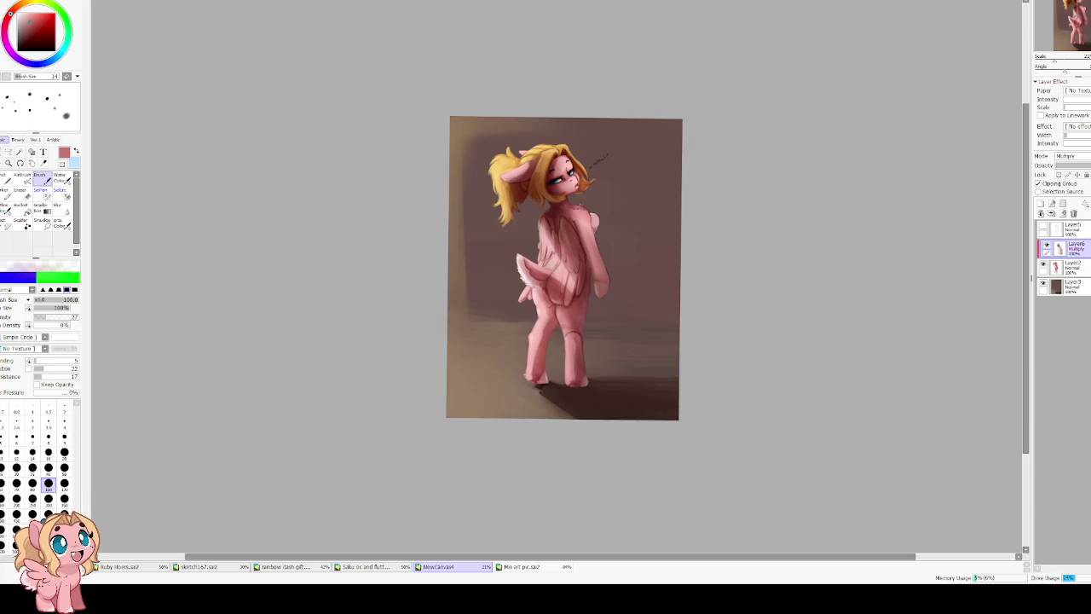
Add a new empty shading layer and try orange floor strokes under the pony, then undo them.
scroll(483, 391, "up", 2)
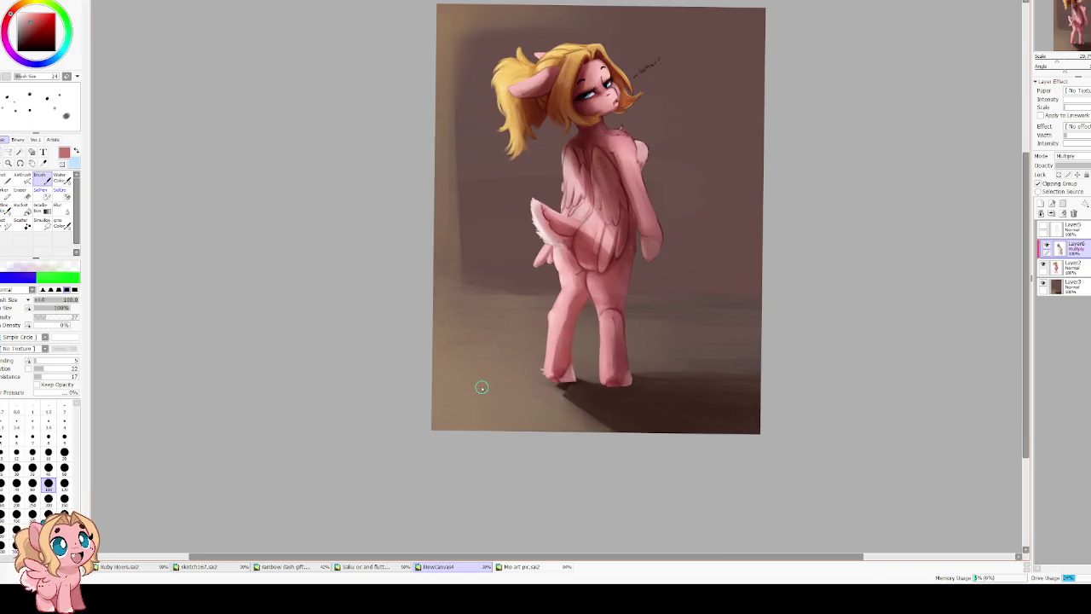
left_click(1041, 202)
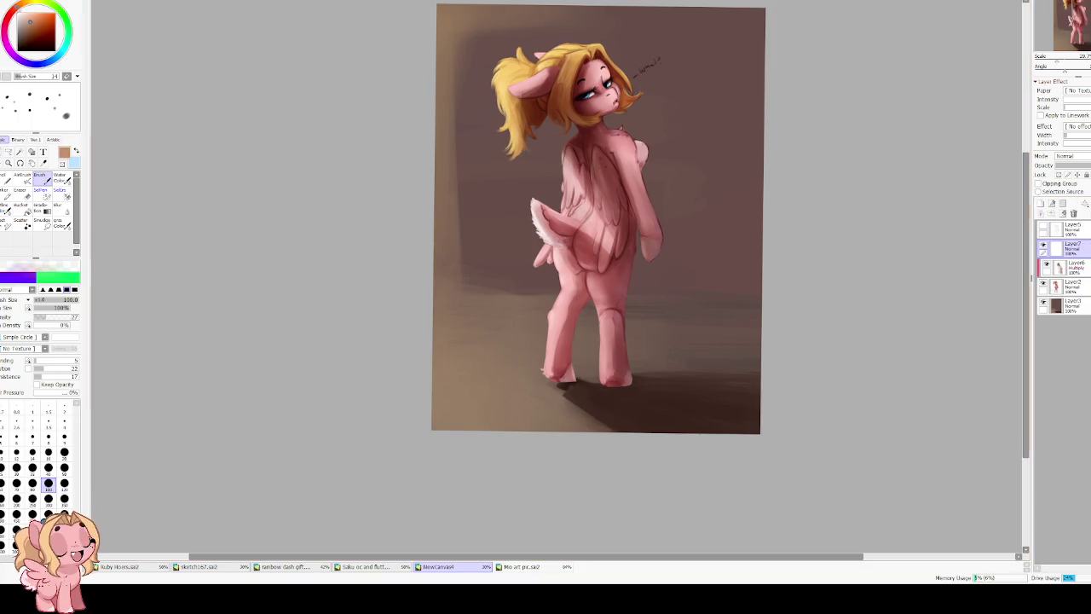
key("Delete")
key("Delete")
key("Delete")
key("c")
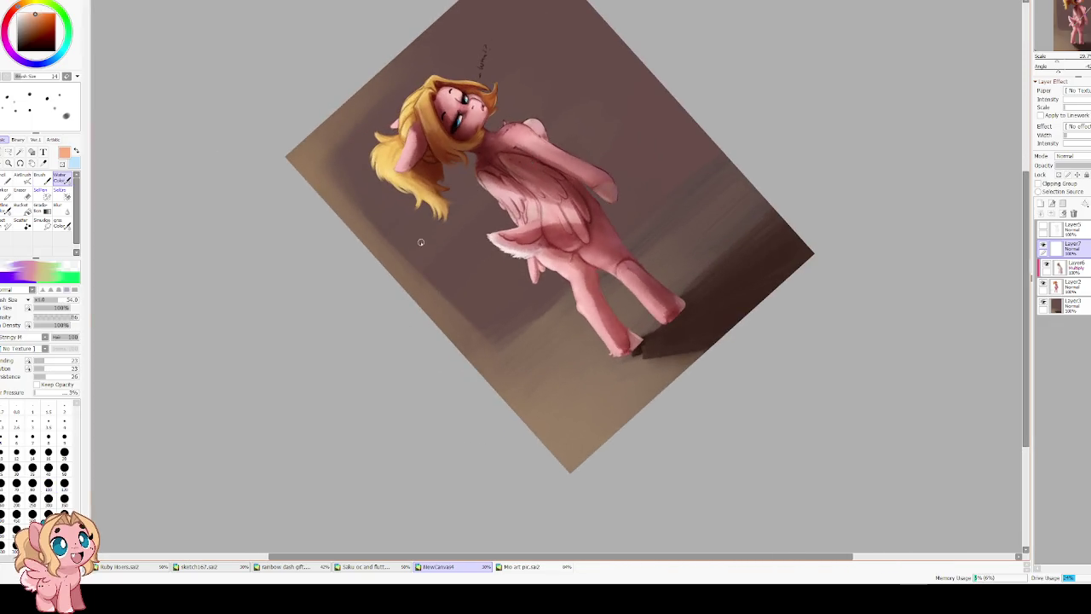
mouse_move(531, 361)
left_mouse_down()
mouse_move(487, 378)
mouse_move(492, 395)
mouse_move(558, 397)
mouse_move(628, 360)
mouse_move(540, 429)
mouse_move(511, 429)
mouse_move(495, 409)
left_mouse_up()
key("ctrl+z")
Pick the brown floor colour, raise blending and dilution, and blend the floor below the hooves.
left_click(543, 378, "alt")
left_click(73, 360)
left_click(72, 368)
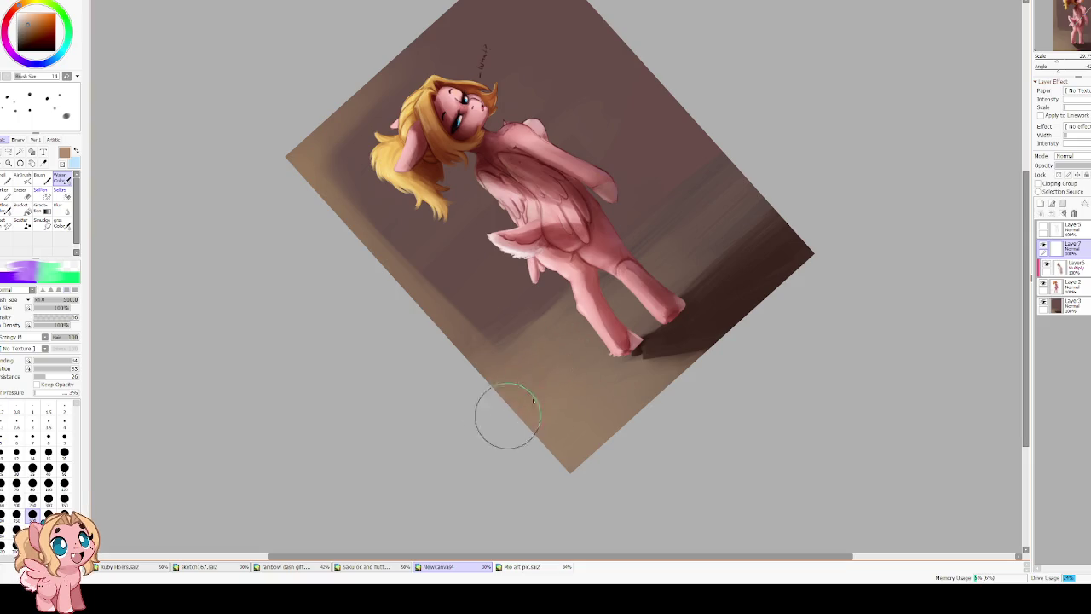
left_click_drag(503, 418, 511, 365)
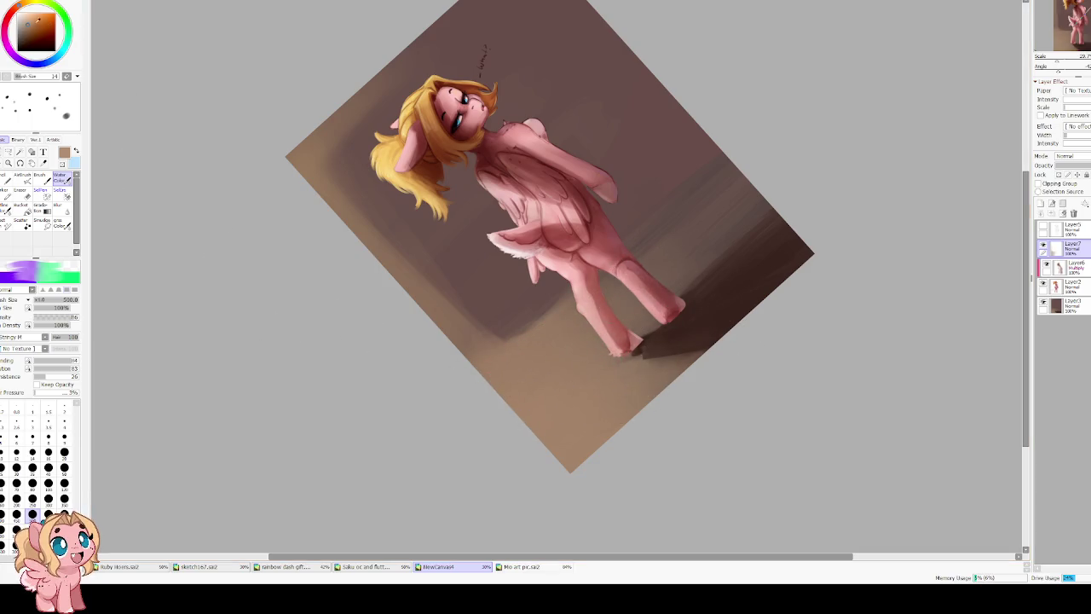
key("bracketleft")
key("bracketleft")
key("bracketleft")
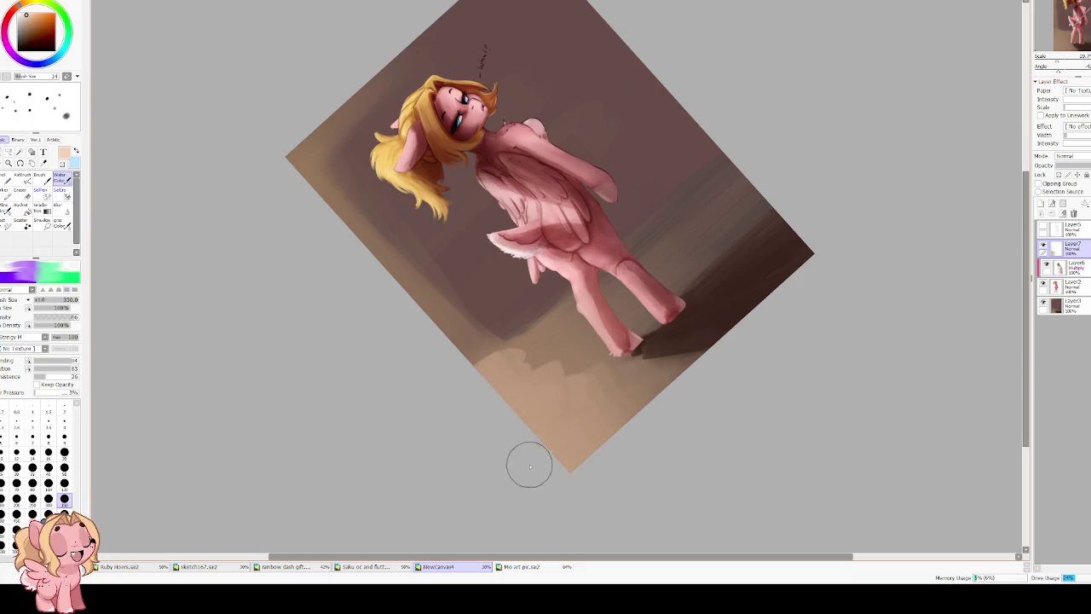
key("End")
key("Home")
key("Insert")
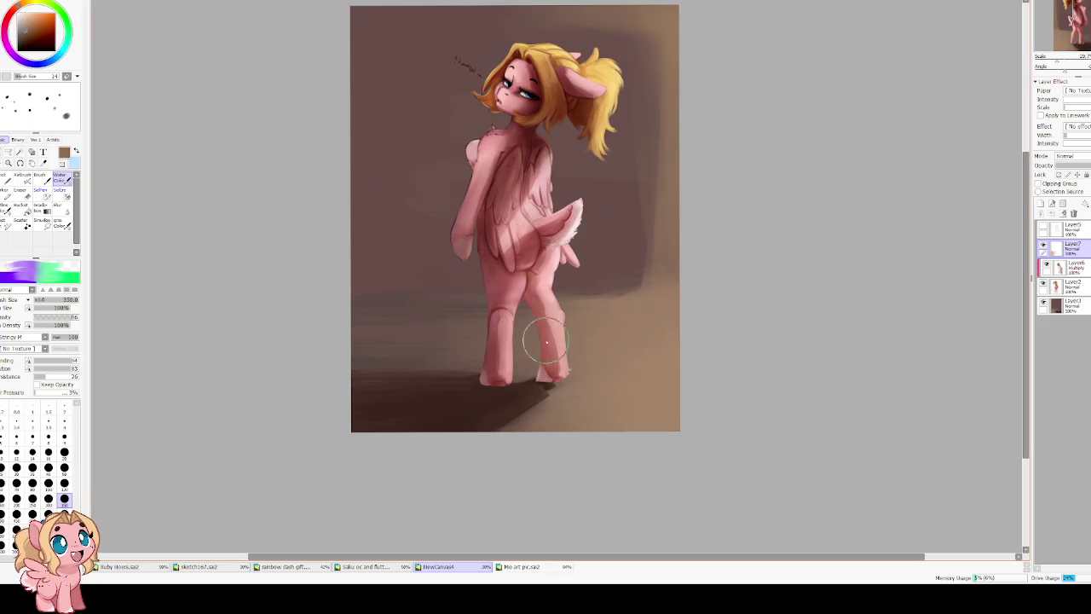
Lighten the floor shadow, then darken the area under the feet and the background left of the pony with near-black.
left_click_drag(512, 418, 606, 428)
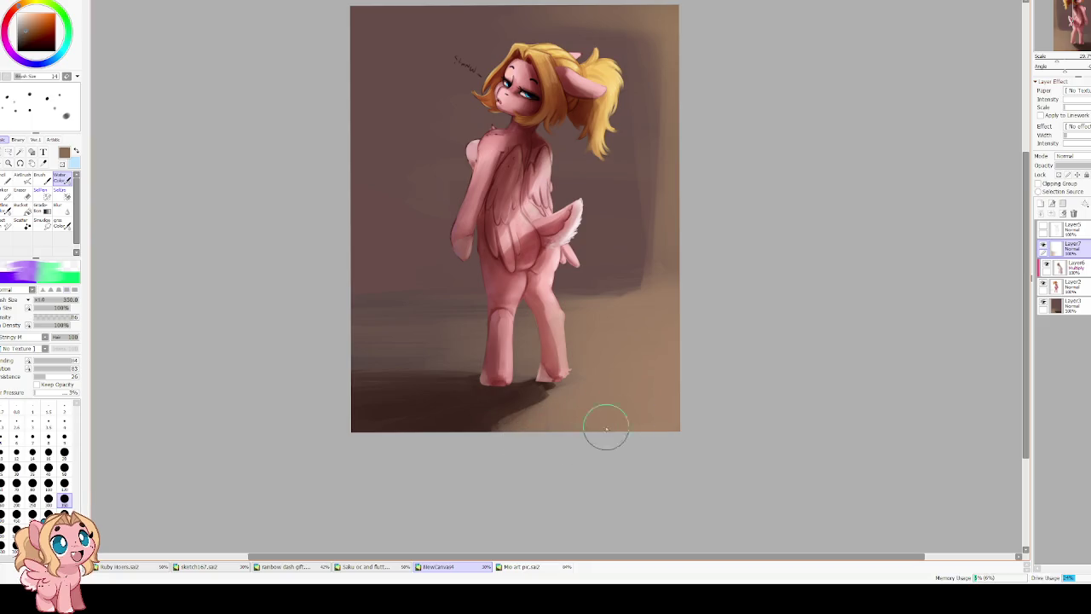
left_click(47, 49)
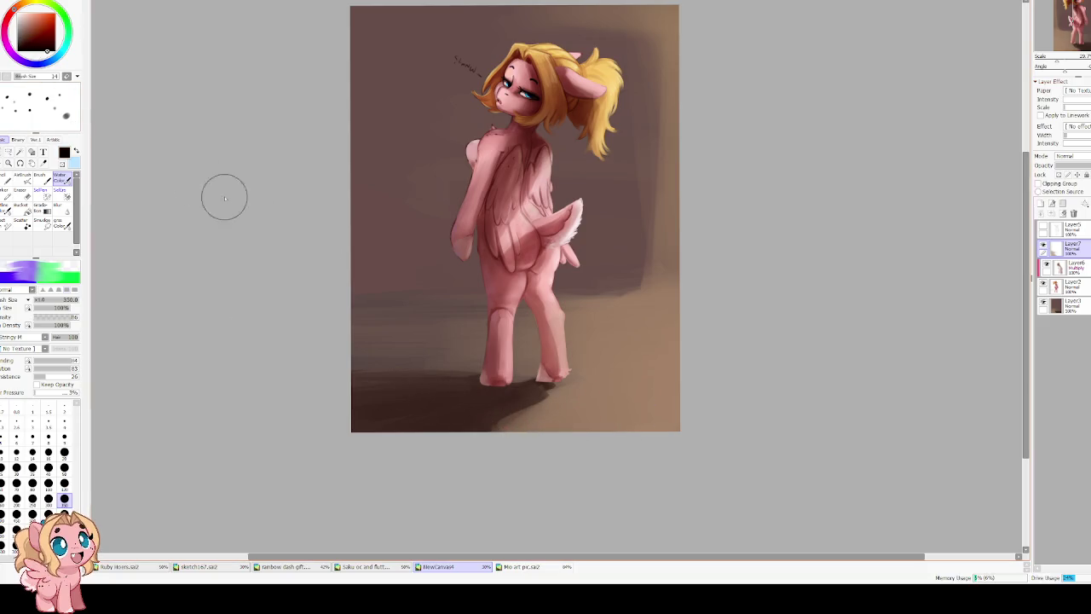
left_click_drag(481, 388, 524, 391)
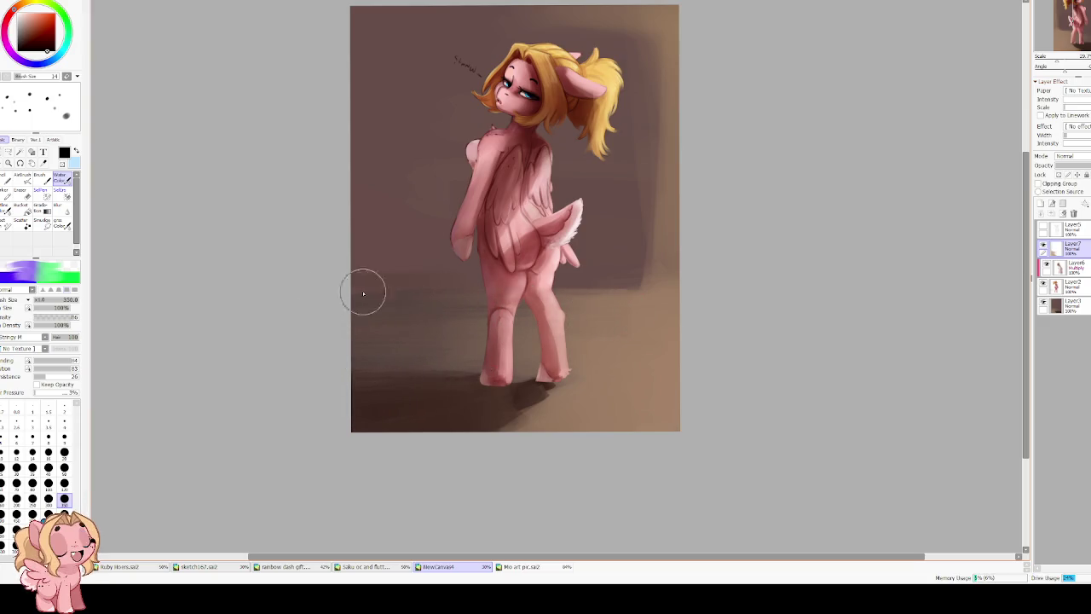
left_click_drag(324, 200, 366, 80)
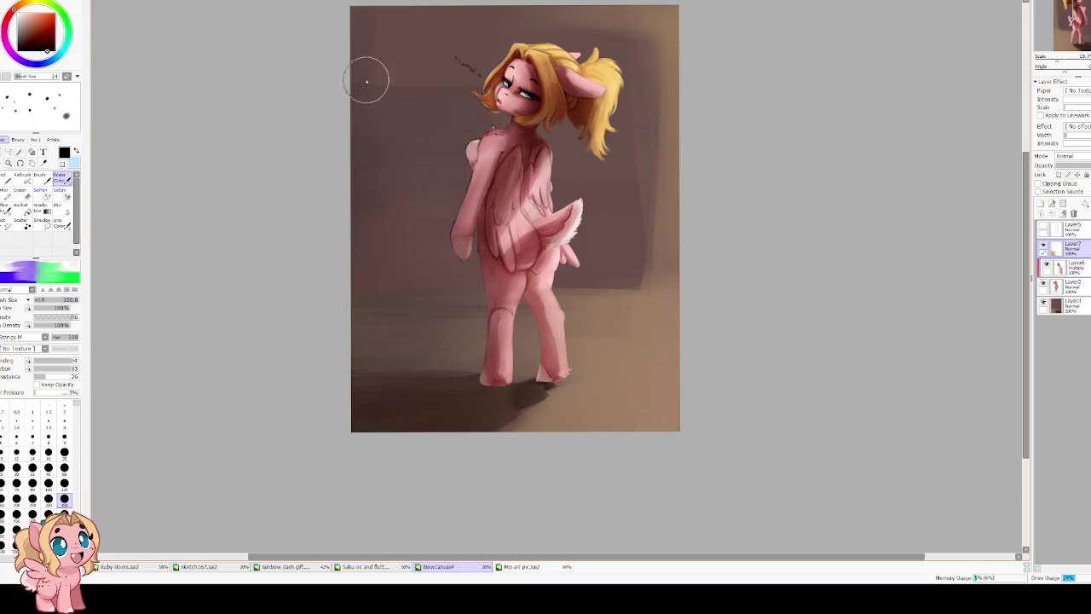
left_click_drag(517, 156, 388, 248)
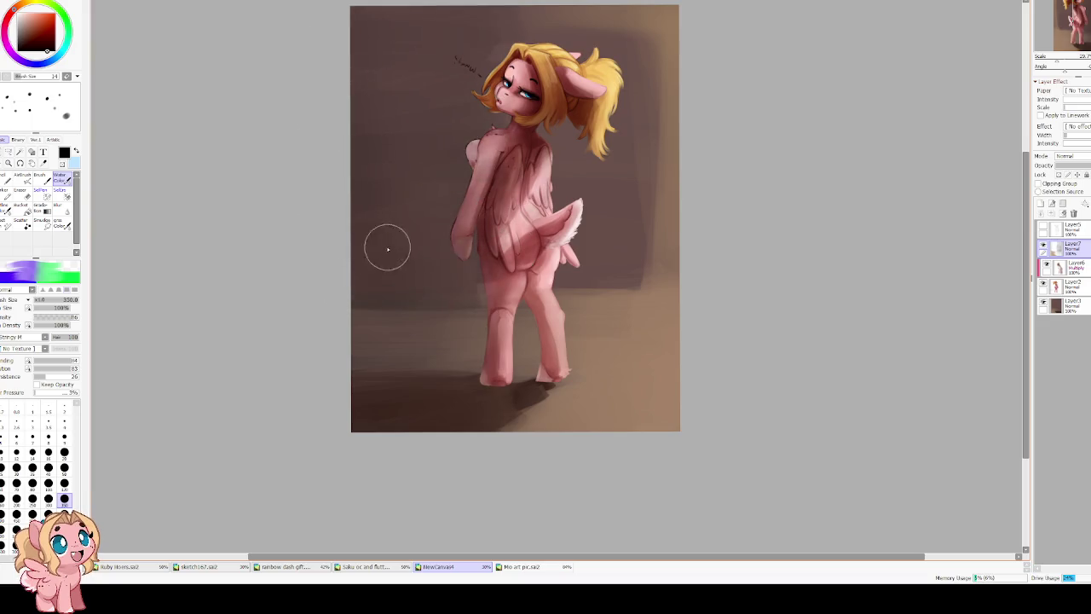
Erase dark shading off the pony's body and set up the blur brush at size 800.
key("e")
mouse_move(514, 168)
left_mouse_down()
mouse_move(490, 291)
mouse_move(463, 49)
left_mouse_up()
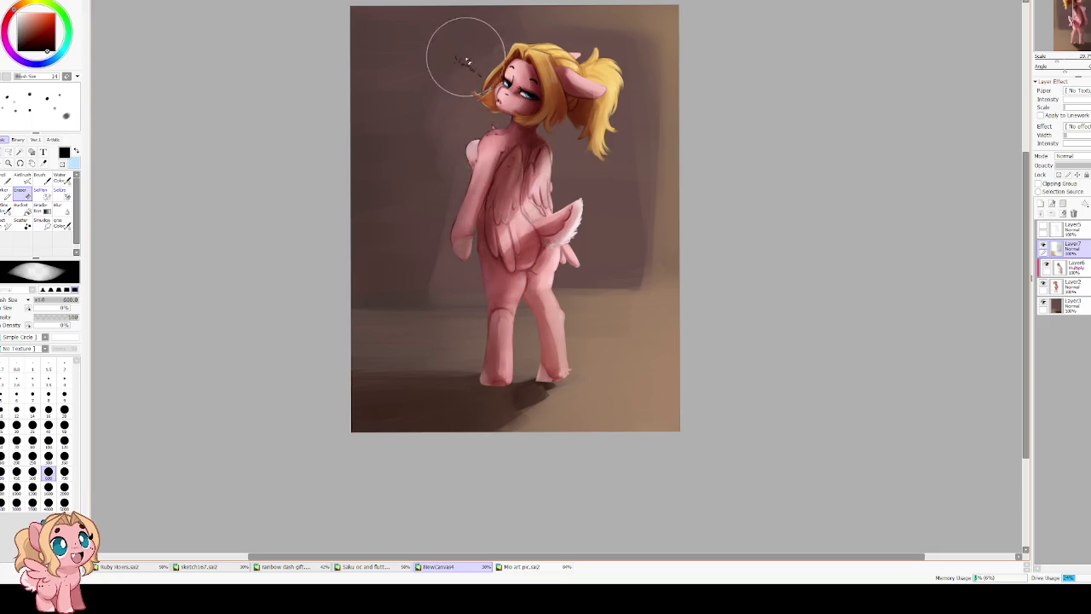
key("b")
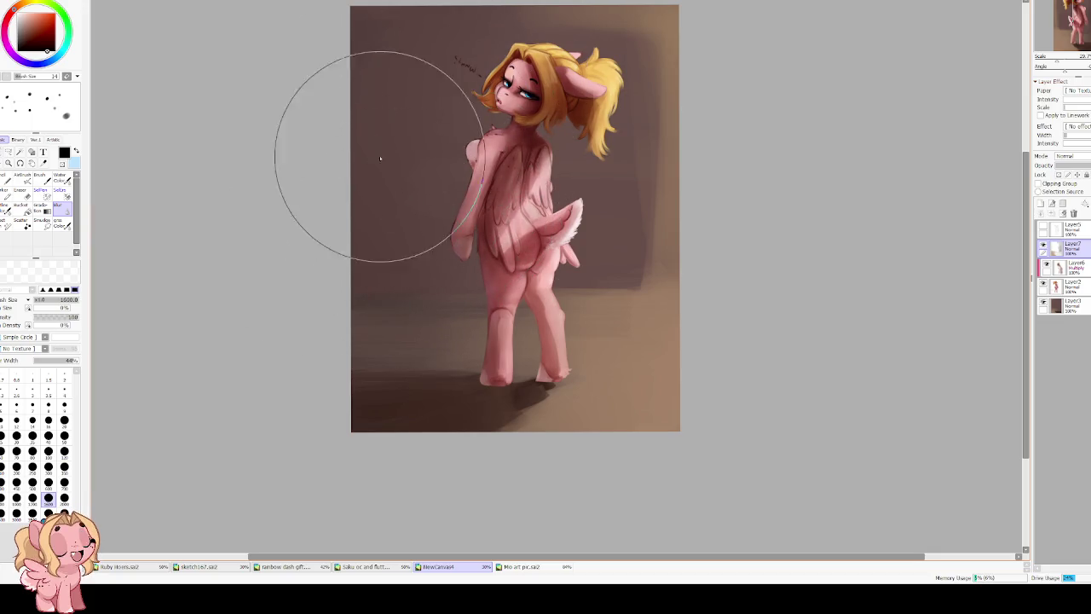
scroll(427, 154, "down", 3)
scroll(418, 147, "up", 1)
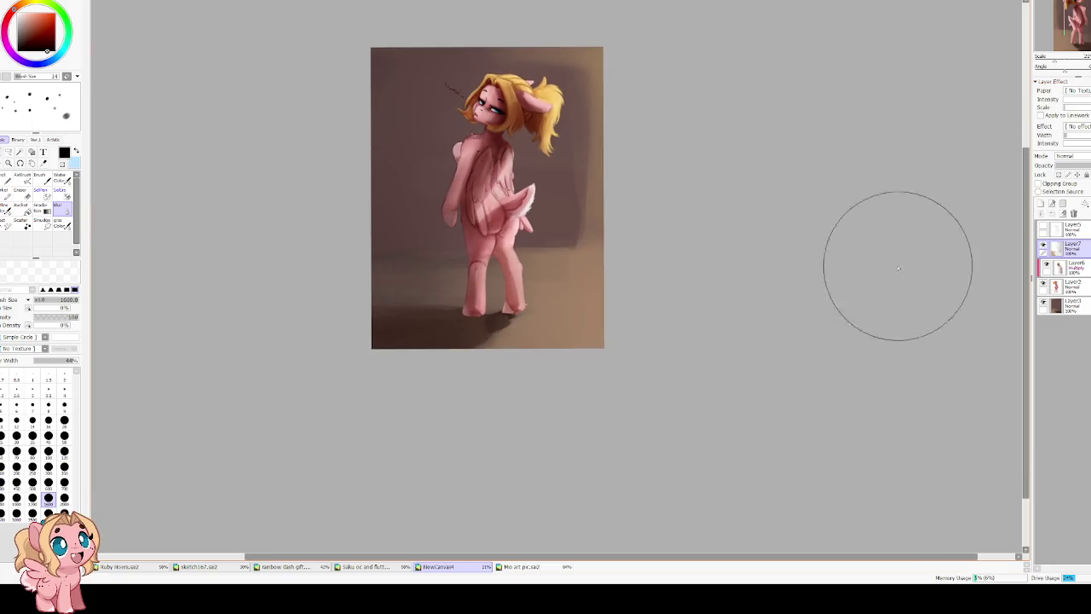
key("bracketleft")
key("bracketleft")
key("bracketleft")
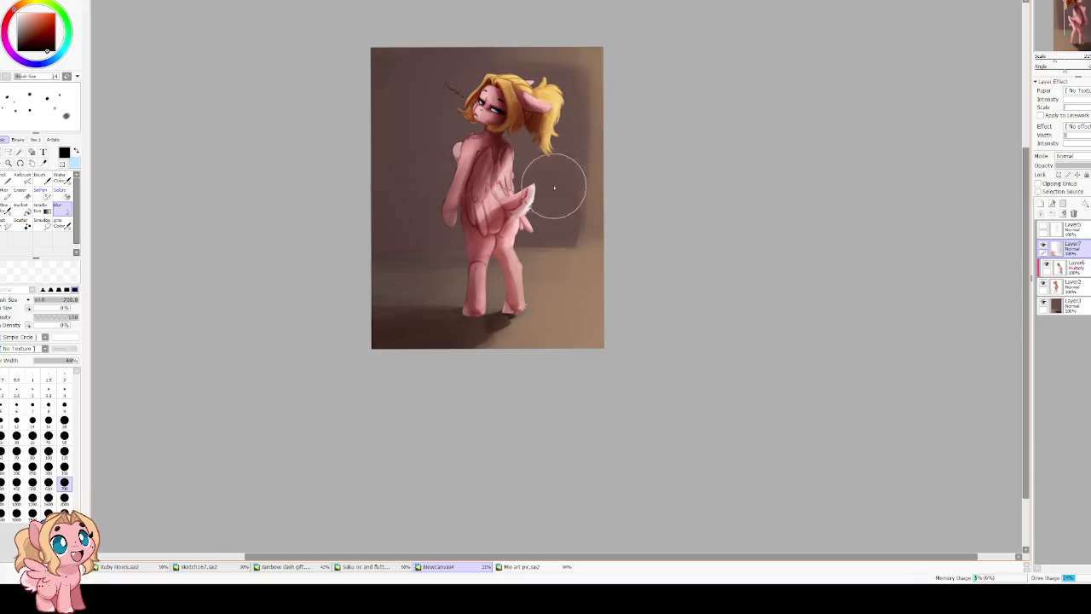
Toggle Layer7's visibility repeatedly to compare the lighting with and without it.
left_click(1043, 246)
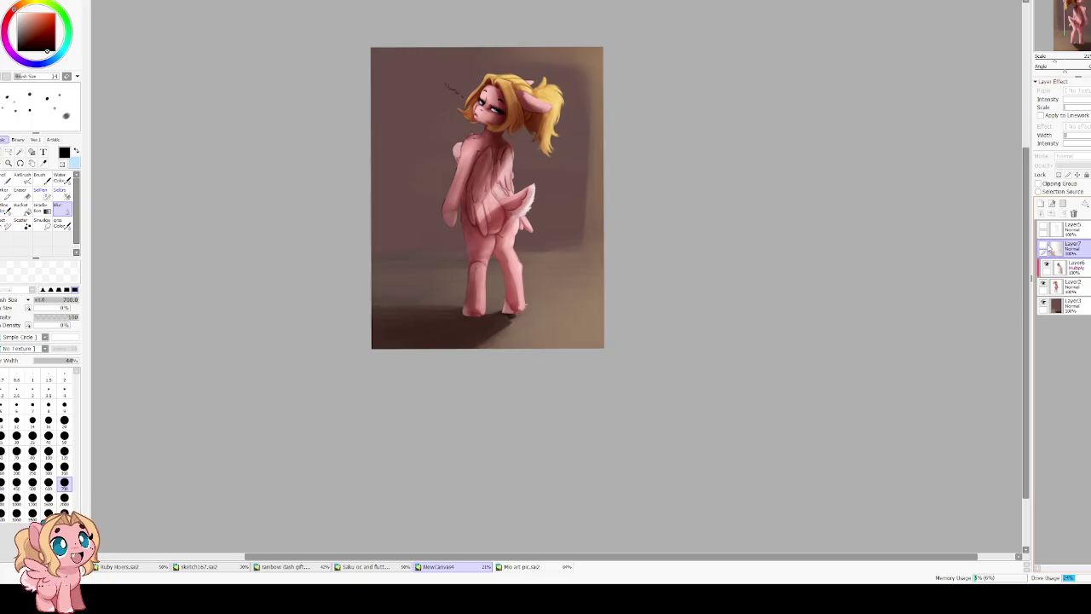
left_click(1044, 247)
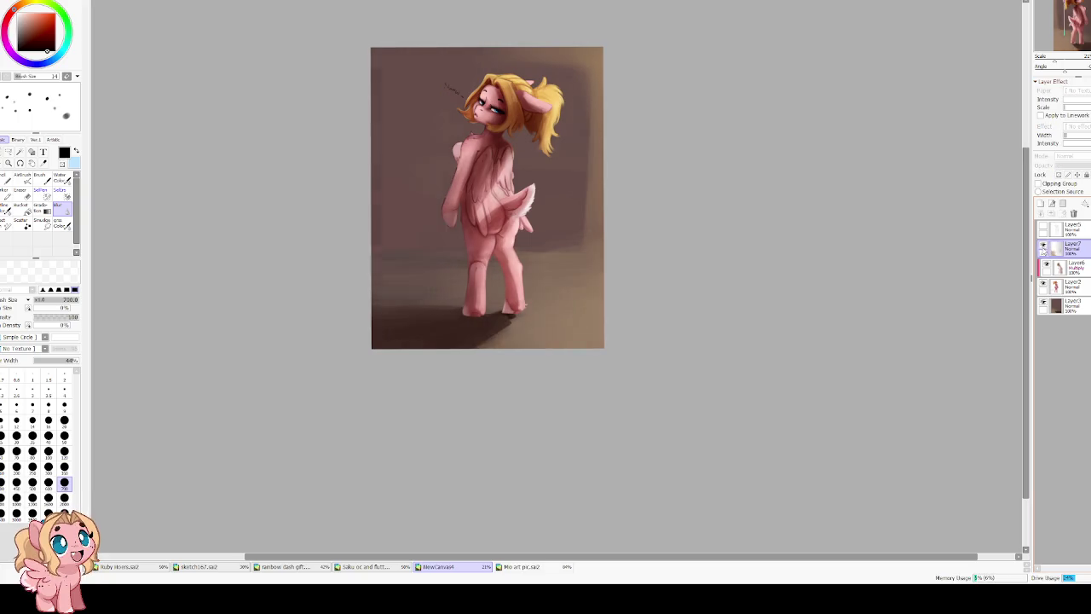
left_click(1043, 247)
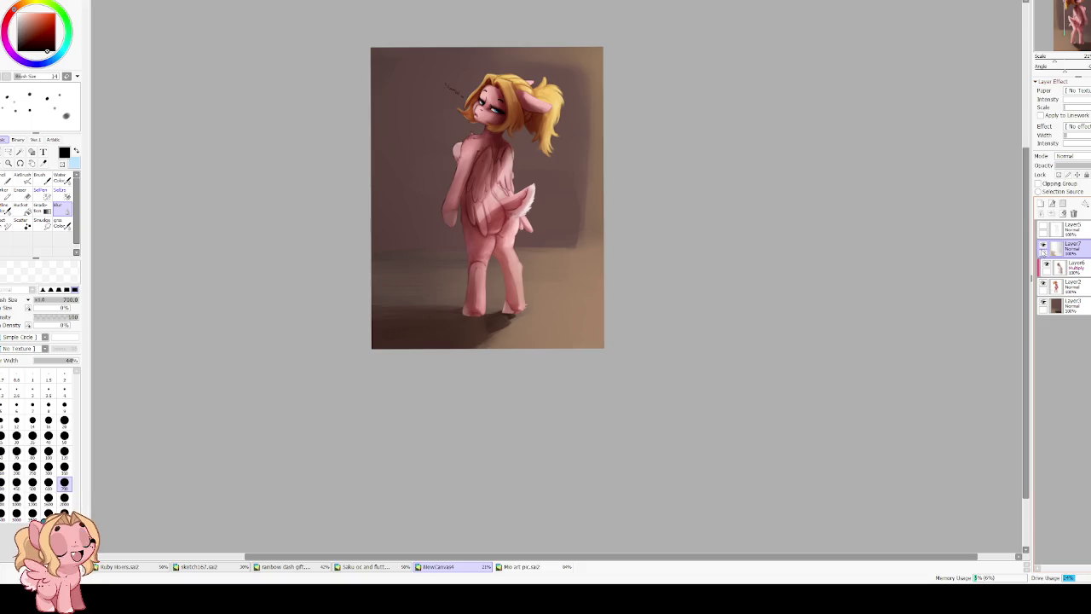
left_click(1043, 247)
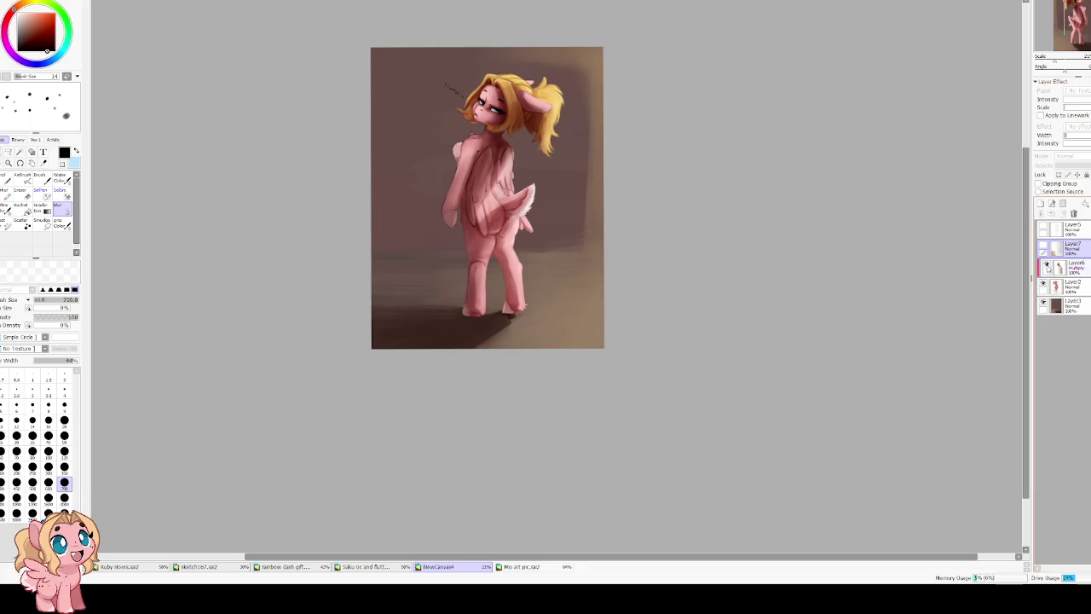
left_click(1043, 248)
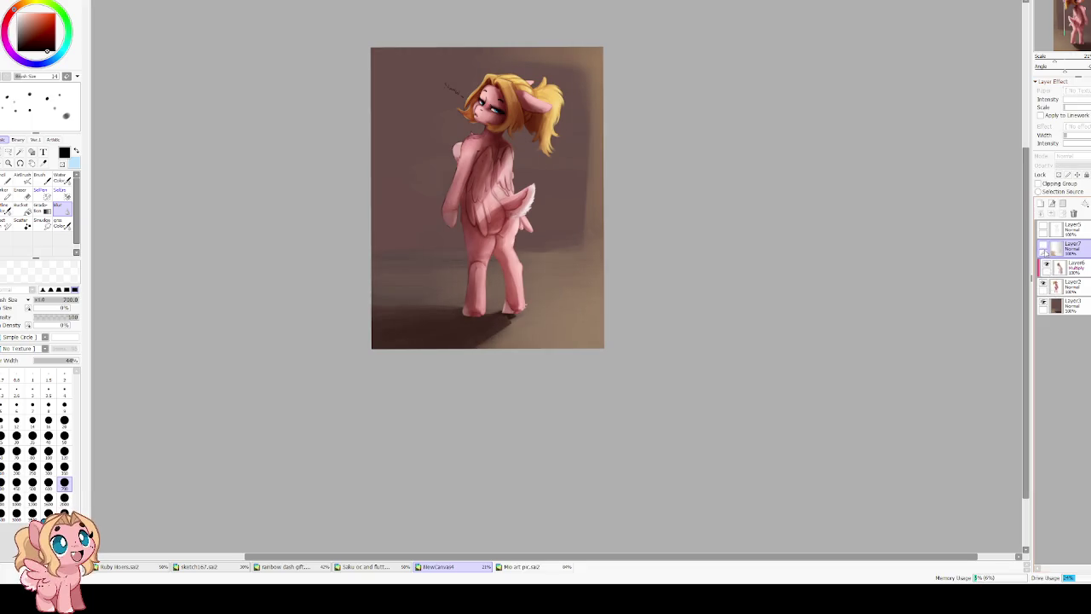
left_click(1043, 248)
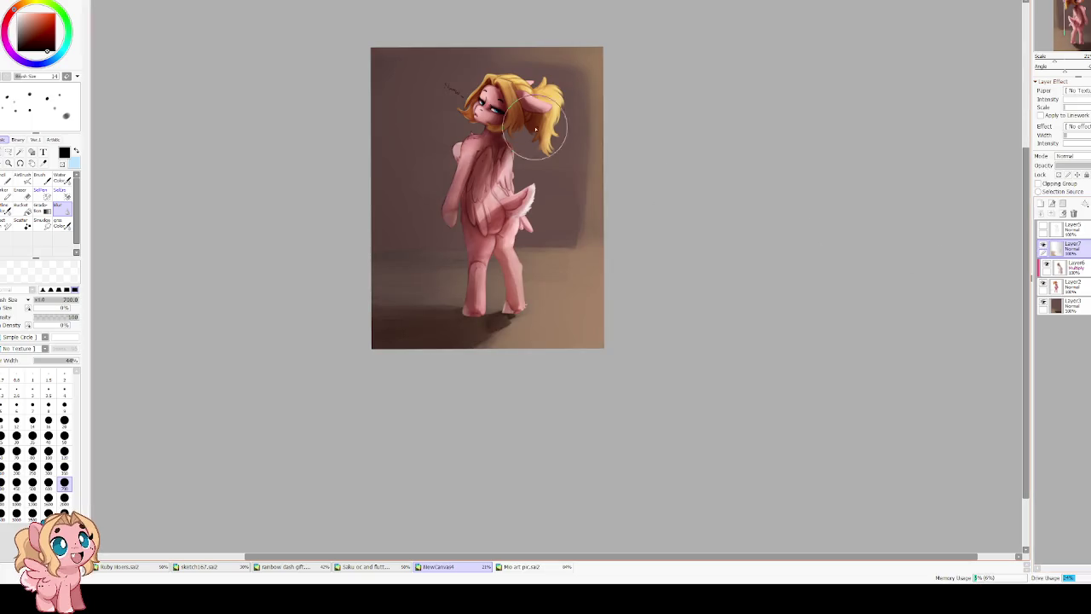
Darken the shadow under the feet, compare Layer7 once more, and delete Layer7.
key("b")
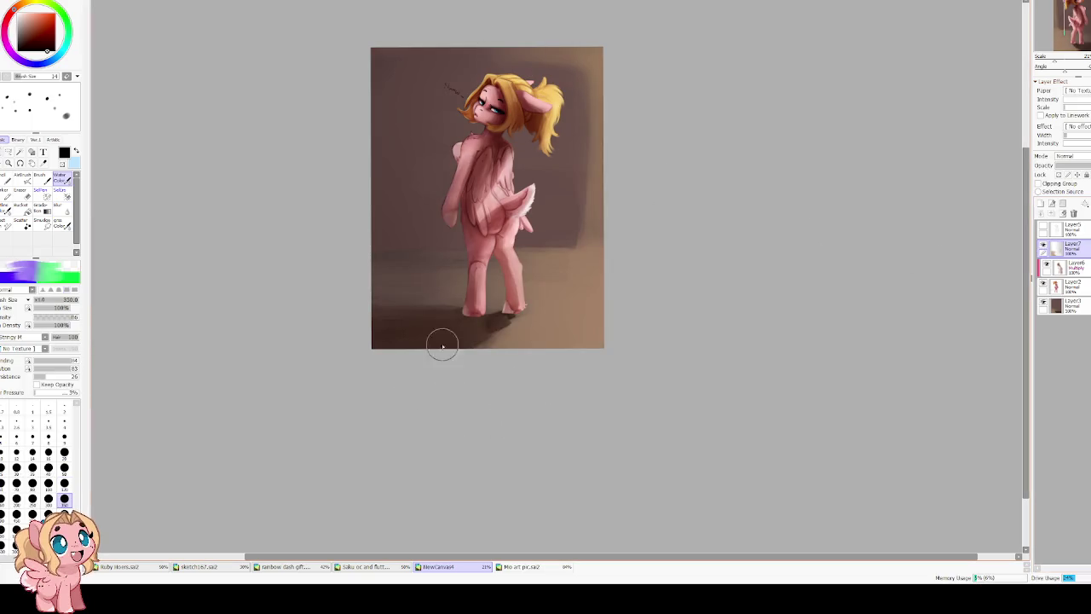
left_click_drag(491, 321, 482, 328)
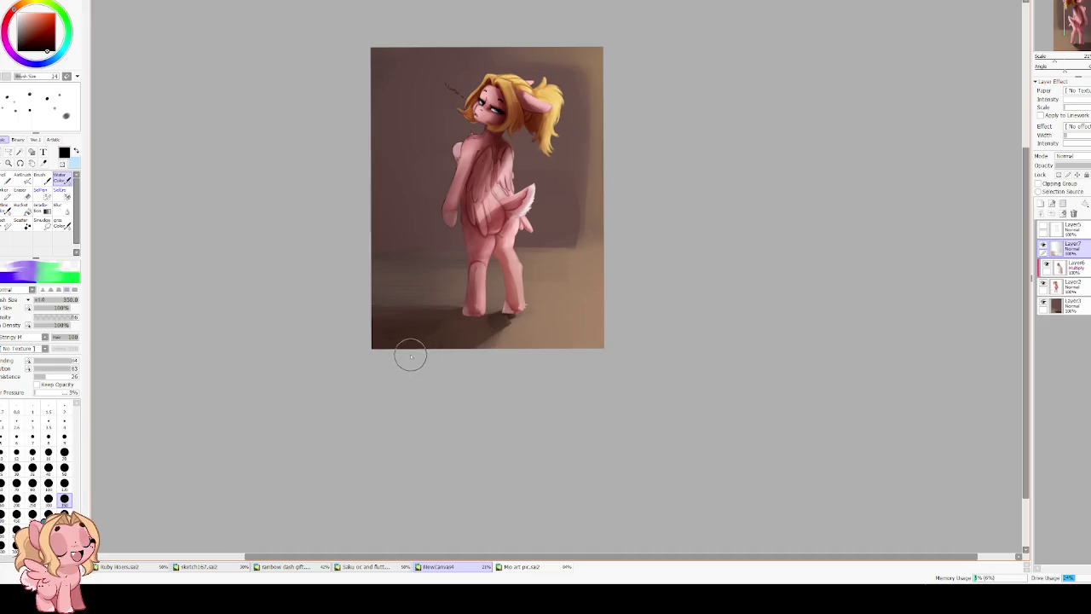
left_click(1043, 247)
left_click(1044, 246)
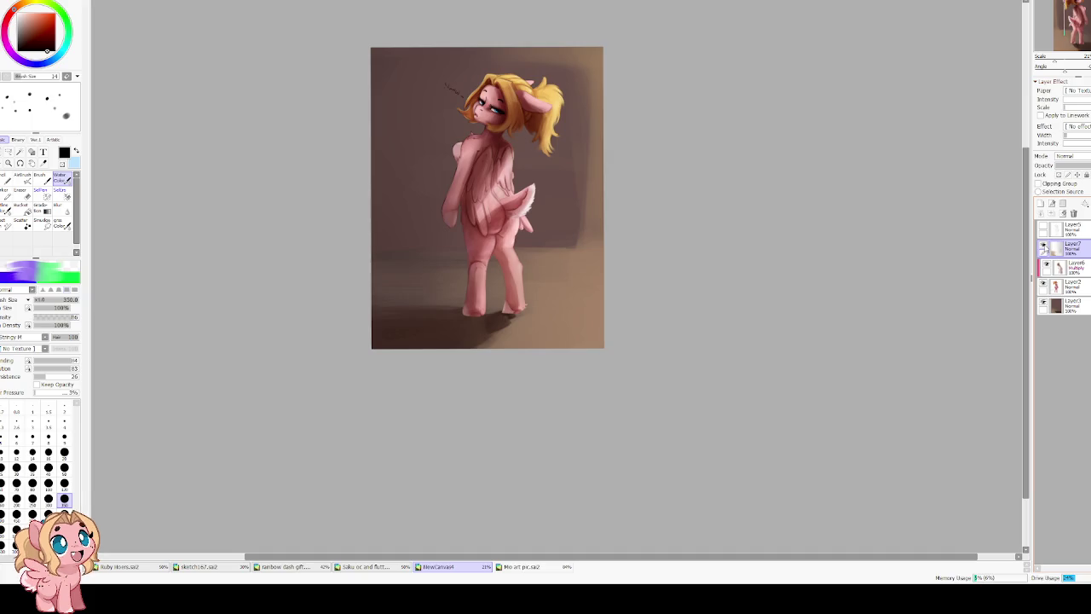
left_click(1043, 246)
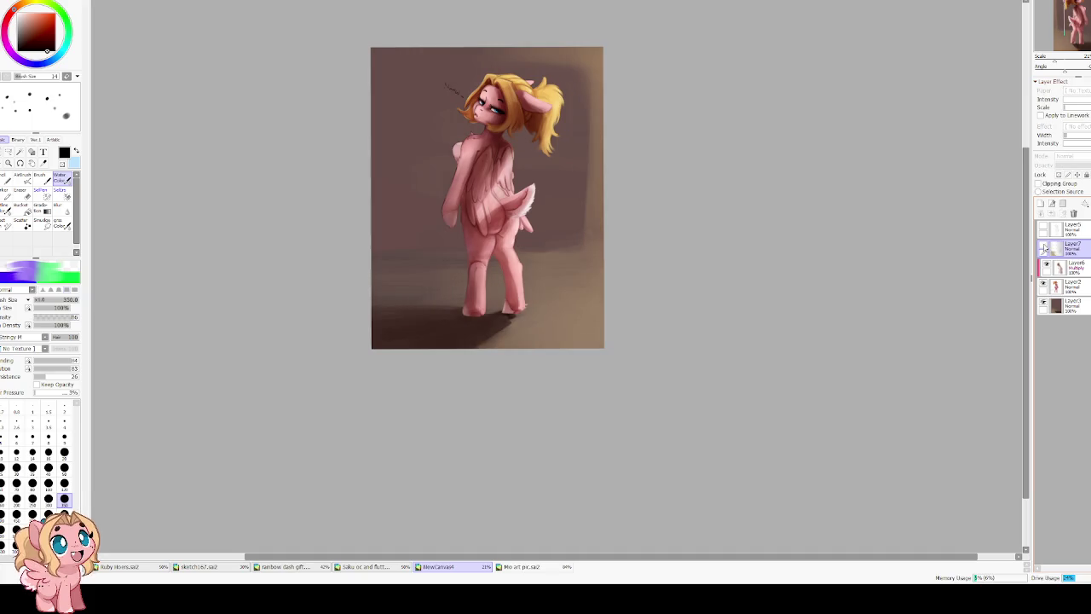
left_click(1043, 246)
left_click_drag(1056, 246, 1074, 213)
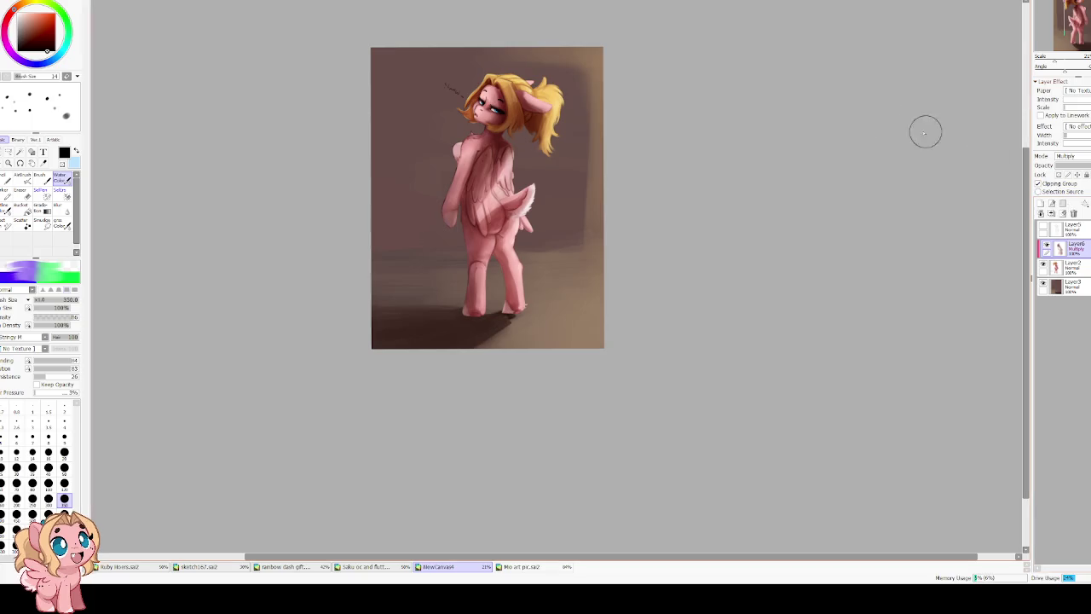
Mirror the view and select background Layer3 with the watercolour brush active.
scroll(513, 175, "up", 2)
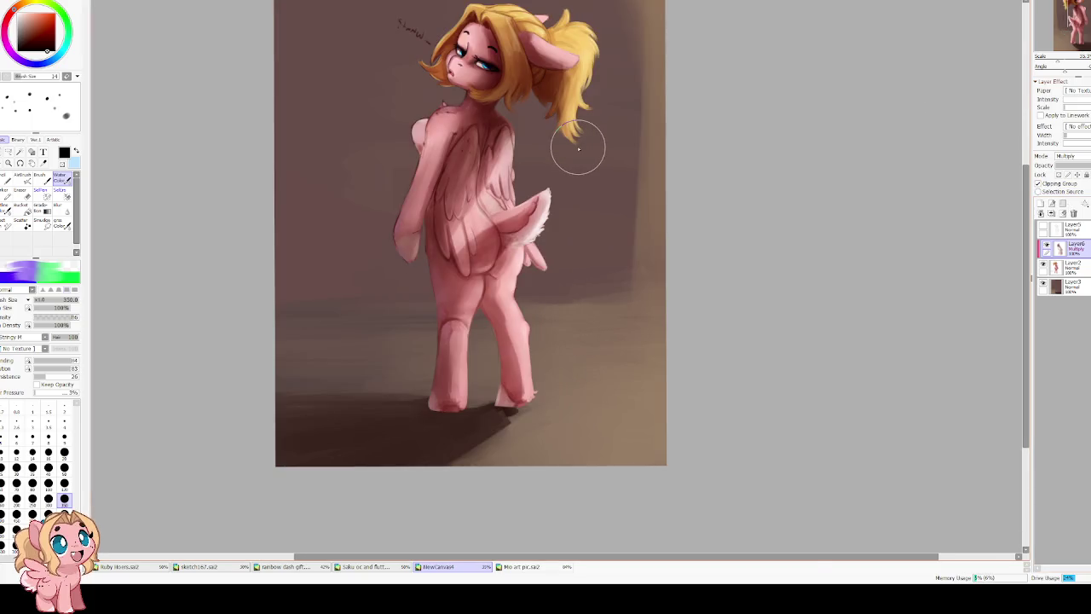
key("h")
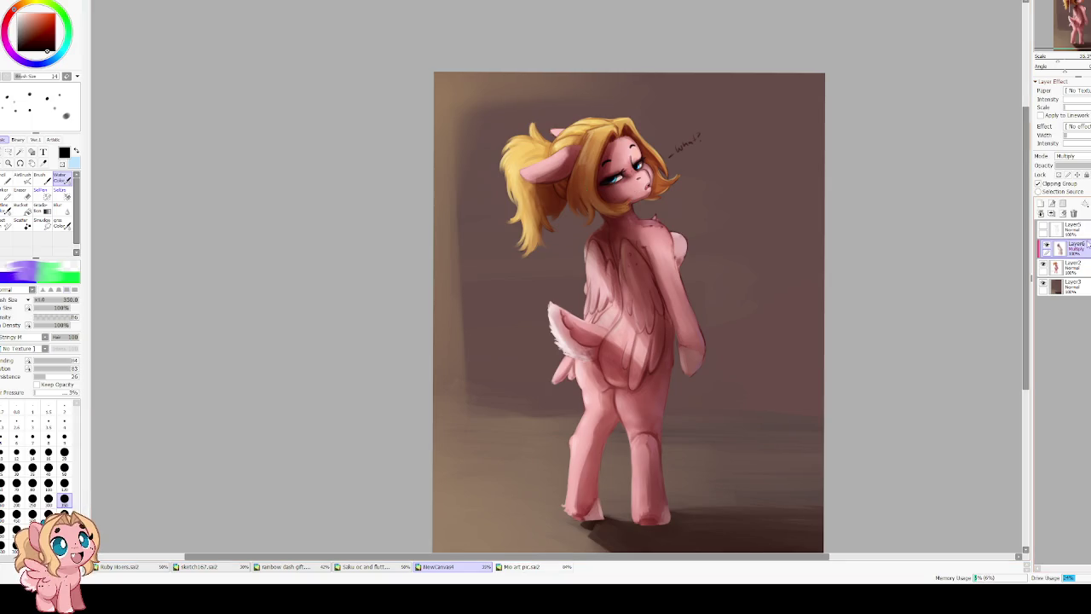
left_click(1081, 289)
key("b")
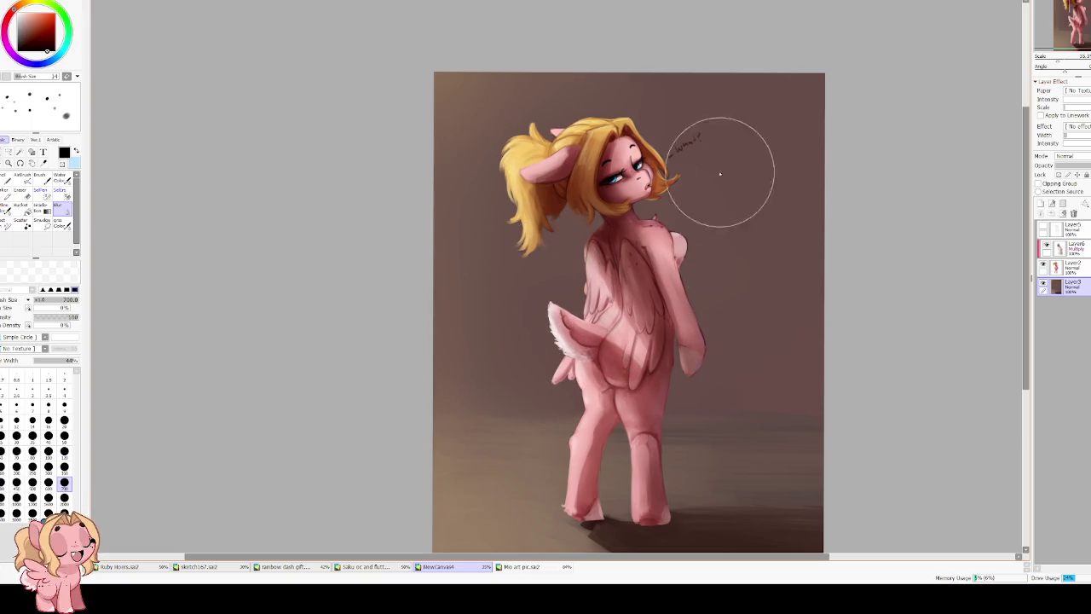
key("c")
key("h")
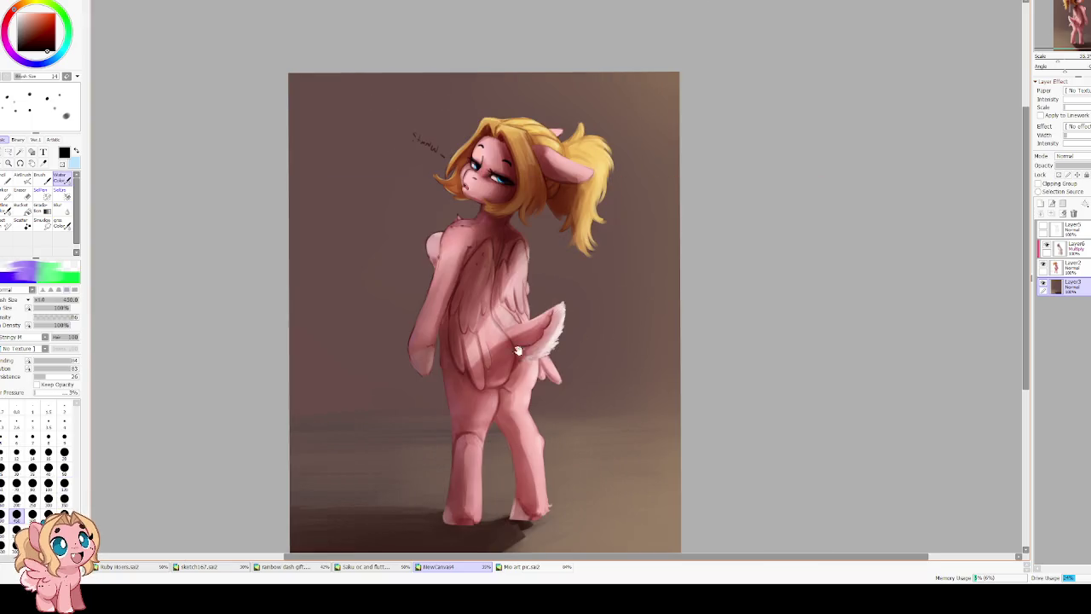
Darken the shadow under the pony's hooves in brown, then shrink the brush to size 80.
mouse_move(517, 351)
left_mouse_down()
mouse_move(426, 446)
mouse_move(455, 401)
left_mouse_up()
left_click(456, 401, "alt")
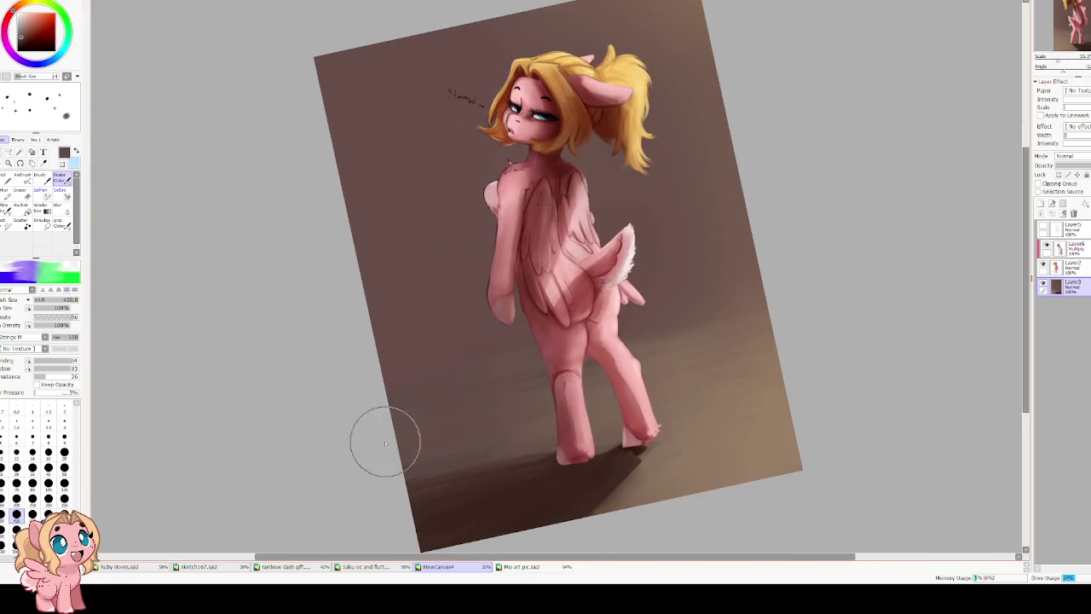
mouse_move(528, 524)
left_mouse_down()
mouse_move(414, 504)
mouse_move(537, 490)
left_mouse_up()
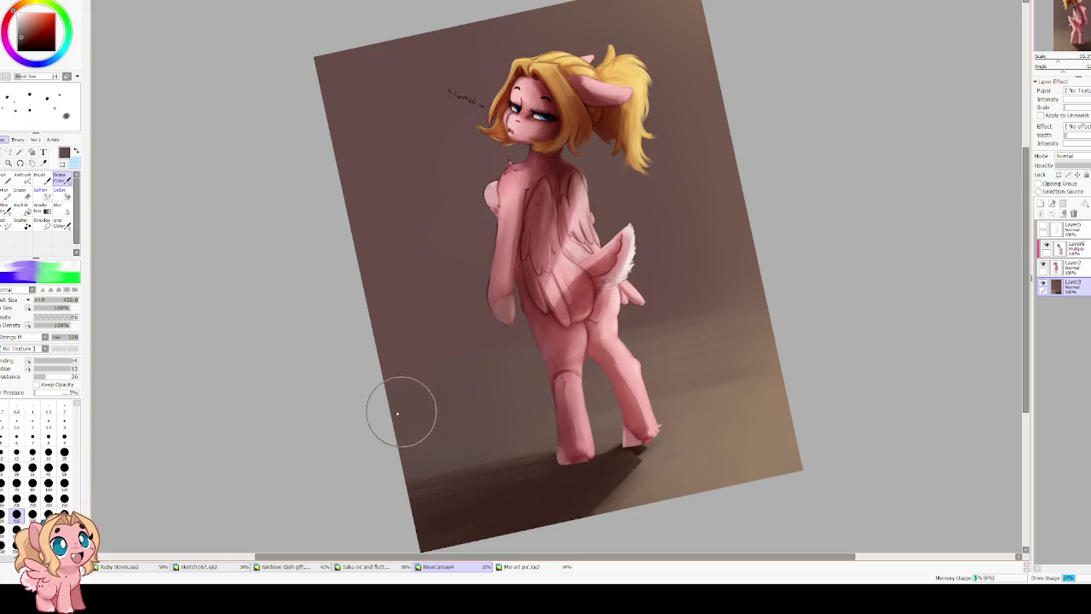
key("bracketleft")
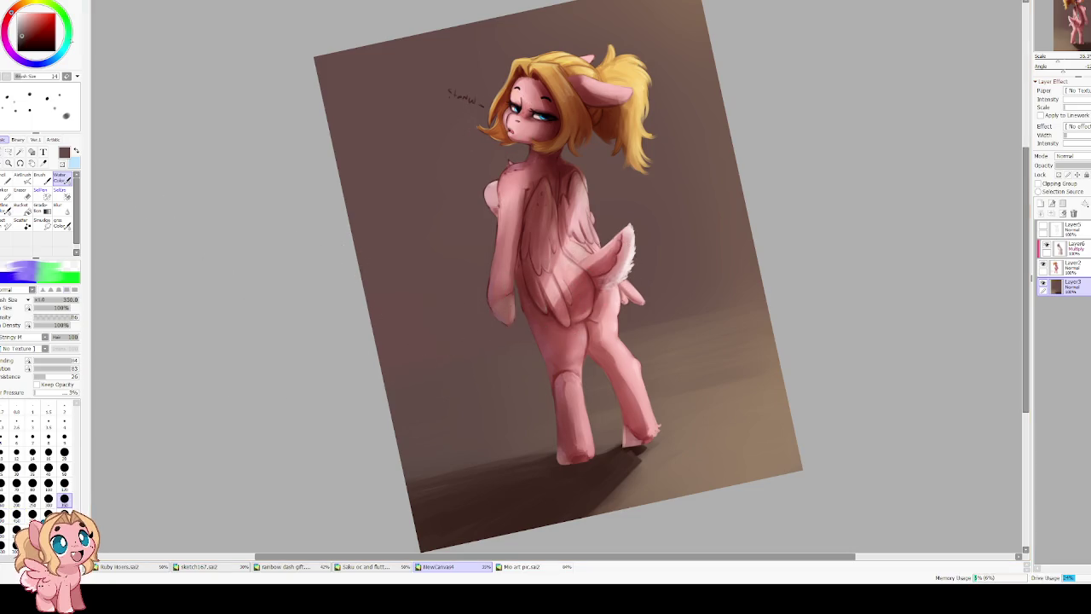
key("bracketleft")
key("bracketleft")
key("bracketleft")
key("bracketleft")
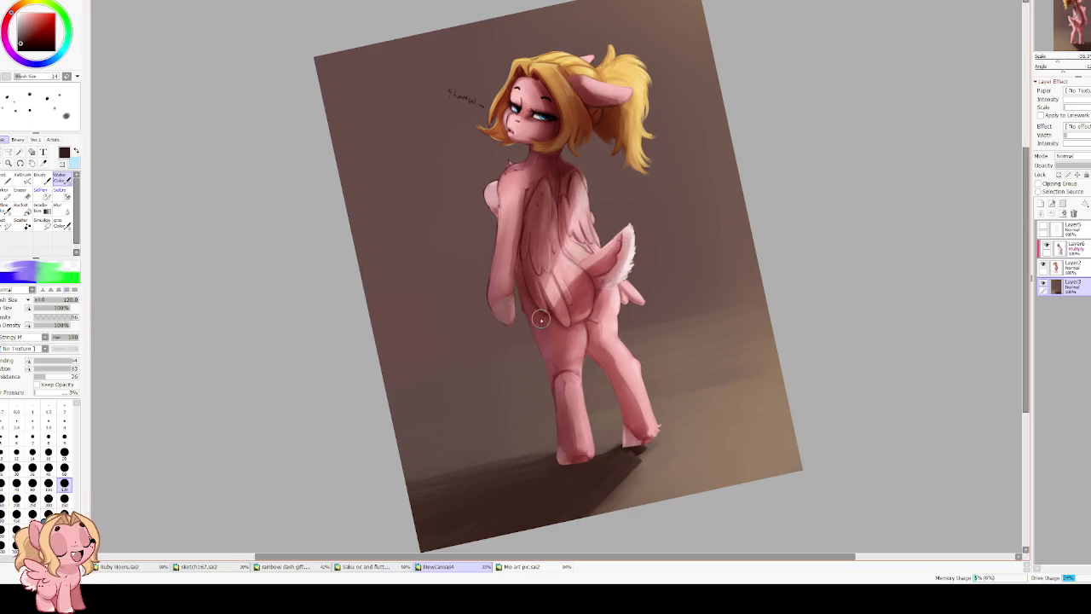
key("bracketleft")
key("bracketleft")
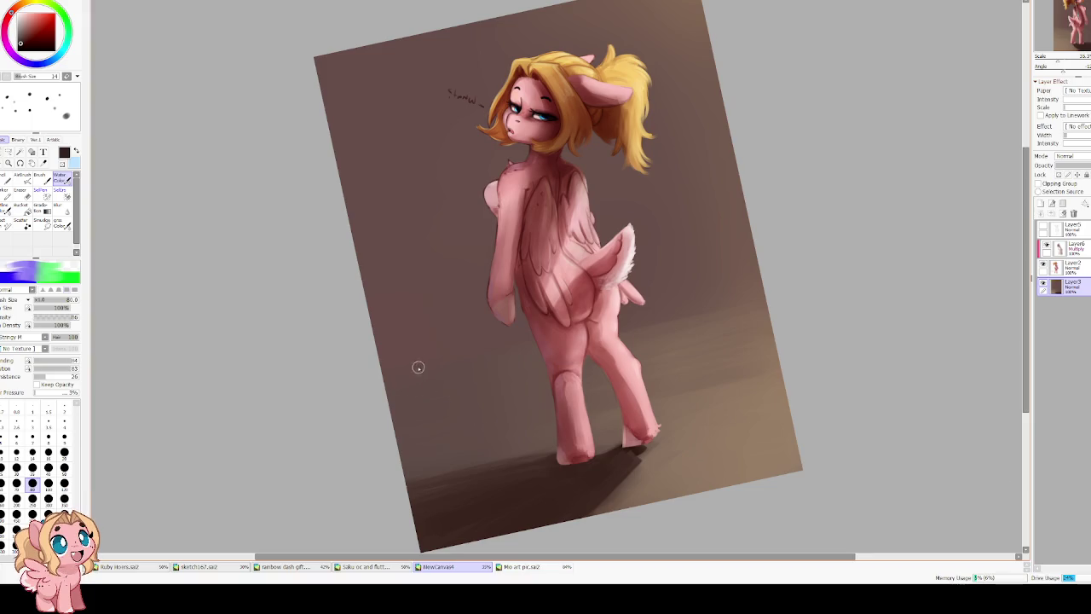
Sample the dark shadow colour and paint a straight dark line along the wall-floor boundary.
right_click(464, 501)
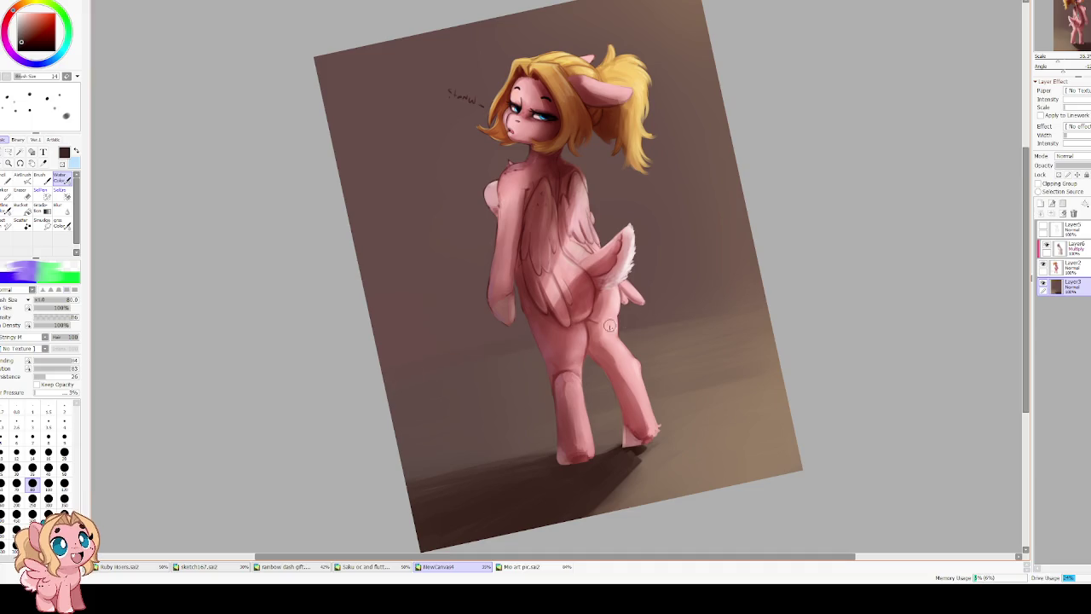
left_click_drag(786, 285, 334, 395)
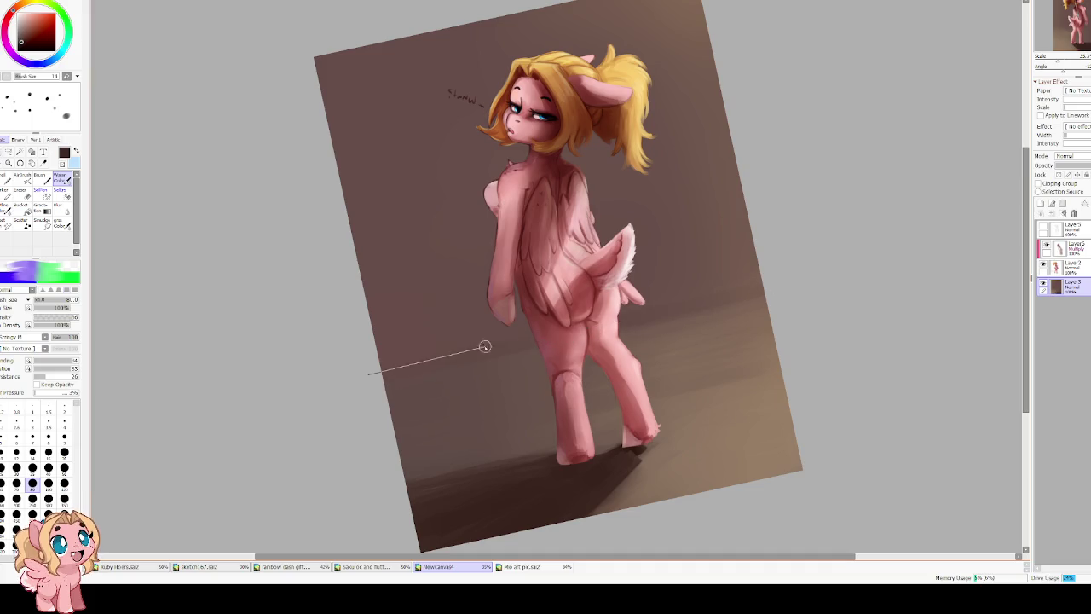
left_click(755, 285, "shift")
left_click(319, 392, "shift")
left_click(779, 287, "shift")
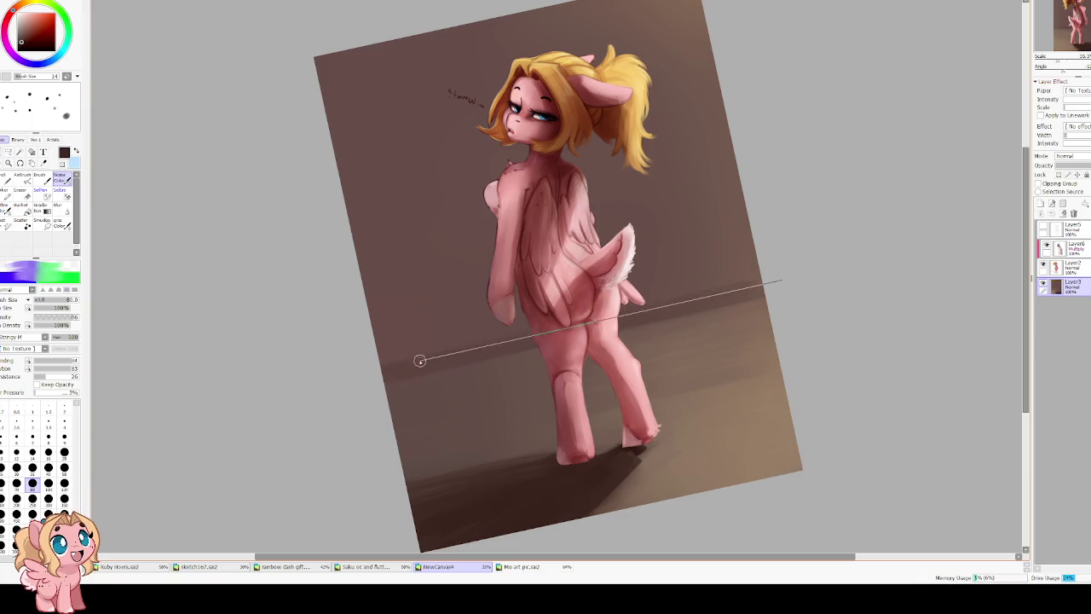
left_click(419, 358, "shift")
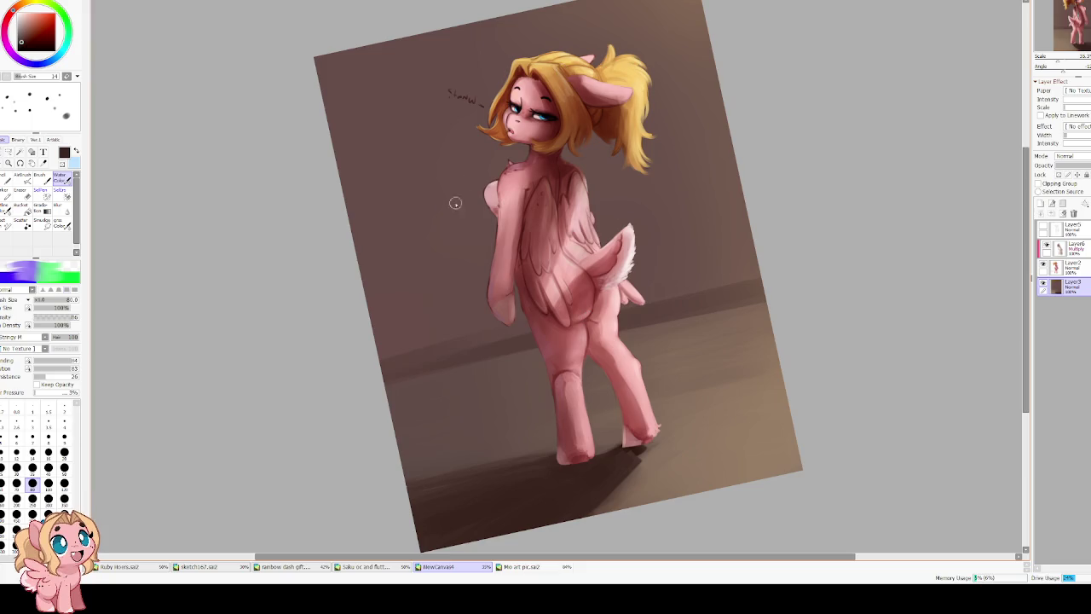
key("bracketright")
key("bracketright")
key("bracketright")
key("bracketright")
key("bracketright")
key("bracketright")
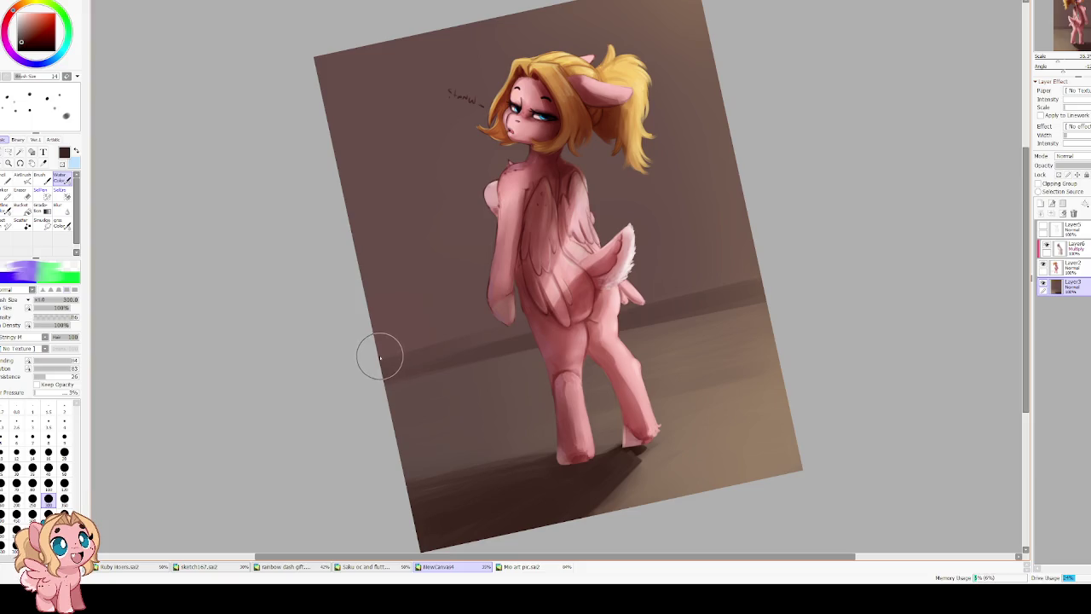
left_click(801, 256, "shift")
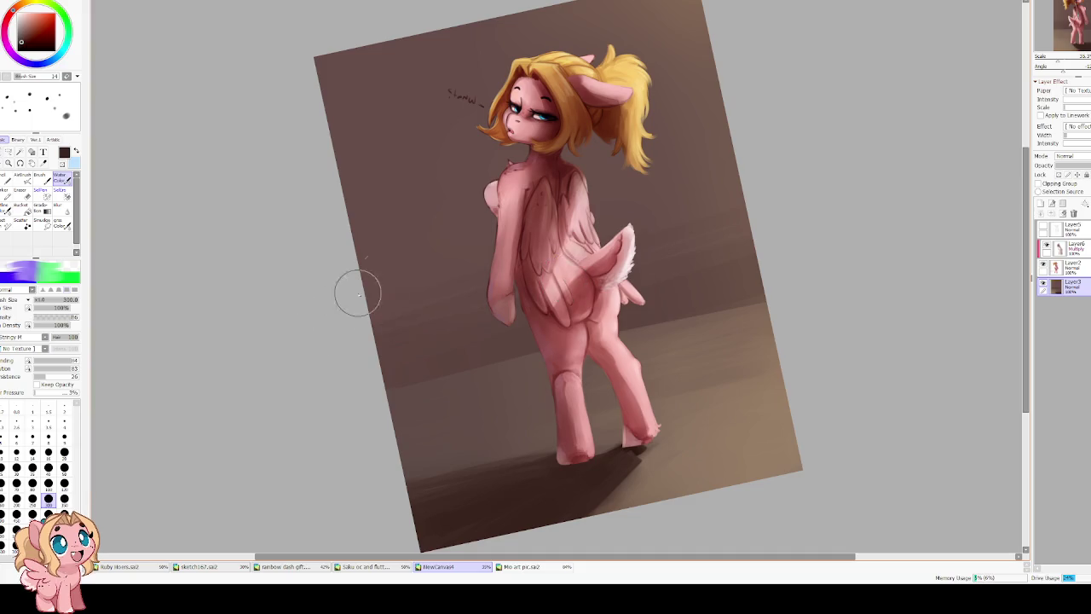
Blur the background beside the pony's body with a size 1000 brush, then resample the brown background.
key("b")
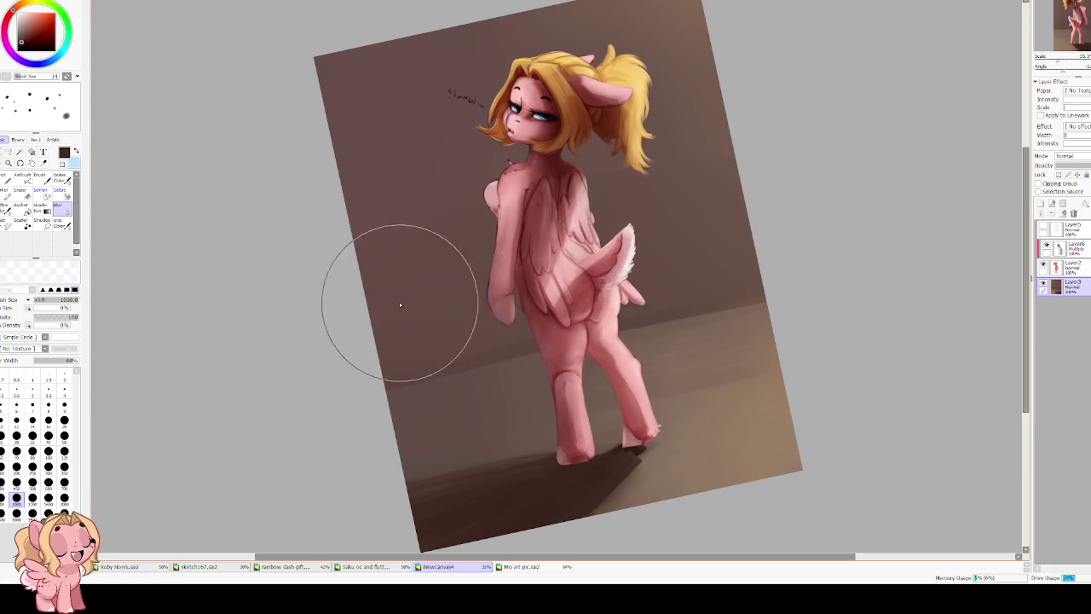
left_click_drag(499, 287, 480, 287)
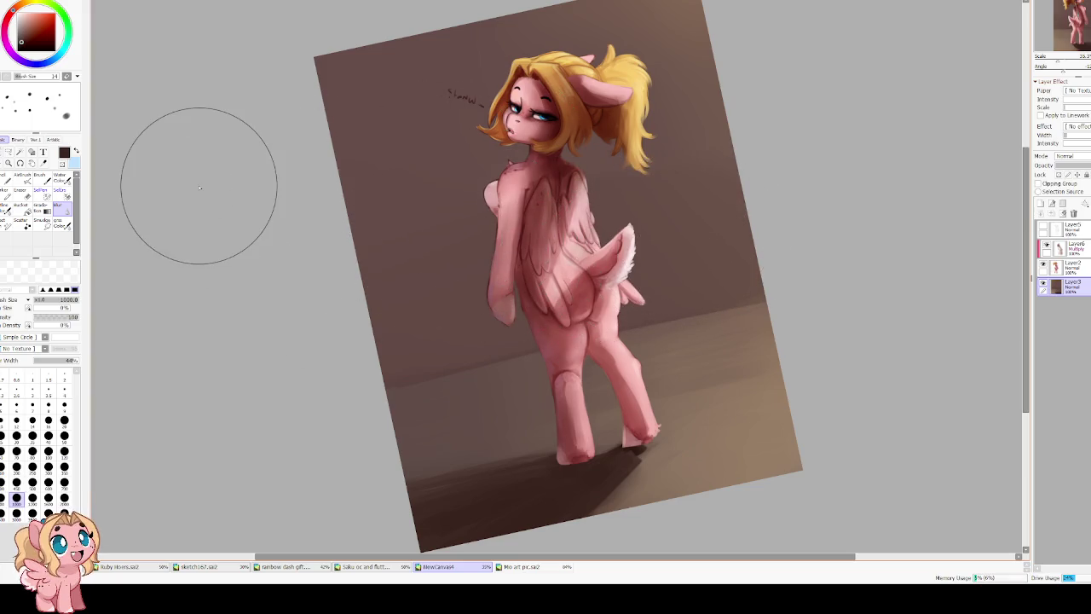
scroll(256, 238, "down", 2)
mouse_move(255, 236)
left_mouse_down()
mouse_move(294, 191)
mouse_move(419, 303)
left_mouse_up()
scroll(292, 192, "up", 1)
key("Insert")
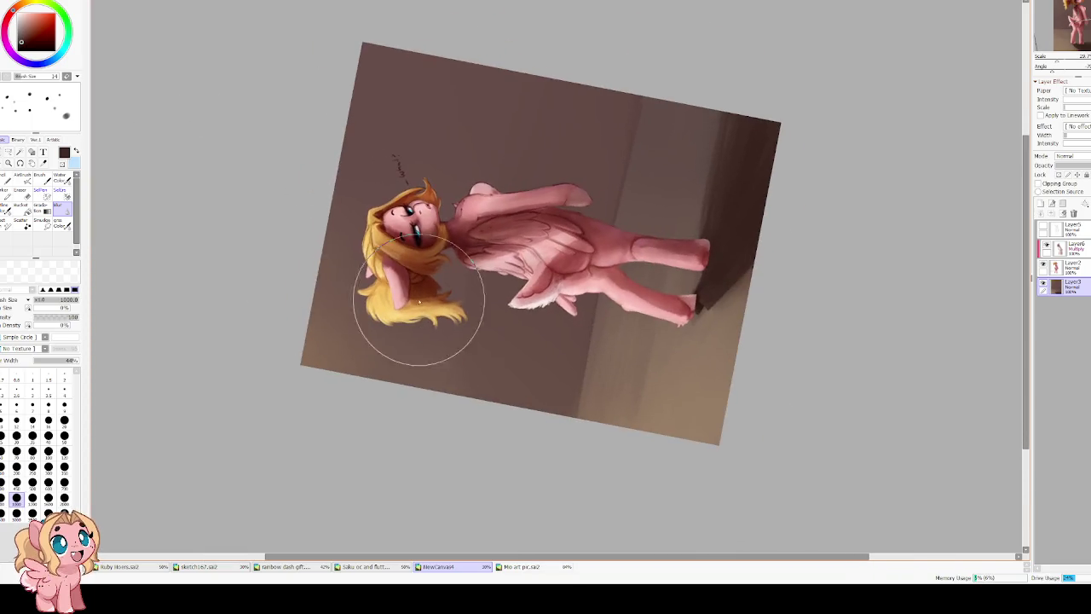
left_click(327, 312, "alt")
key("v")
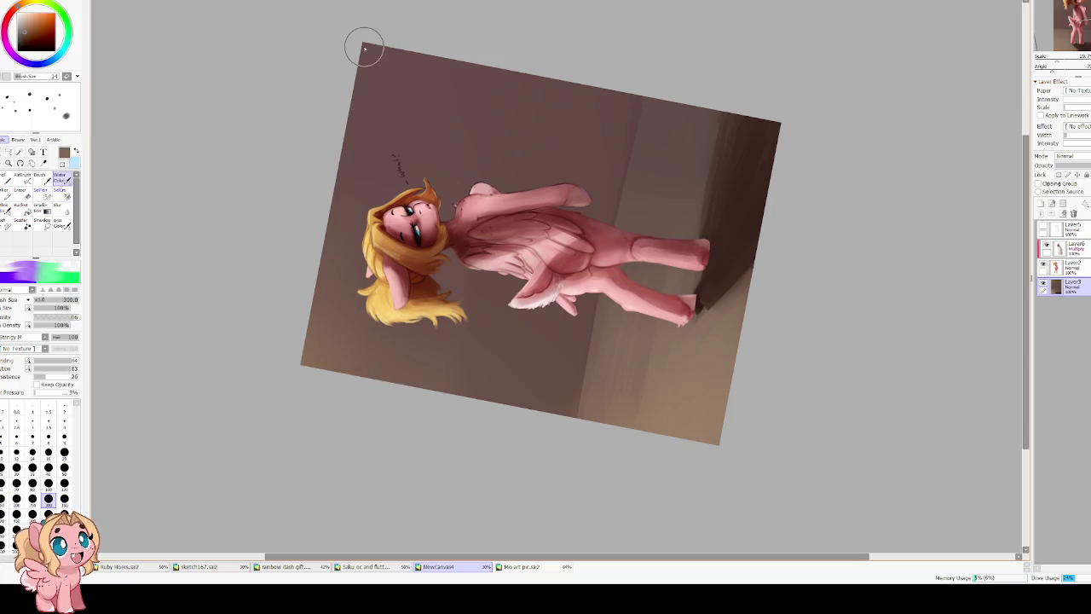
key("bracketright")
key("bracketright")
key("bracketright")
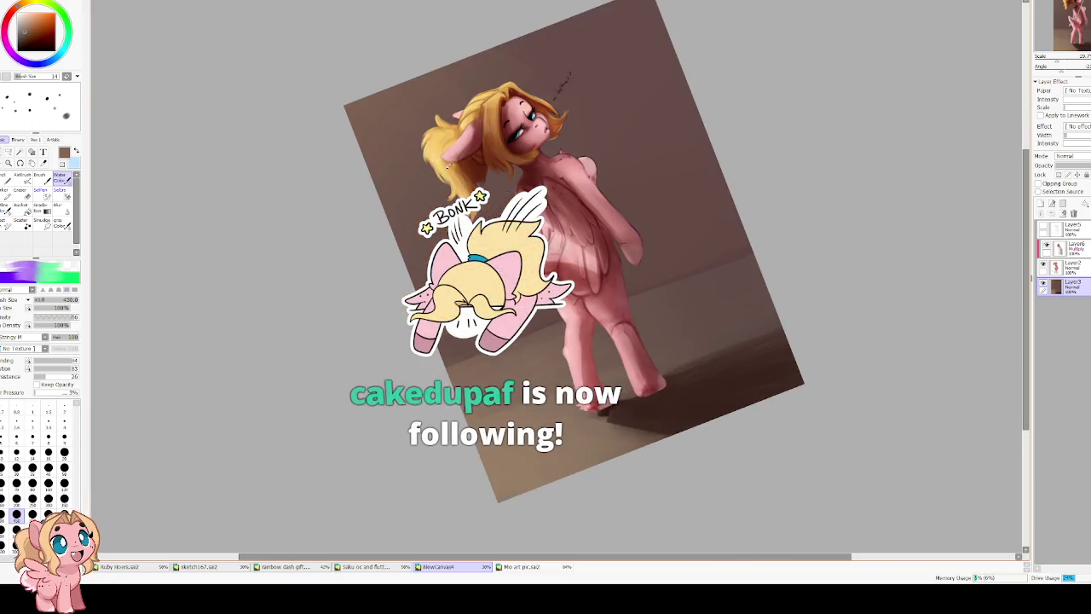
left_click_drag(348, 186, 400, 103)
left_click_drag(460, 255, 516, 339)
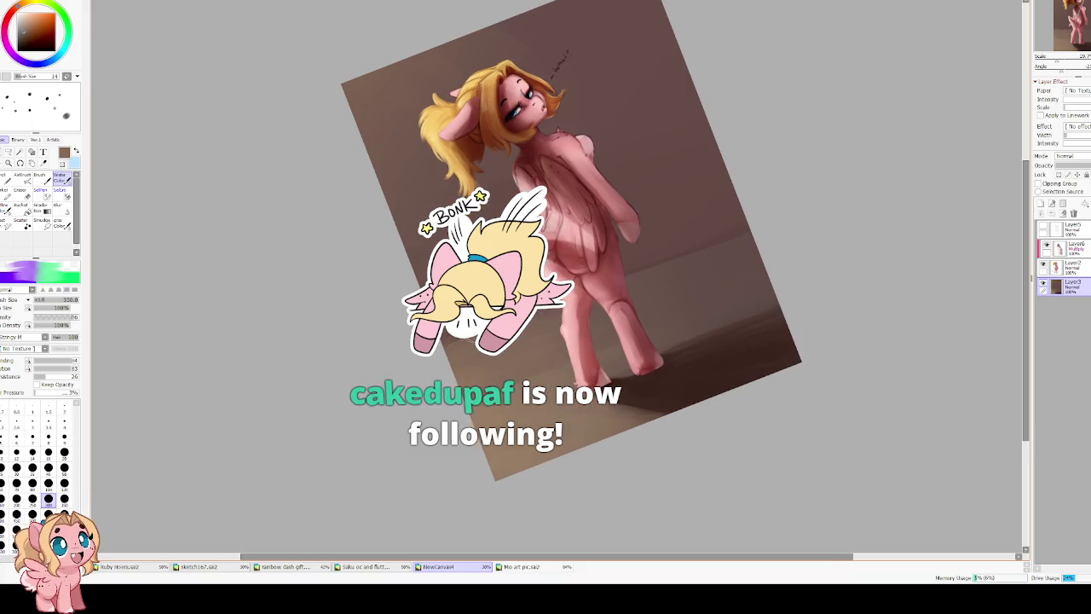
key("bracketleft")
key("bracketleft")
key("bracketleft")
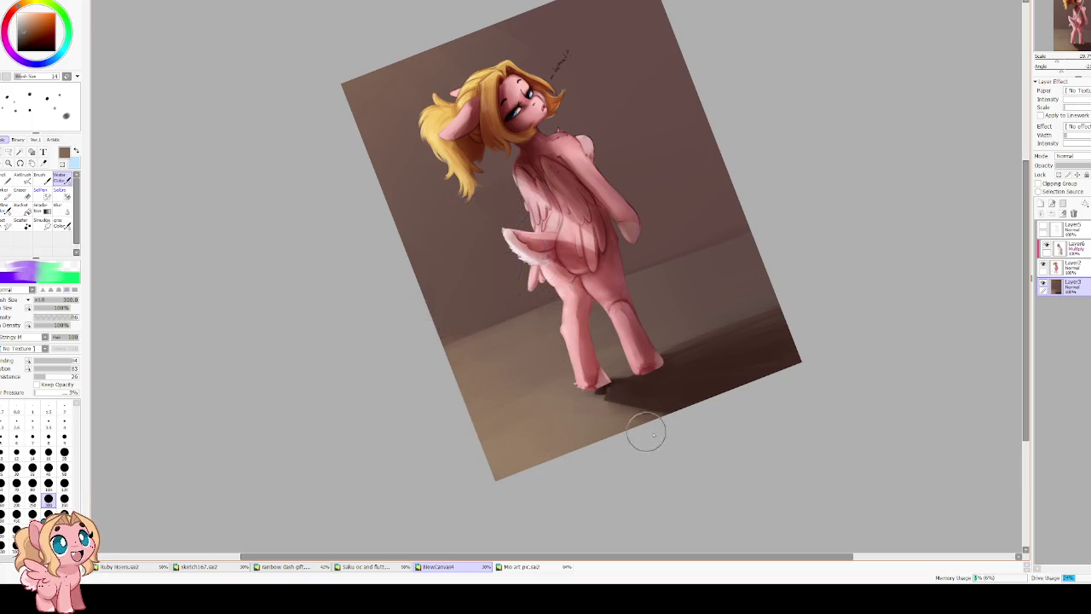
left_click_drag(387, 343, 439, 274)
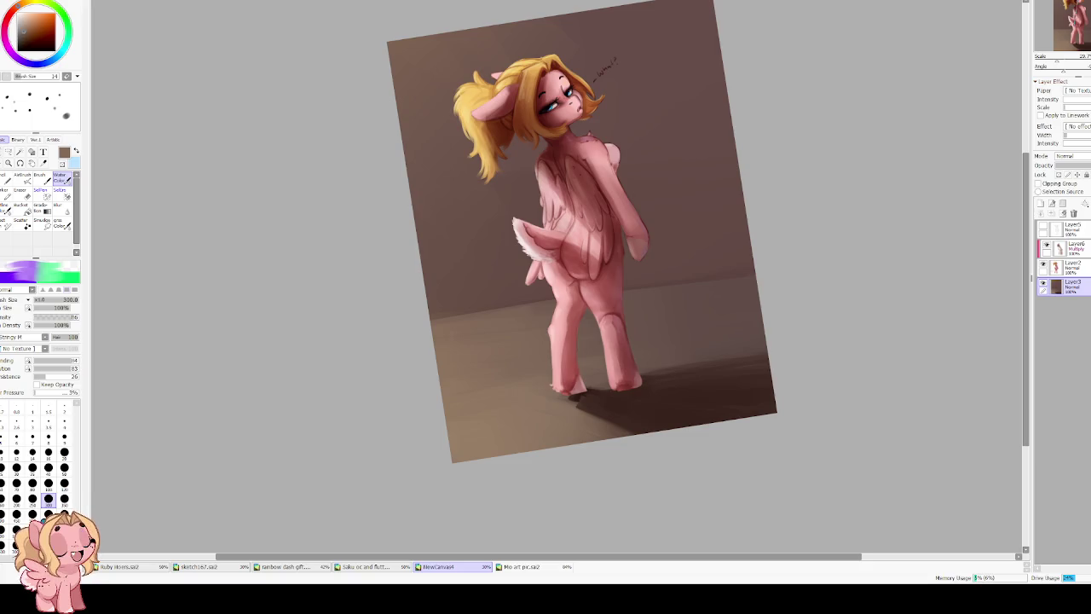
key("h")
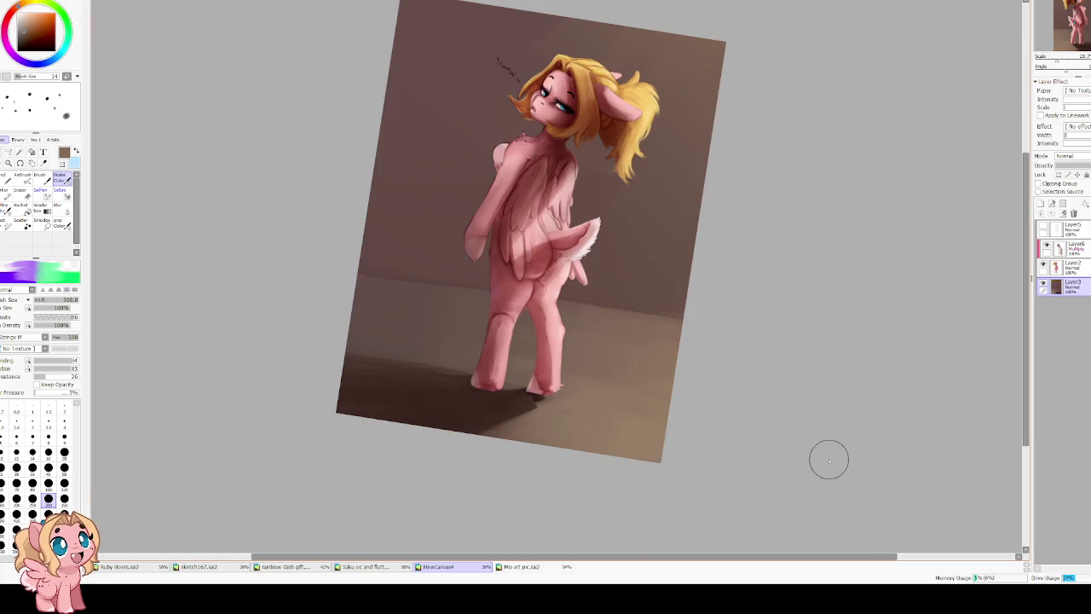
left_click_drag(546, 334, 555, 417)
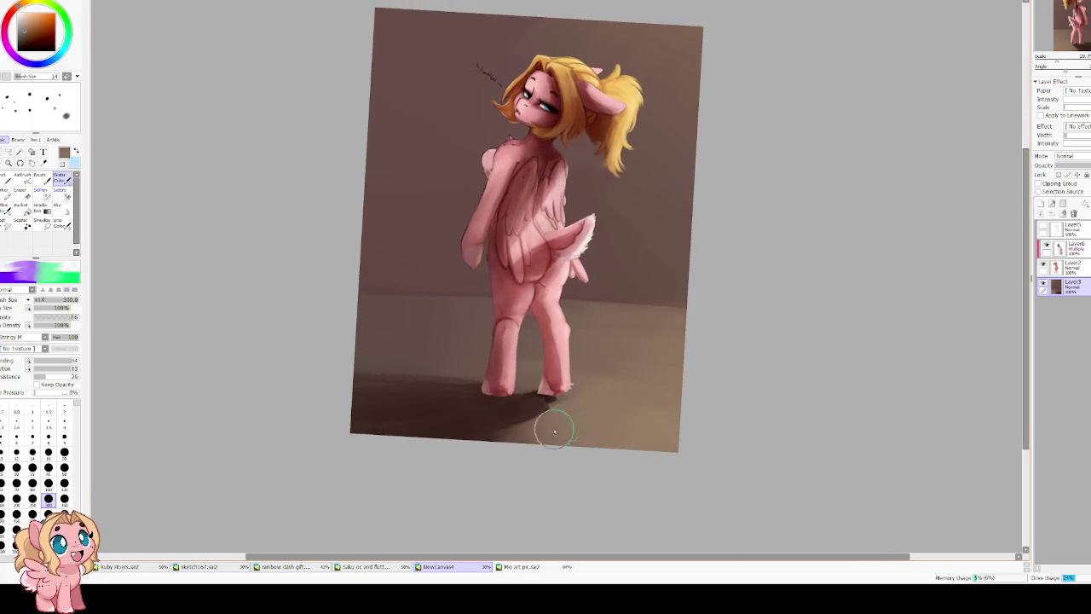
left_click(457, 347, "alt")
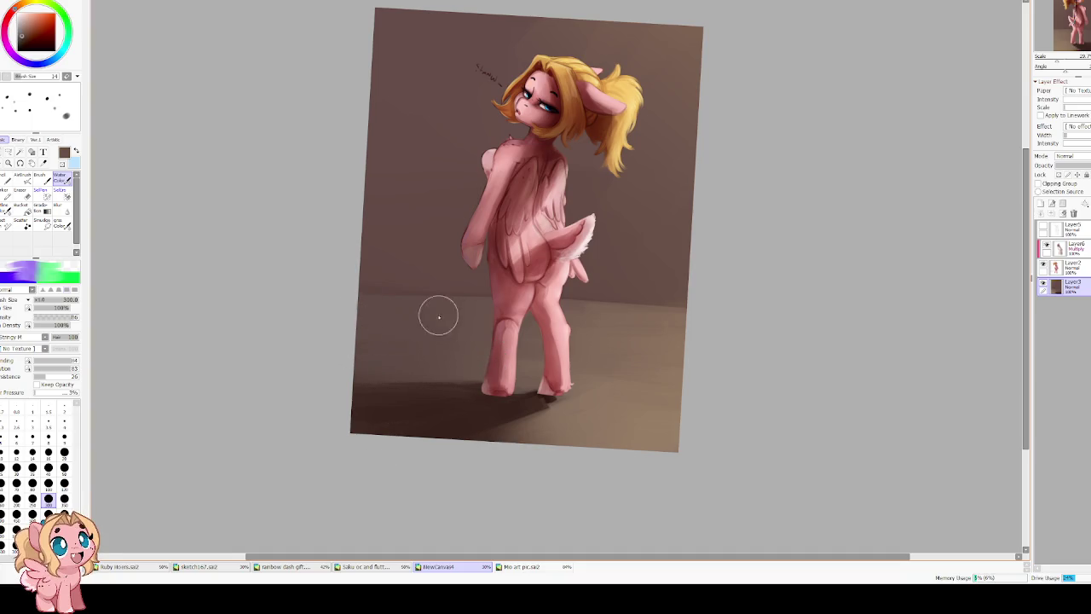
key("h")
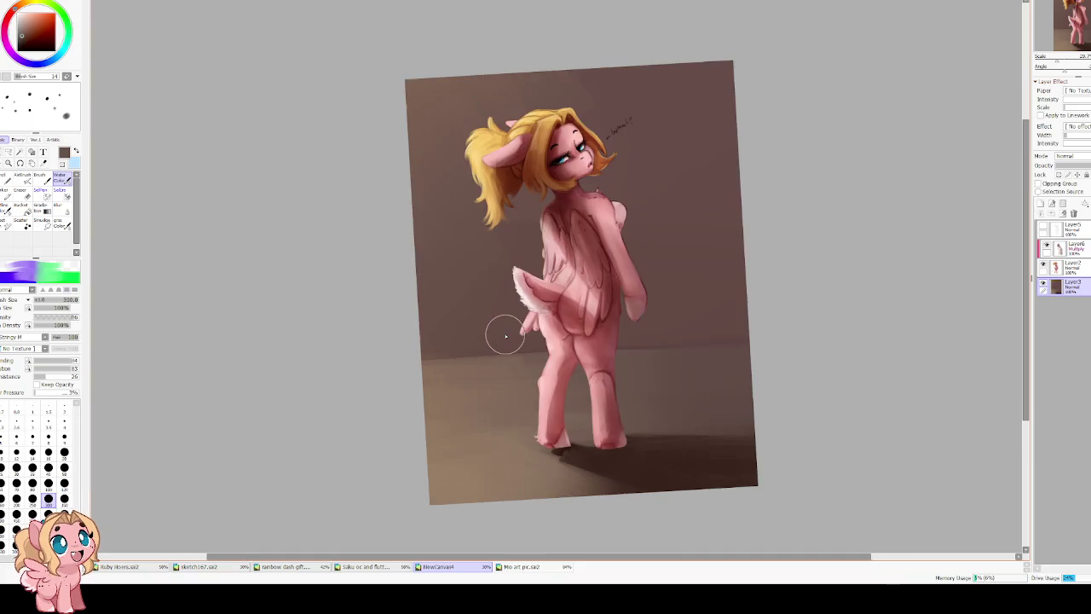
scroll(509, 316, "down", 2)
Check the Layer6 multiply shading, switch to Layer2, and sample the pink body colour at brush size 30.
scroll(552, 219, "up", 3)
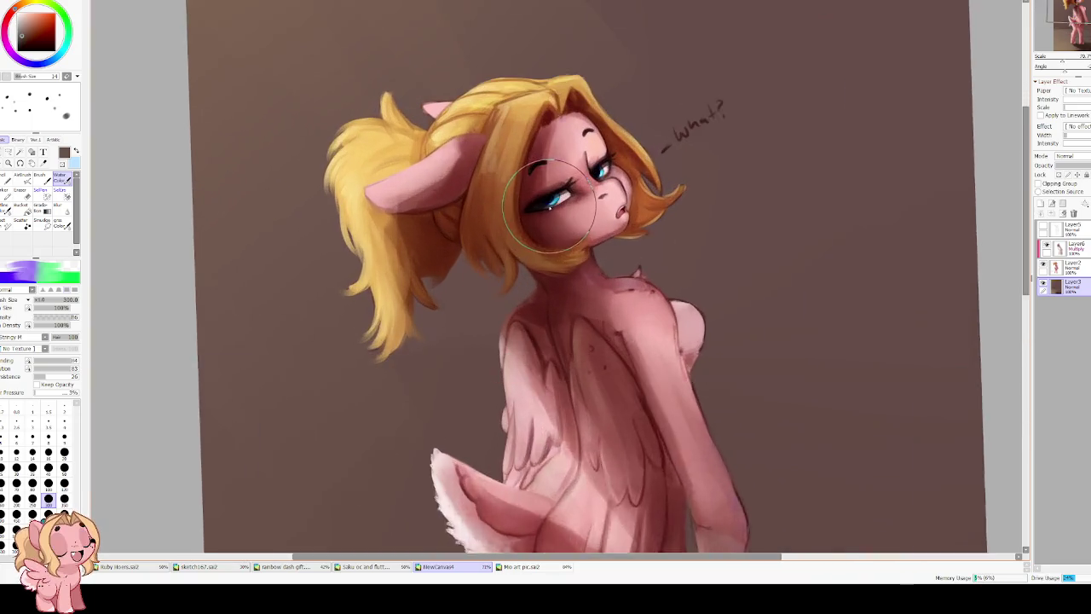
scroll(553, 220, "up", 1)
left_click_drag(584, 319, 490, 306)
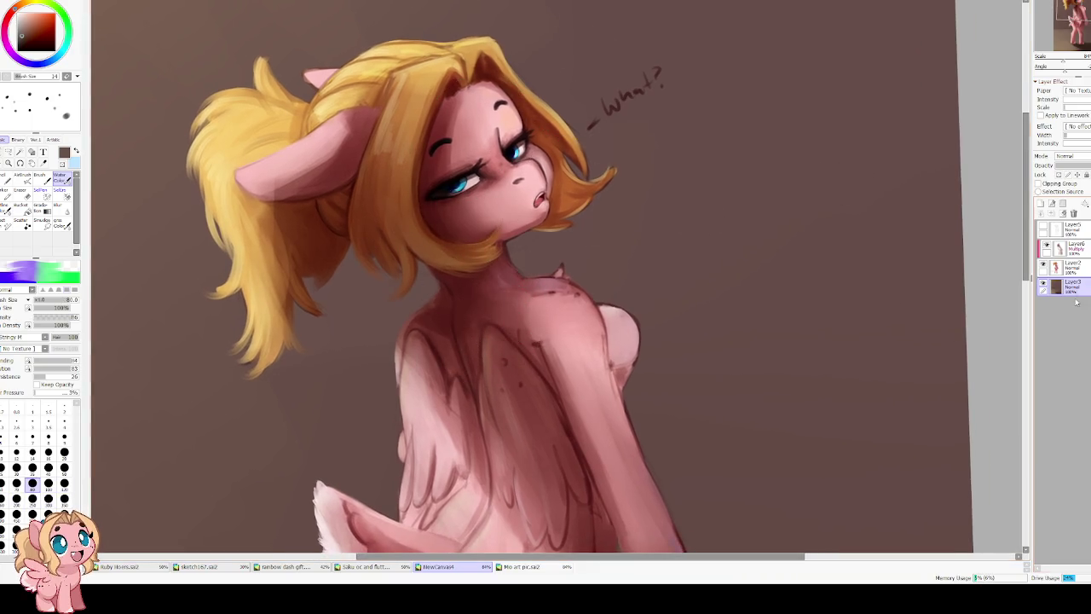
left_click(1047, 247)
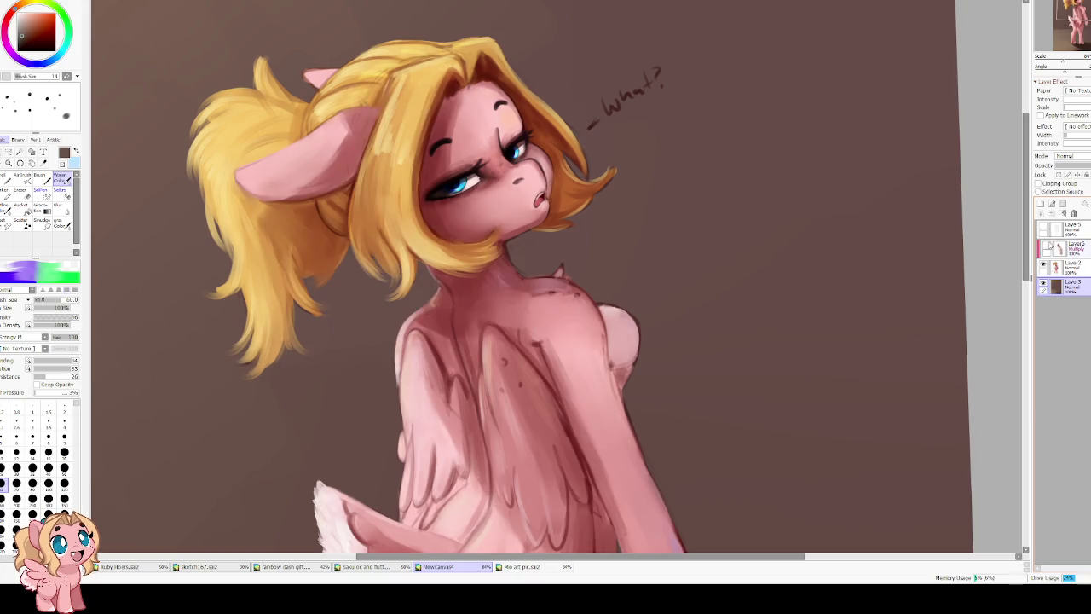
left_click(1049, 246)
left_click(1069, 266)
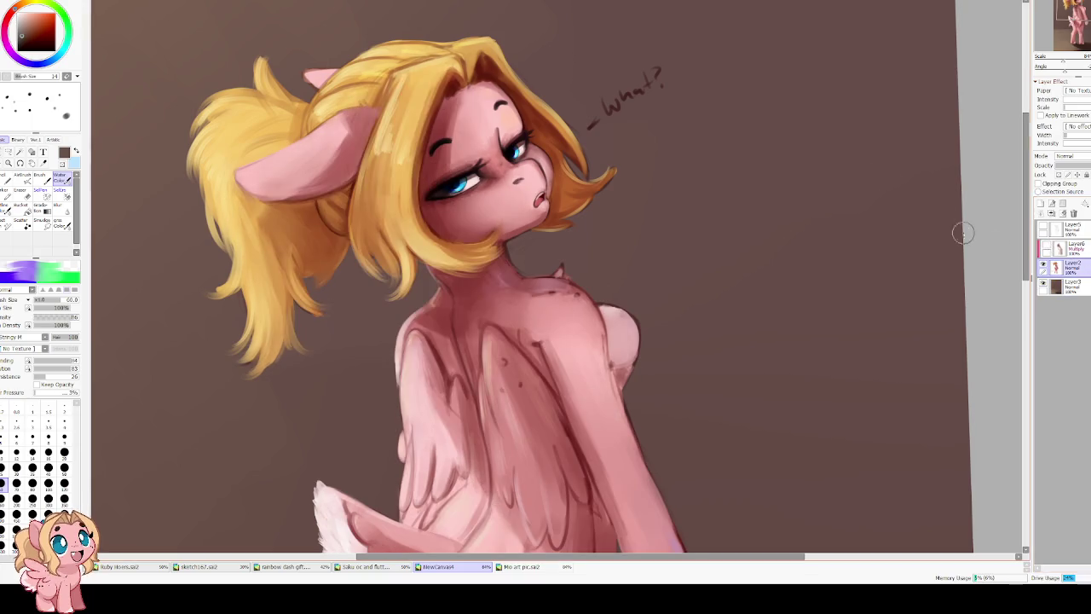
left_click(518, 300, "alt")
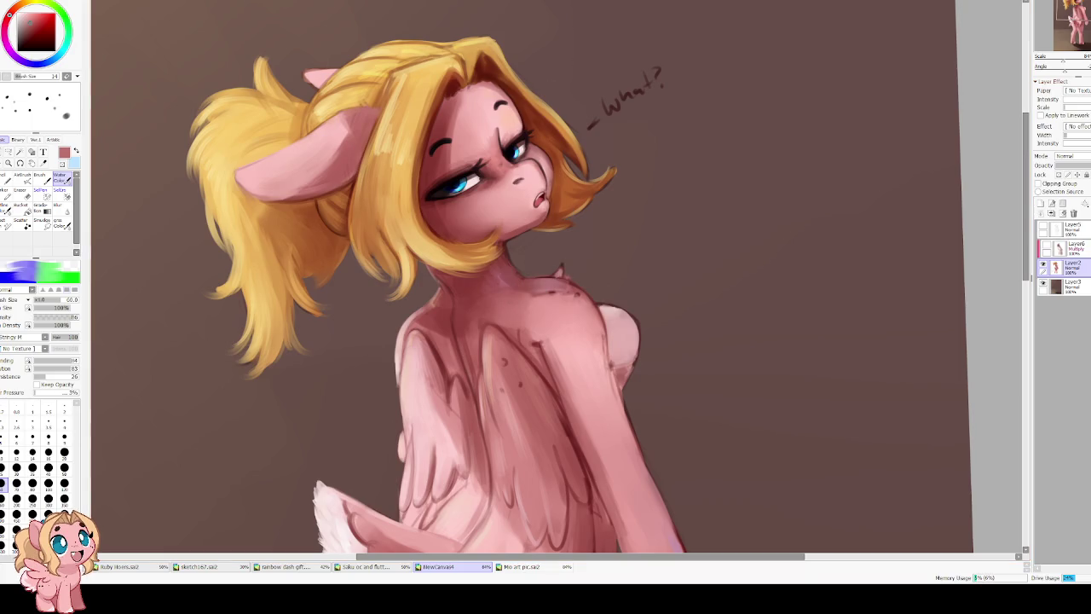
key("bracketleft")
key("bracketleft")
key("bracketleft")
key("bracketleft")
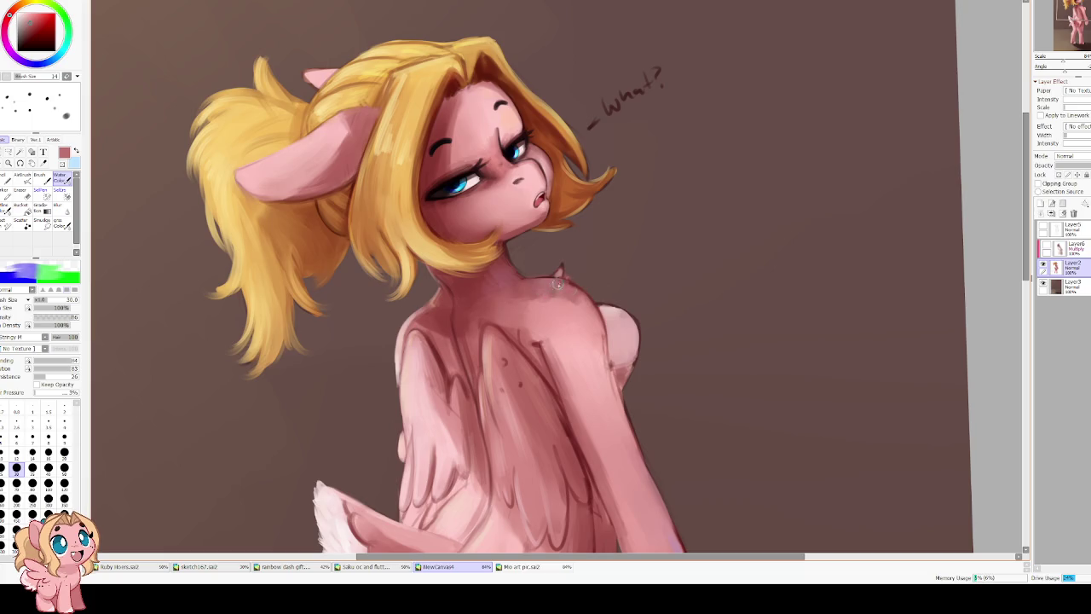
Blend the light neck fur tuft into the coat at brush size 10 and dilution 16.
scroll(536, 207, "up", 3)
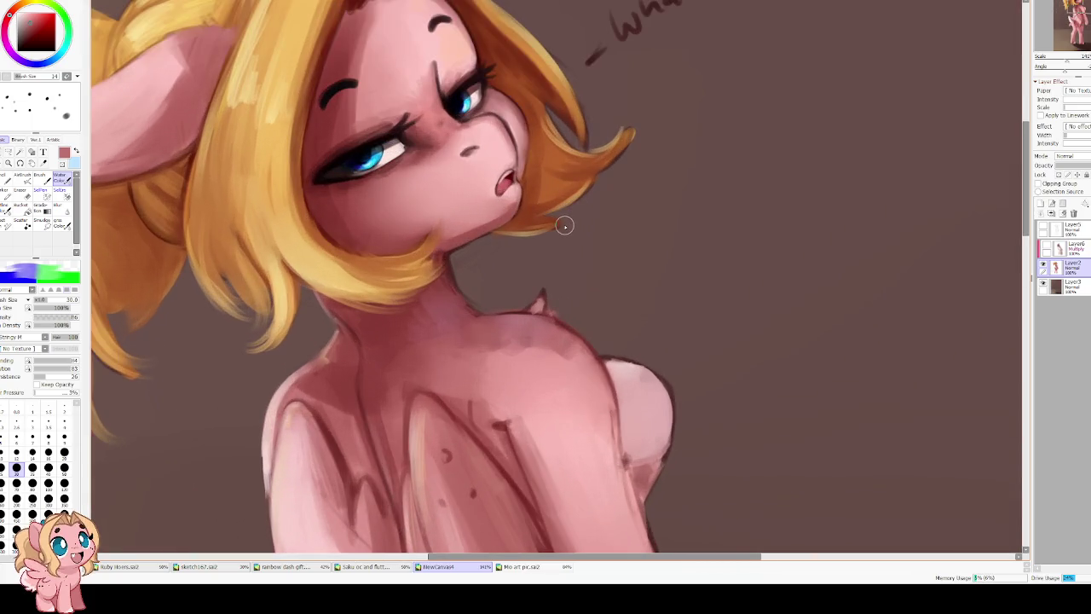
left_click_drag(502, 389, 407, 167)
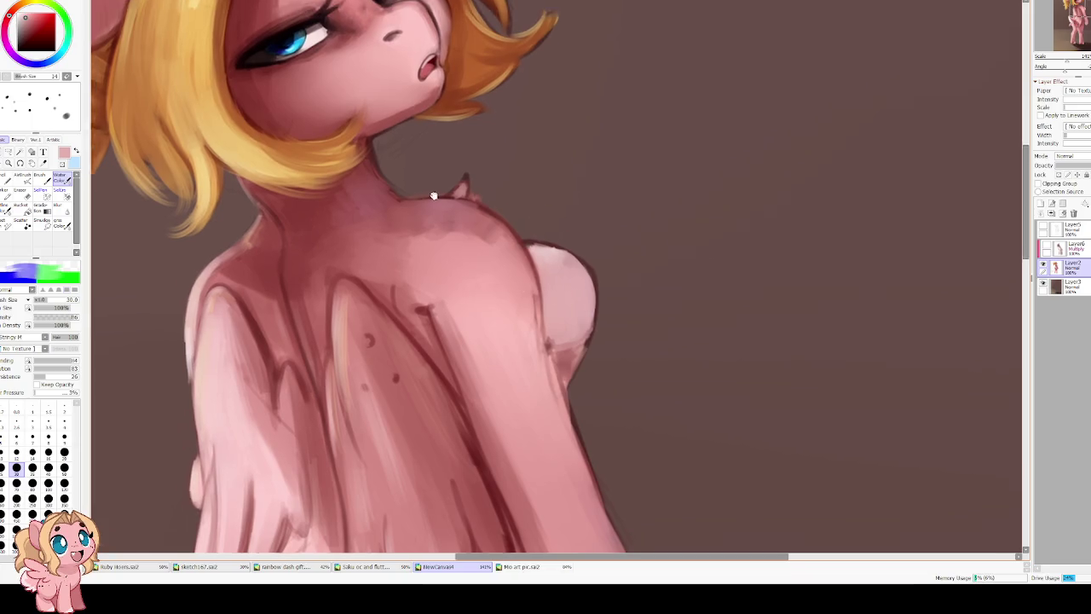
key("bracketleft")
key("bracketleft")
key("bracketleft")
key("bracketleft")
key("bracketleft")
key("bracketleft")
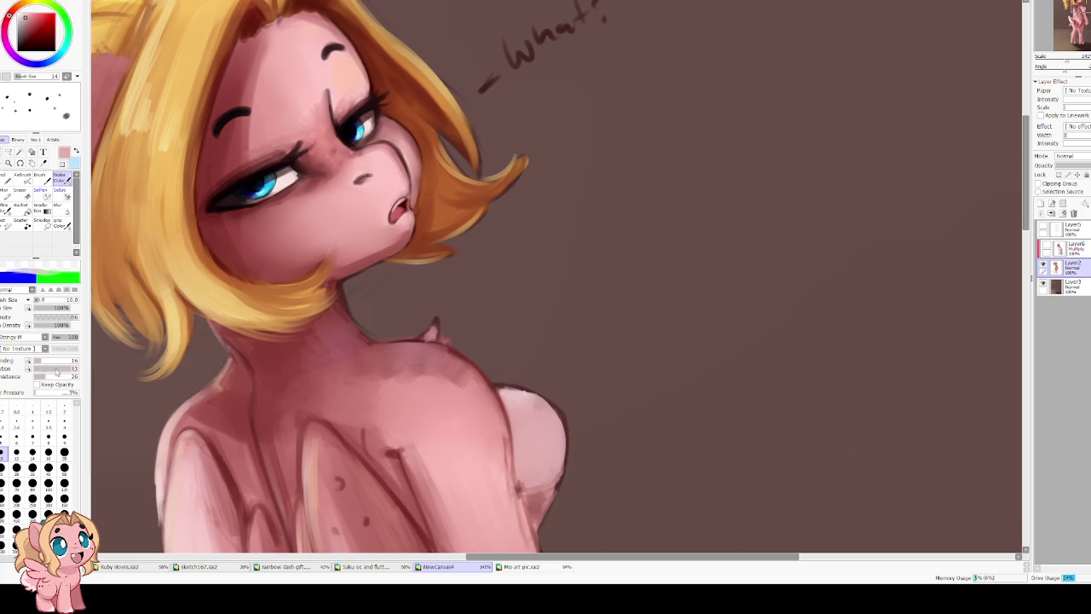
left_click_drag(75, 369, 60, 368)
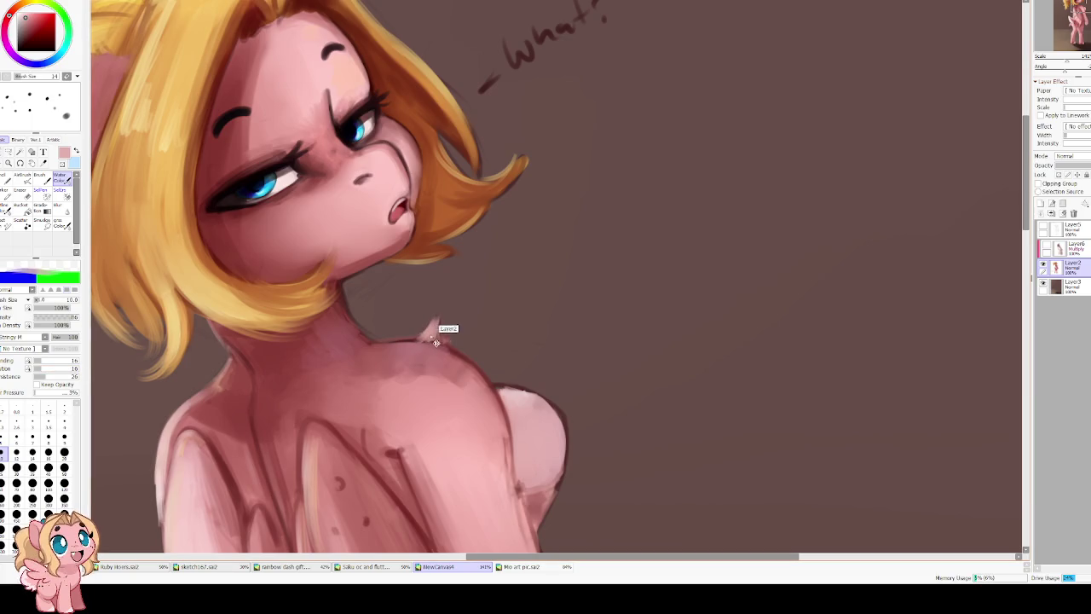
left_click_drag(439, 334, 431, 322)
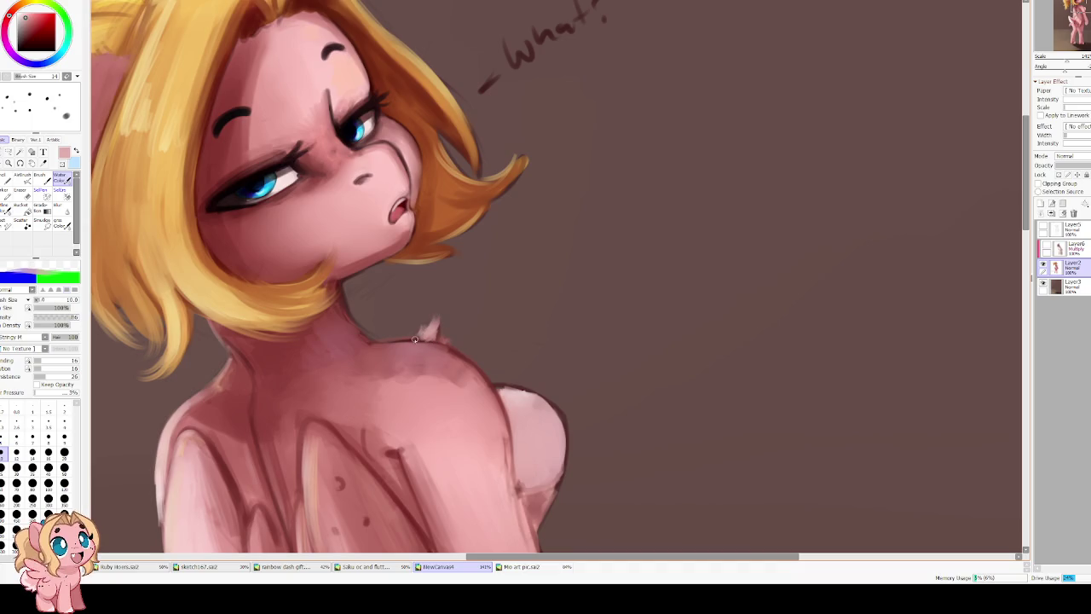
Pick dark brown from the painting and paint a short dark stroke on the back.
left_click_drag(369, 313, 402, 320)
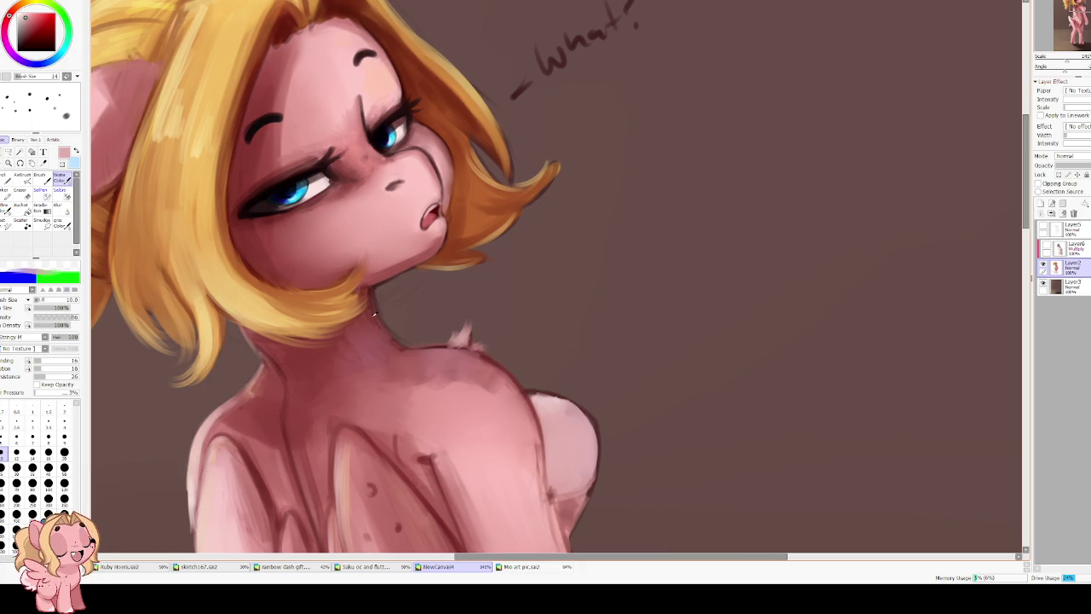
left_click(373, 315, "alt")
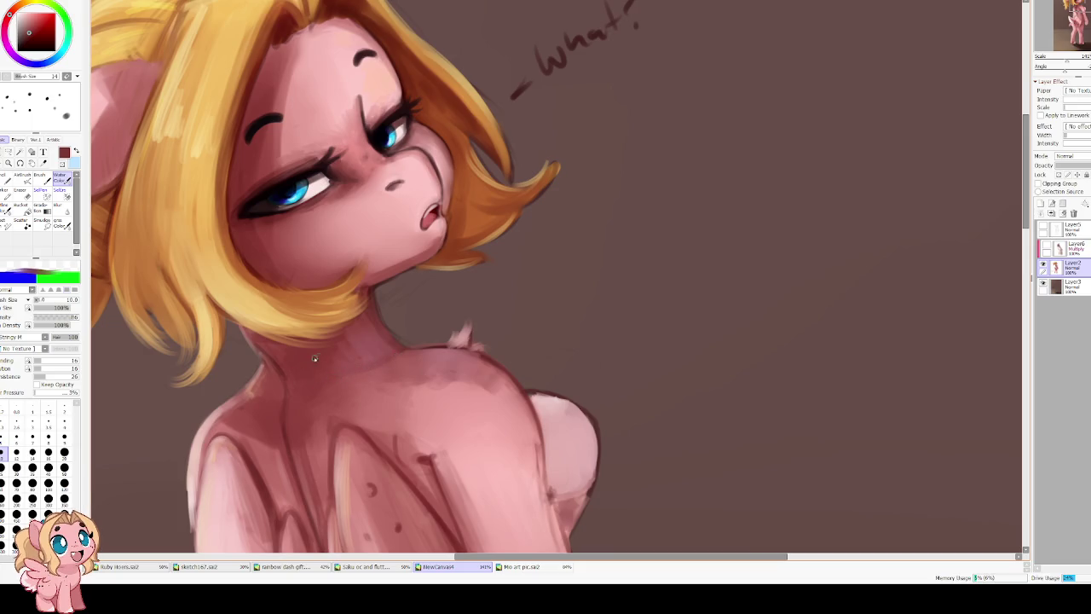
left_click_drag(315, 358, 364, 335)
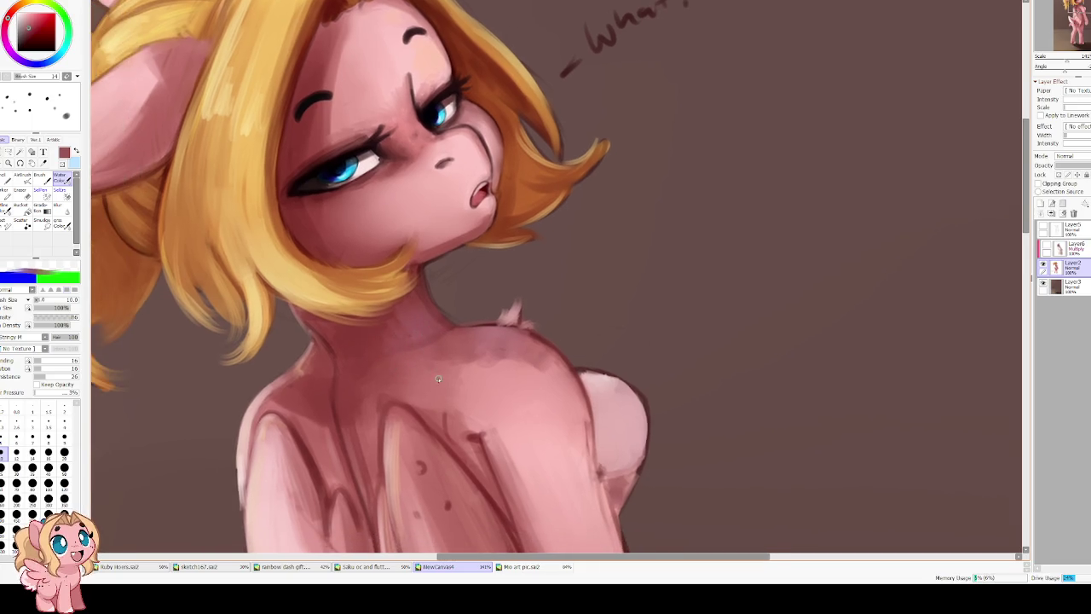
left_click(465, 439, "alt")
mouse_move(441, 409)
left_mouse_down()
mouse_move(449, 434)
mouse_move(487, 469)
left_mouse_up()
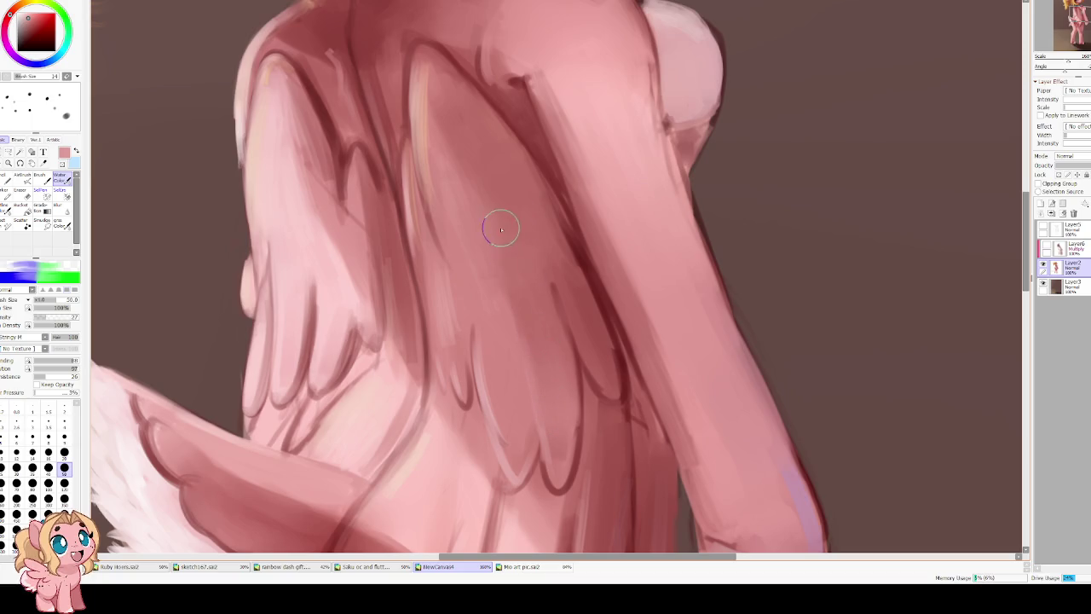
Try a watercolour freckle on the wing with a small brush and lower blending, then undo it.
scroll(323, 236, "up", 2)
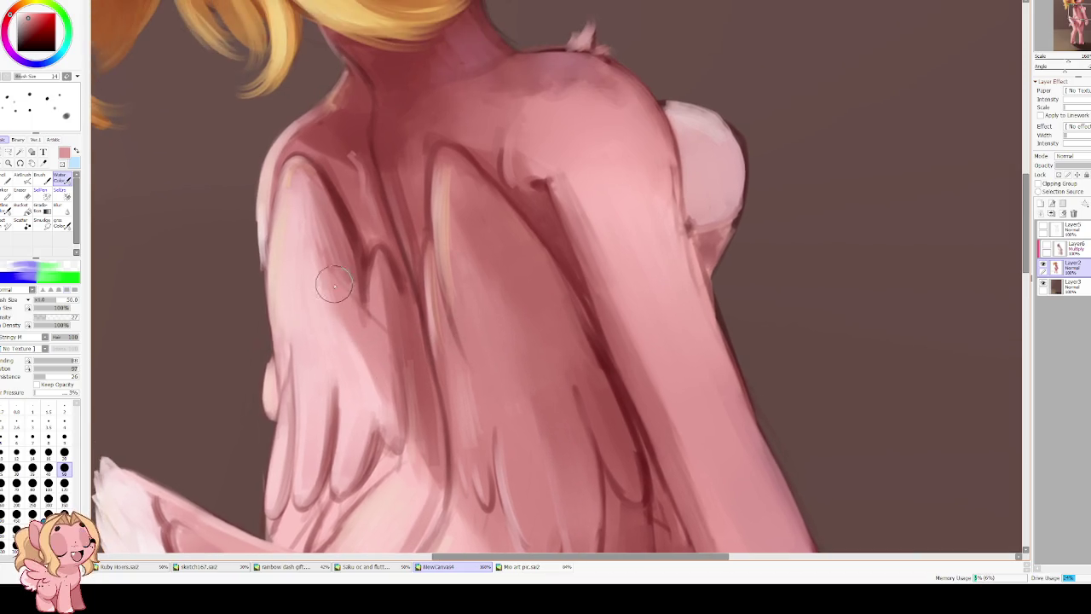
scroll(329, 275, "up", 2)
scroll(458, 321, "up", 2)
left_click_drag(421, 261, 462, 310)
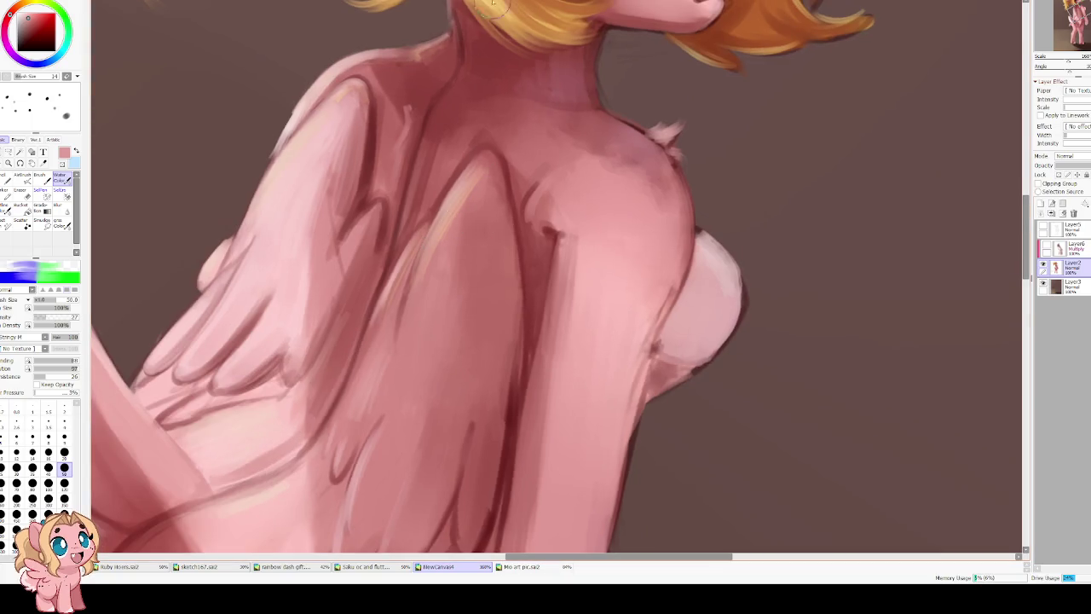
key("bracketleft")
key("bracketleft")
key("bracketleft")
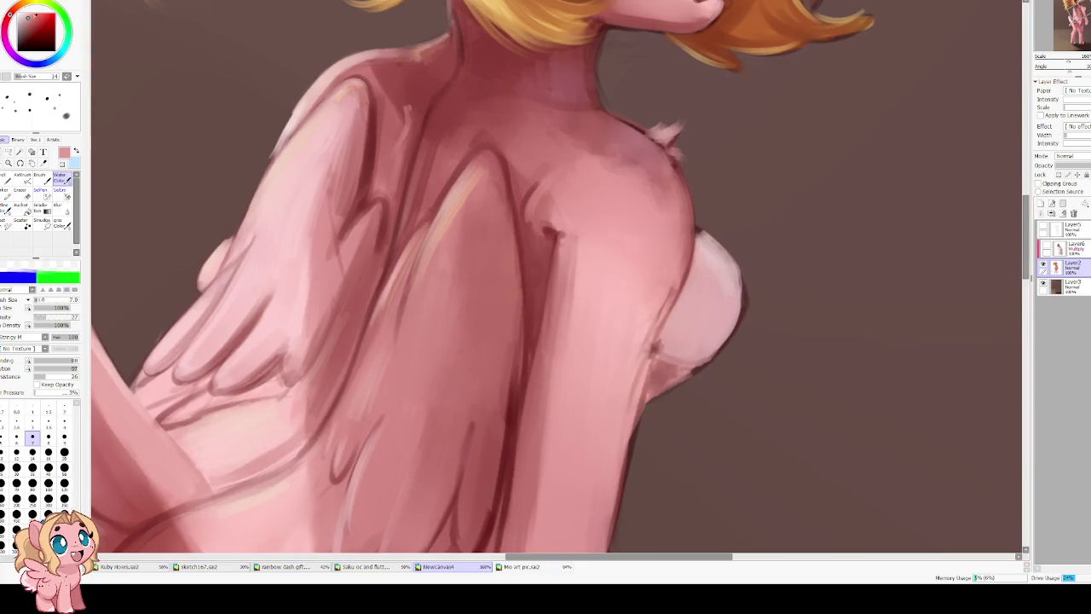
key("x")
key("bracketleft")
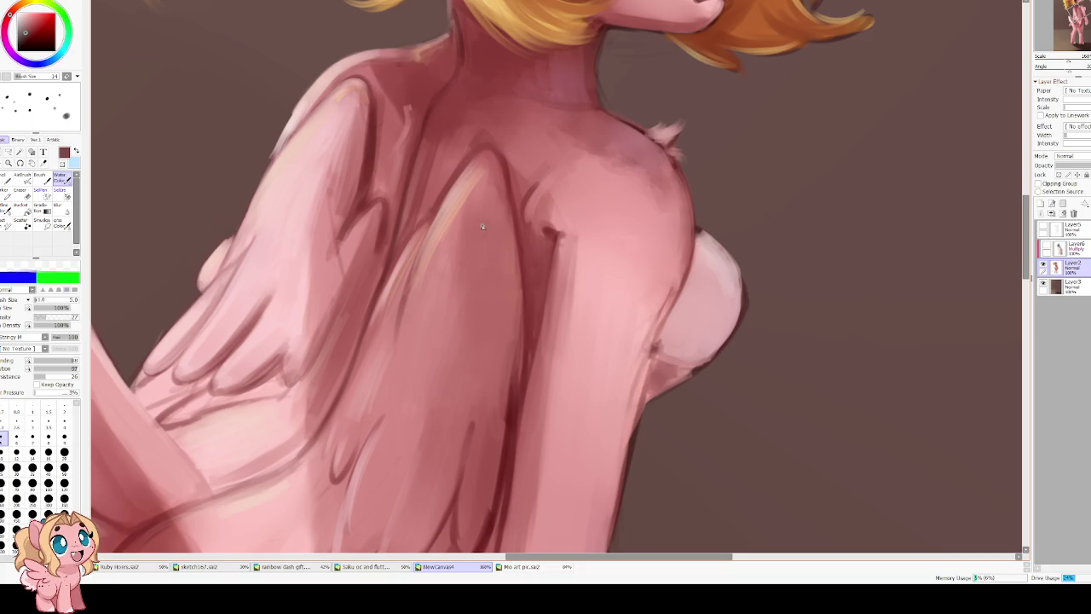
key("b")
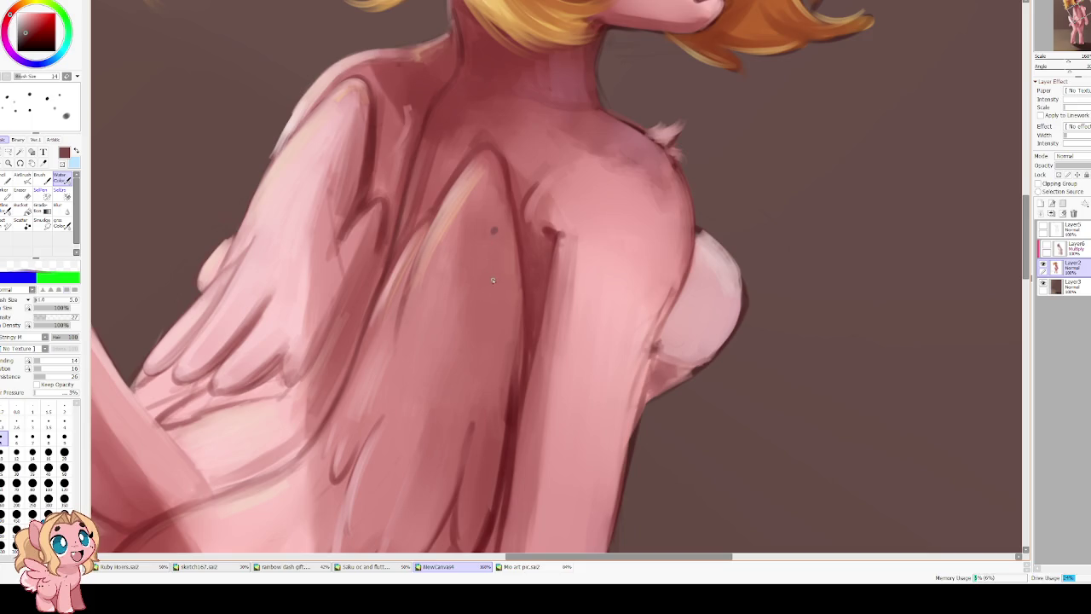
left_click(597, 236, "alt")
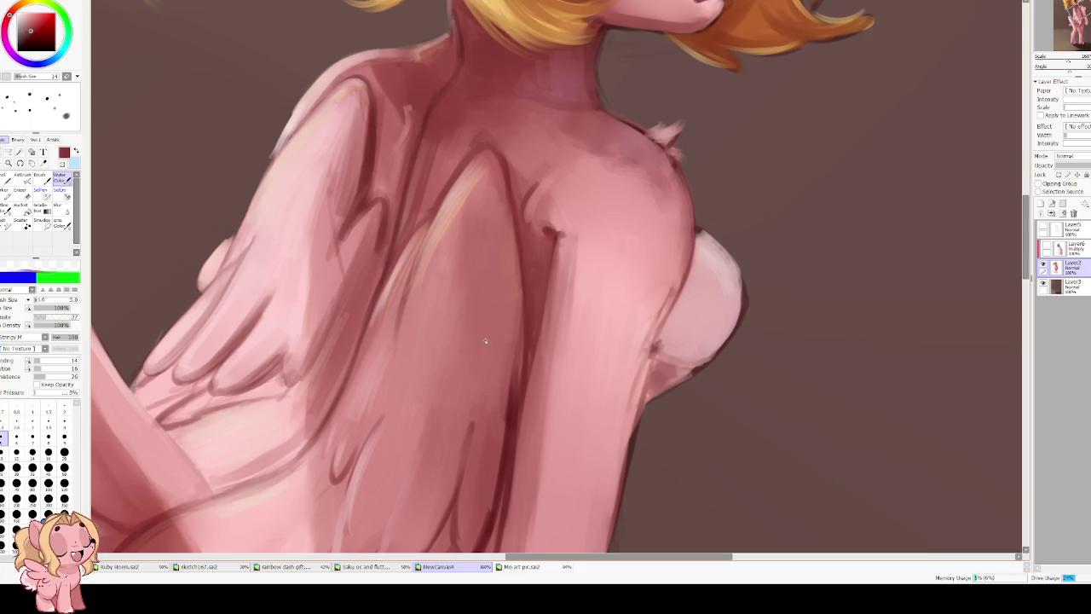
left_click(514, 400, "alt")
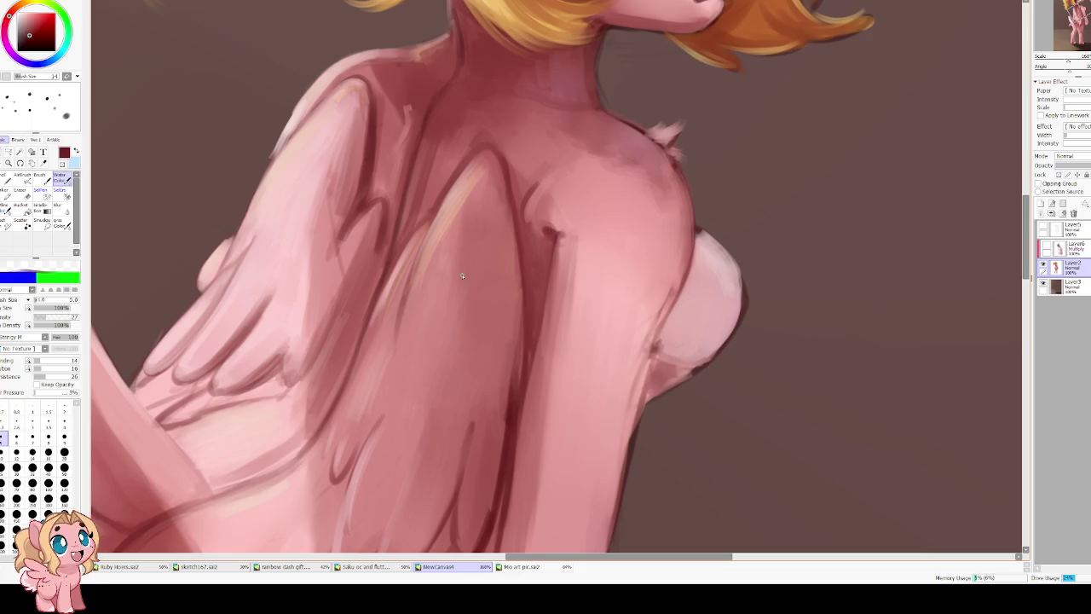
left_click(454, 223)
key("ctrl+z")
key("ctrl+z")
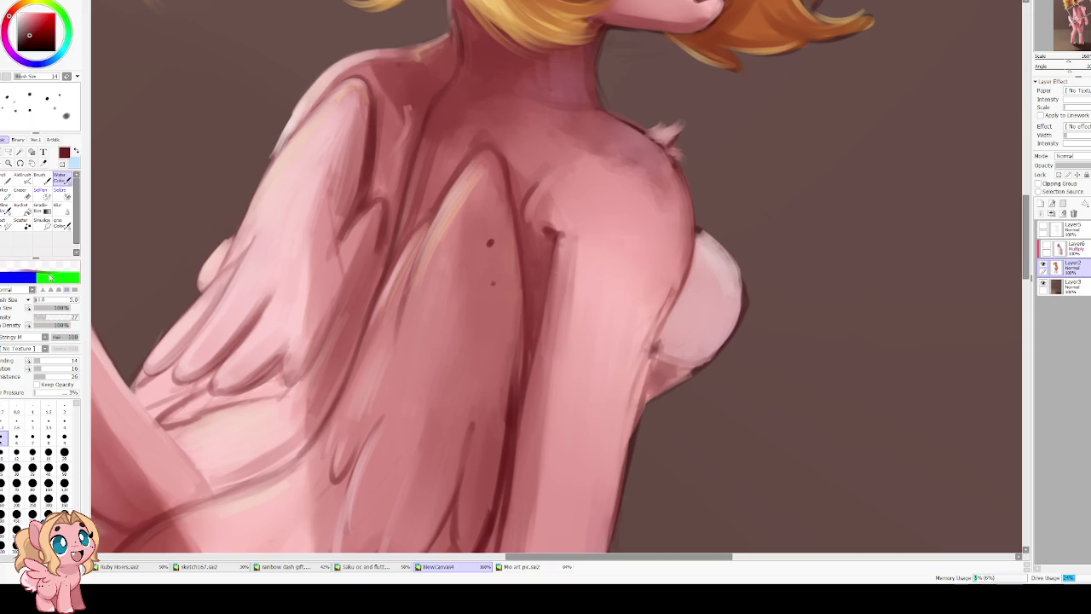
Dab freckles on the wing with the plain Brush at size 7, Min Size 0% and density 60.
left_click(40, 179)
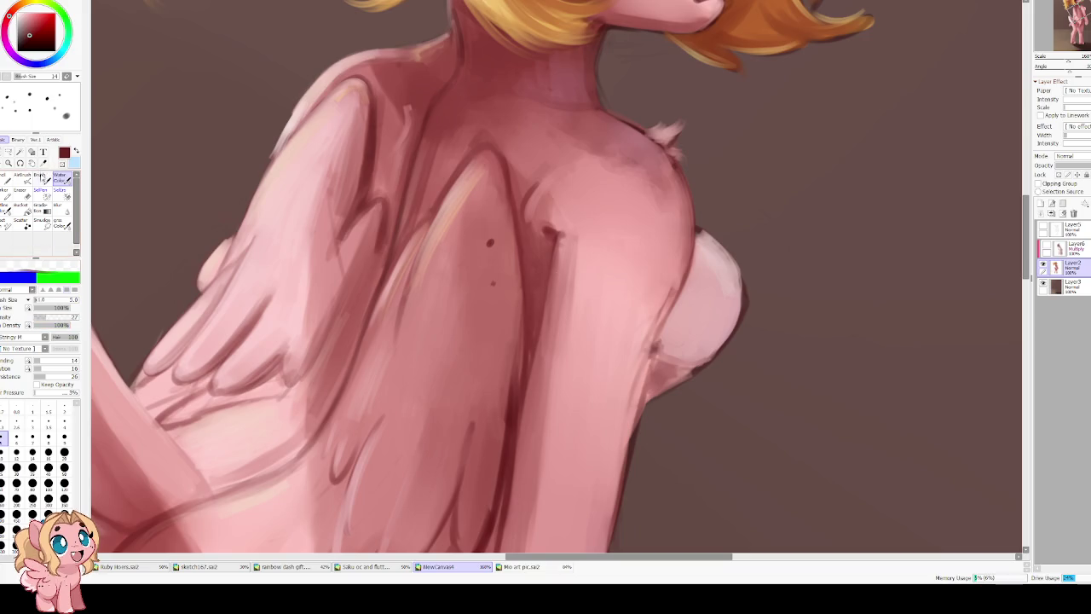
key("bracketleft")
key("bracketleft")
key("bracketleft")
key("bracketleft")
left_click(460, 201)
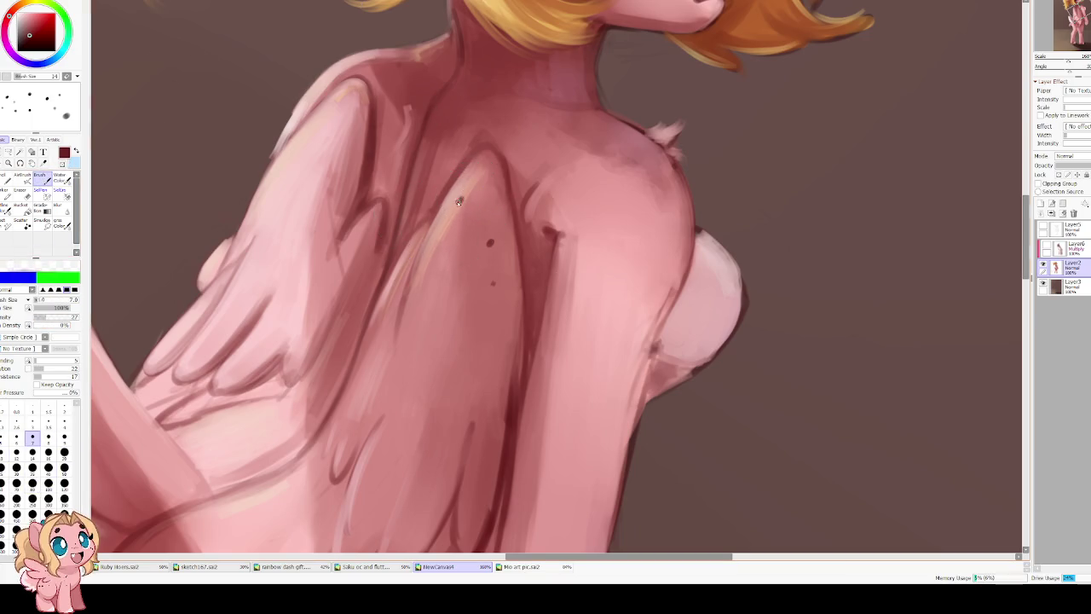
left_click(444, 235)
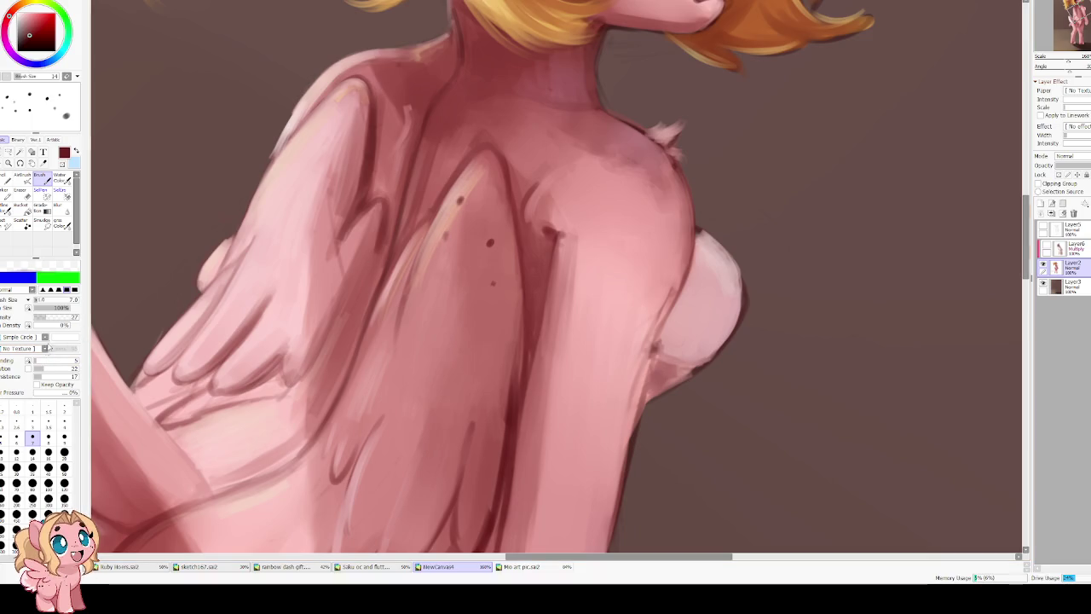
left_click(60, 317)
left_click_drag(51, 308, 32, 308)
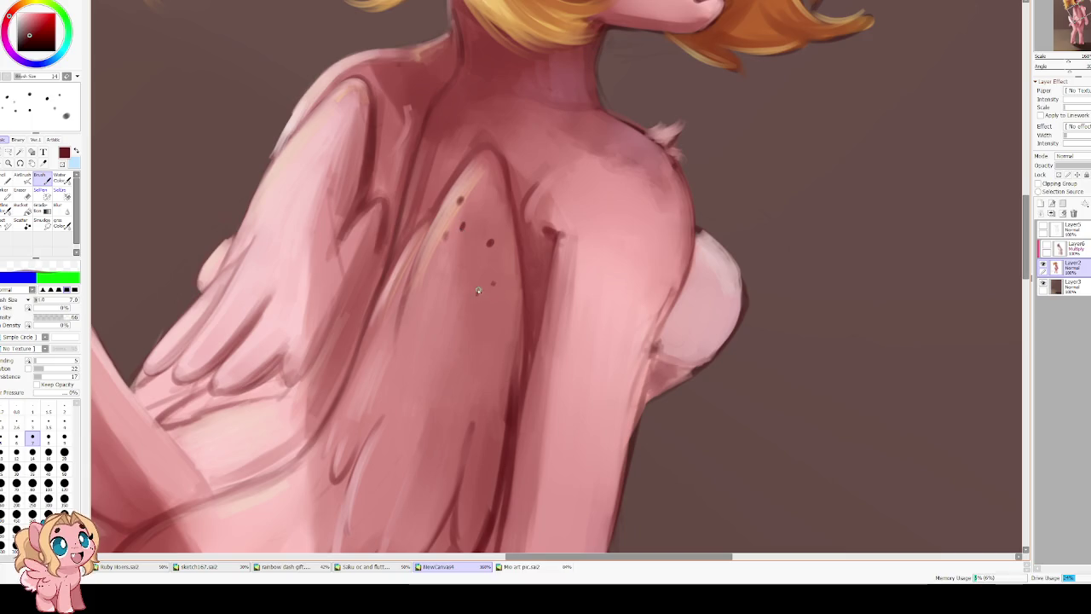
Add more dark-red freckle dots on the wing and one on the shoulder.
key("h")
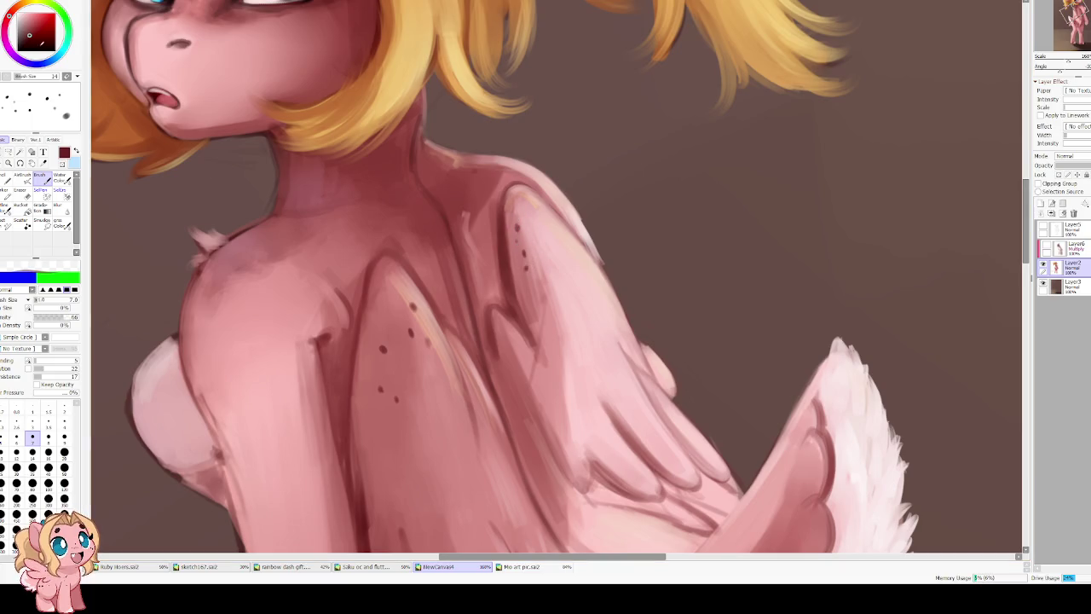
left_click(528, 254, "alt")
key("h")
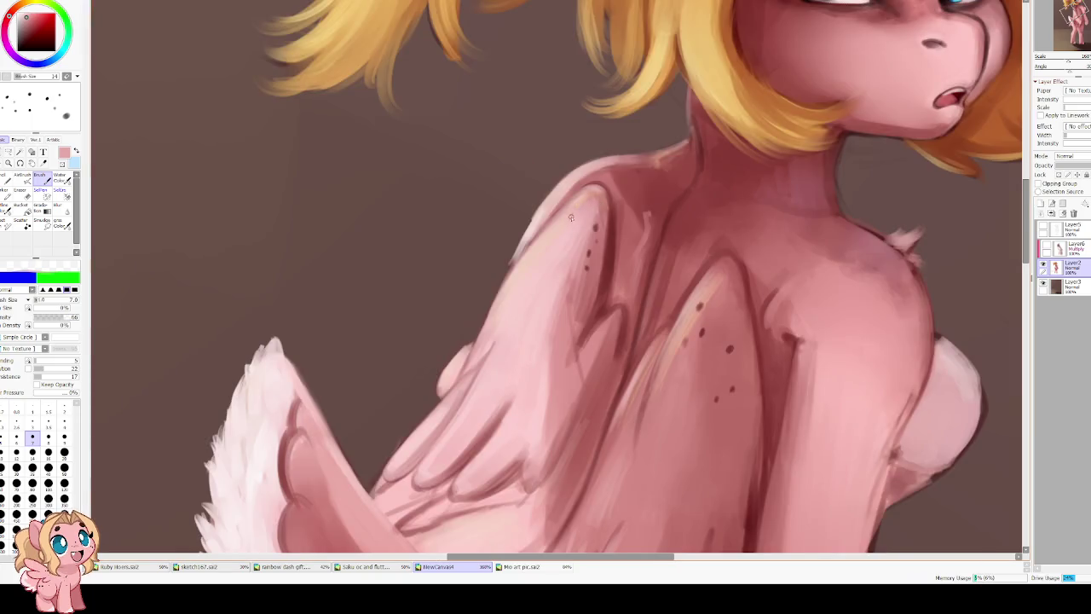
key("x")
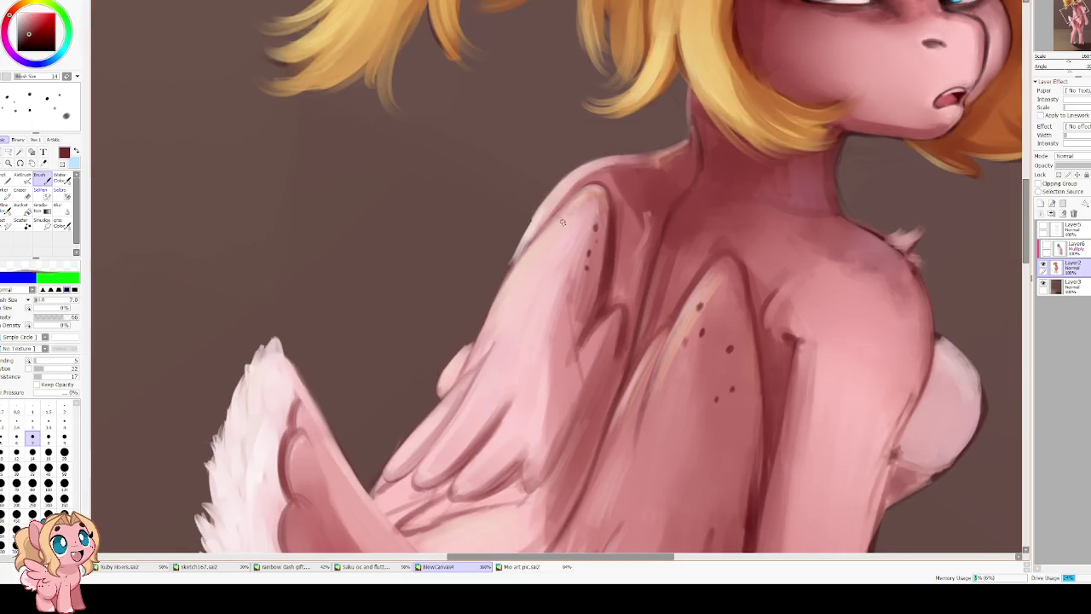
left_click(551, 226)
left_click(548, 248)
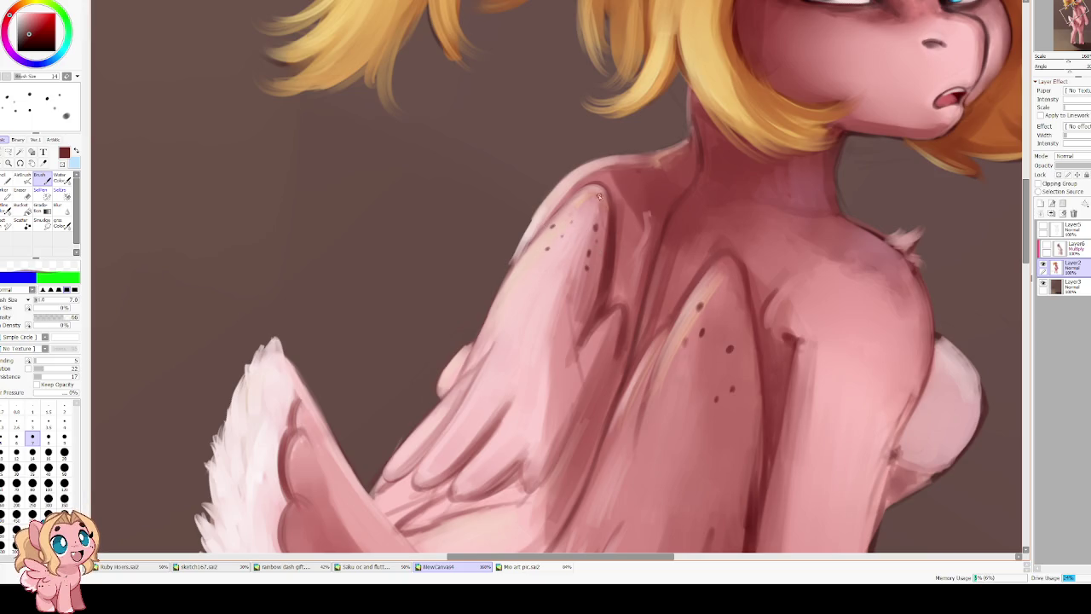
left_click_drag(599, 197, 545, 230)
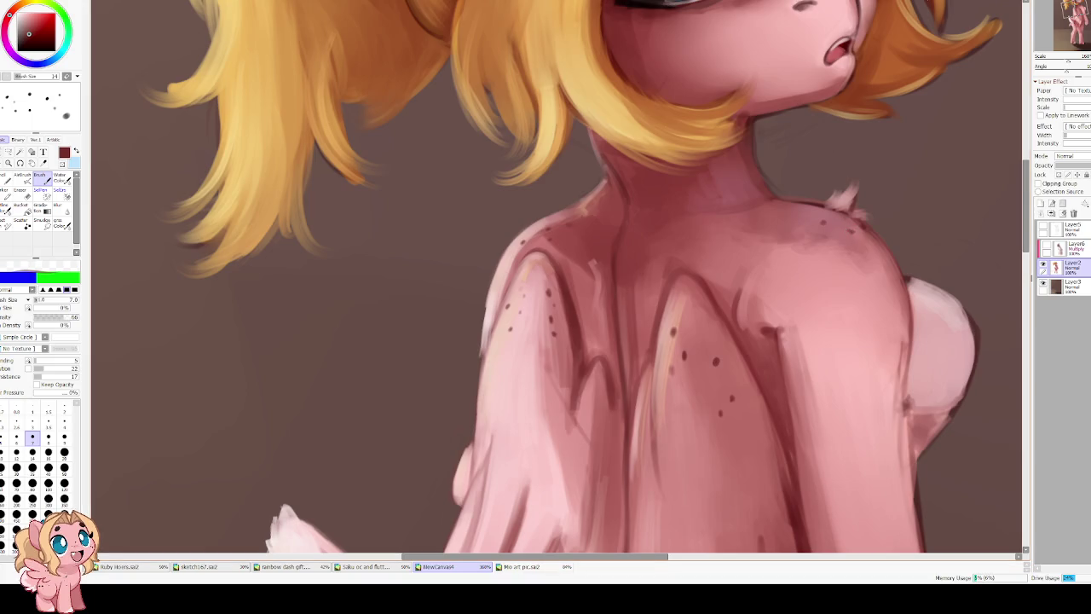
left_click_drag(848, 231, 739, 260)
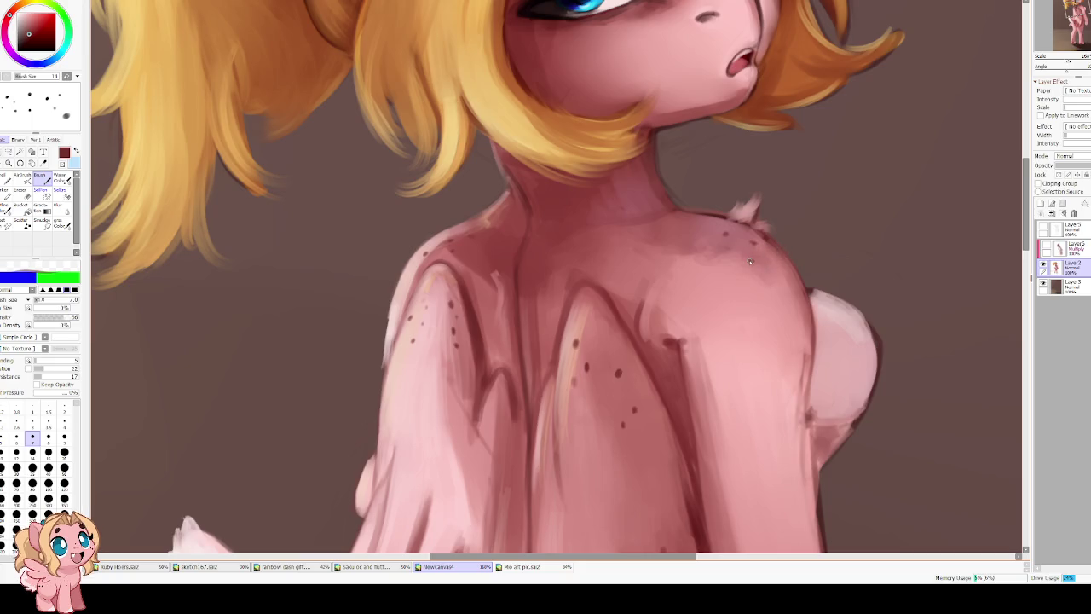
left_click(781, 290)
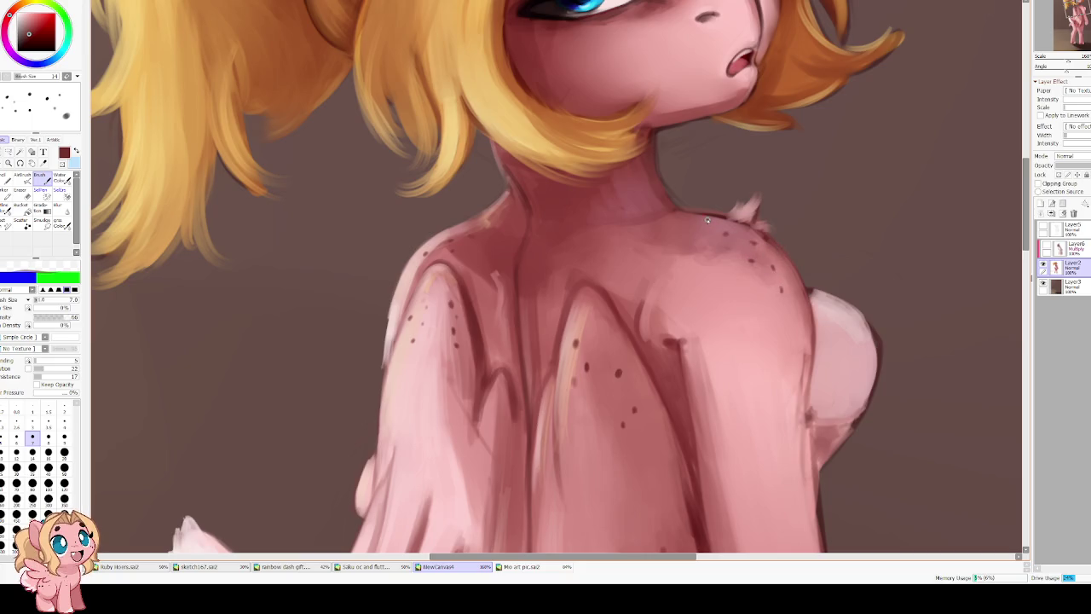
scroll(651, 171, "down", 3)
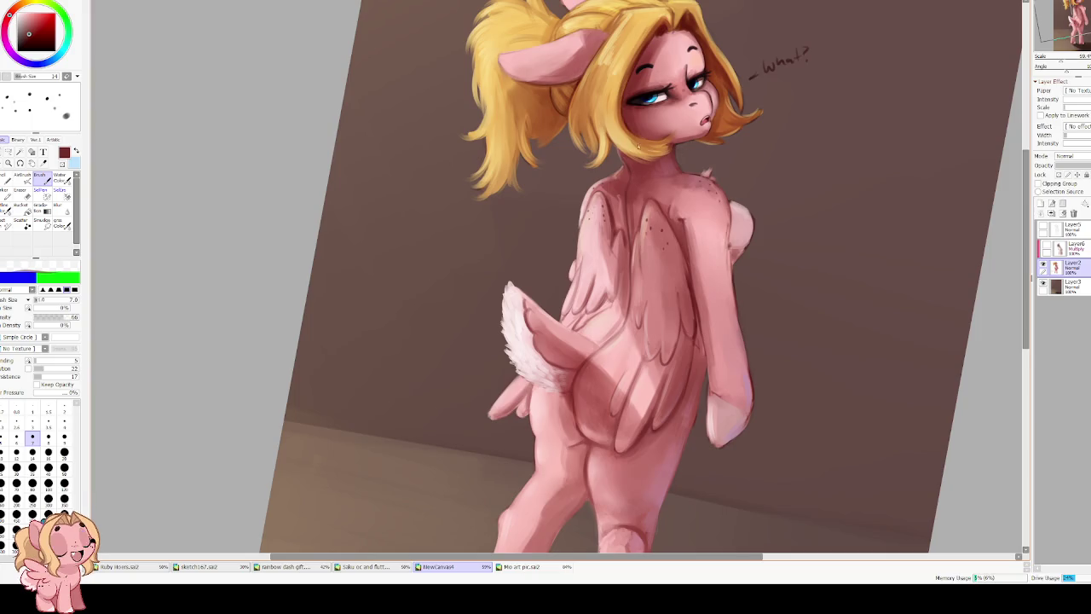
Blend the shading below the wing on the leg with Water Color at size 60 using lighter pink.
scroll(637, 147, "up", 2)
key("Insert")
scroll(546, 201, "up", 2)
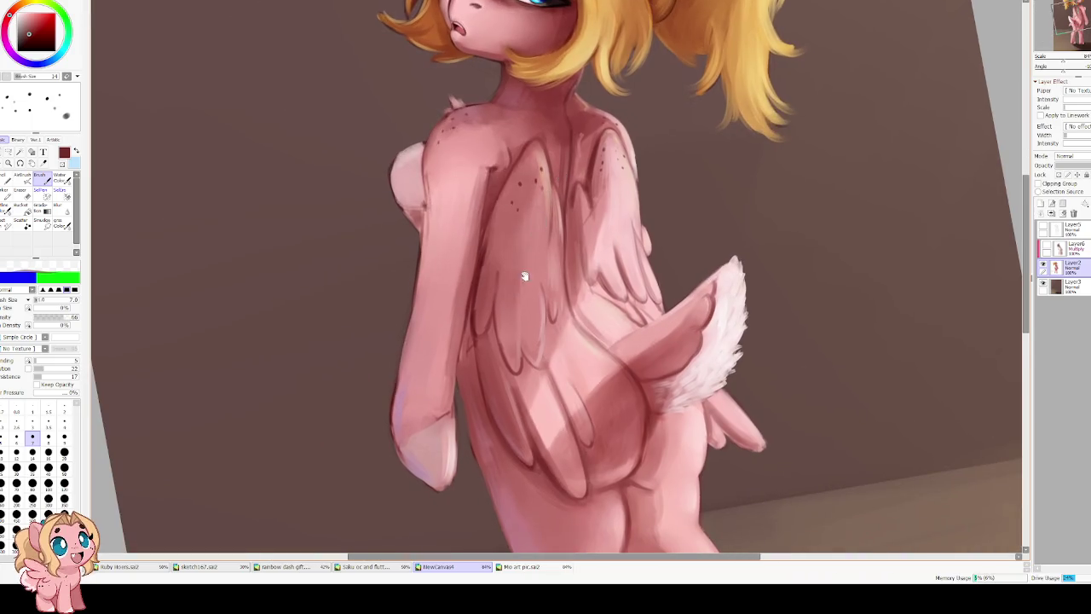
scroll(521, 255, "down", 2)
scroll(537, 213, "down", 2)
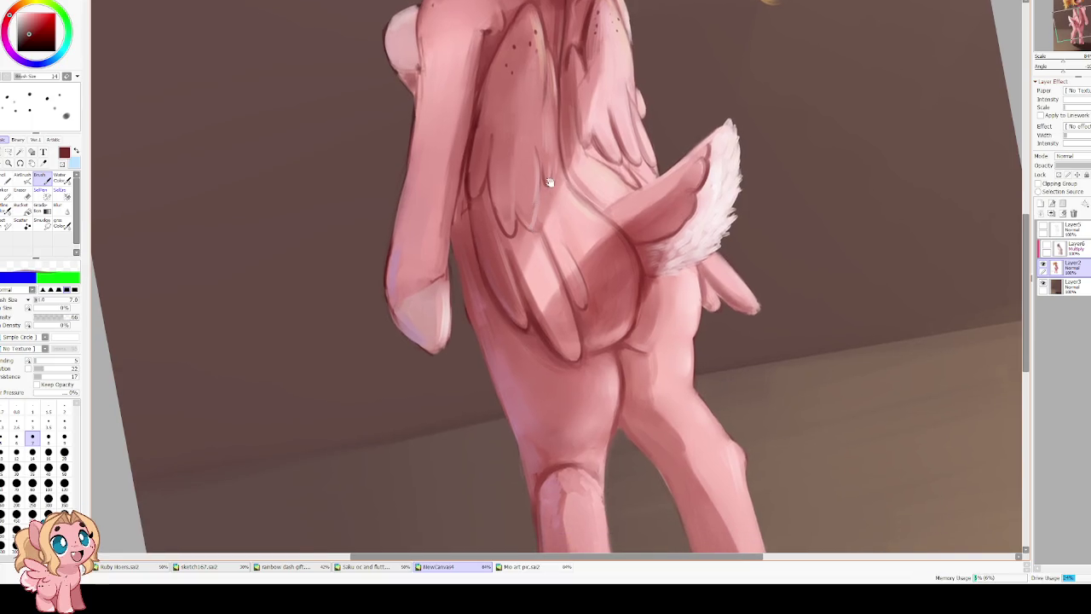
key("Insert")
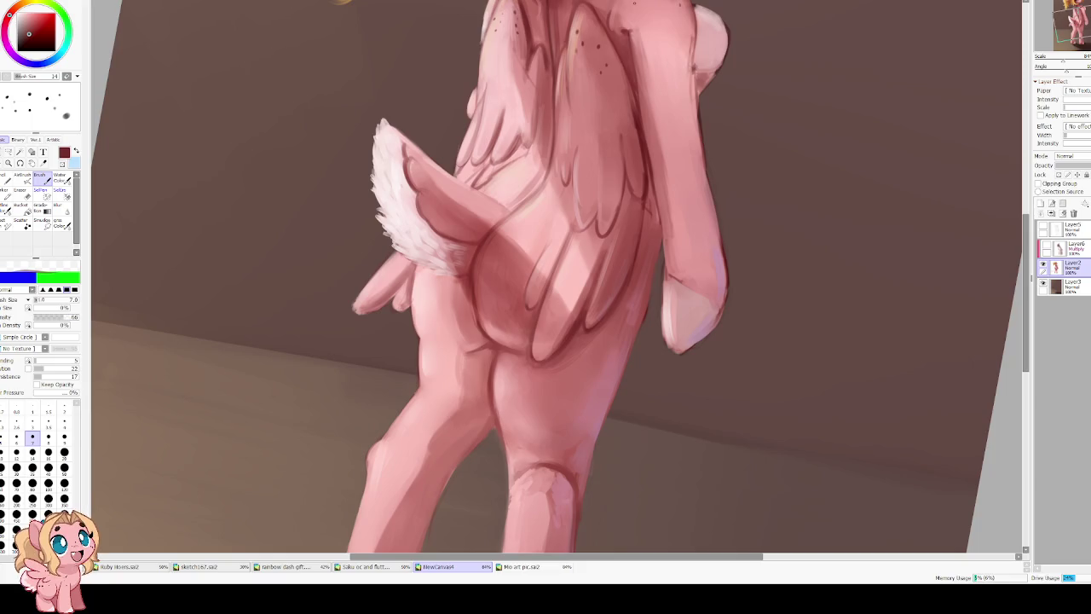
key("c")
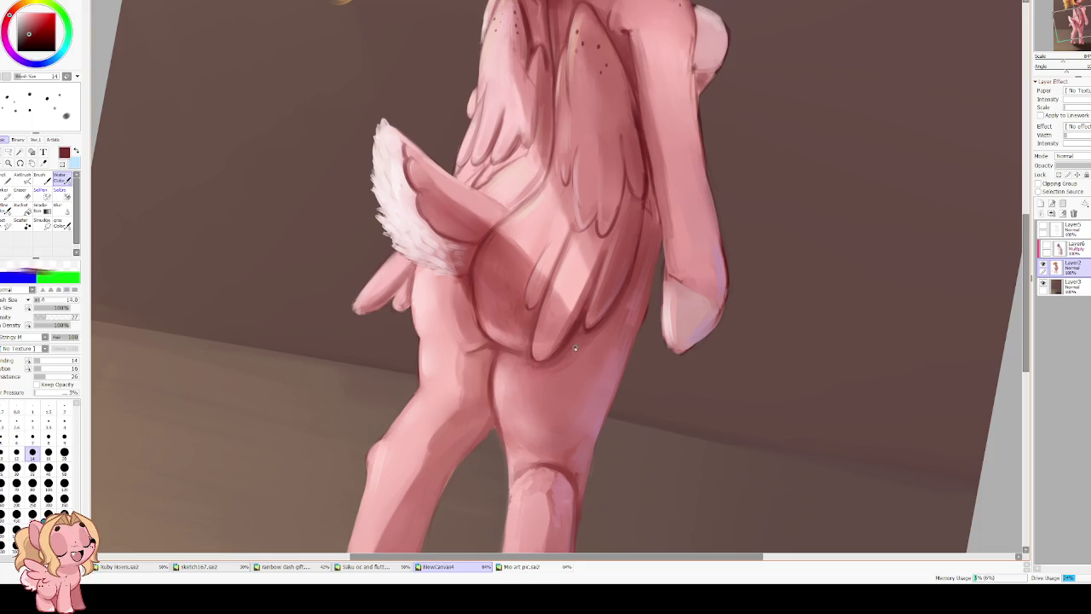
key("bracketleft")
key("bracketleft")
left_click(555, 367, "alt")
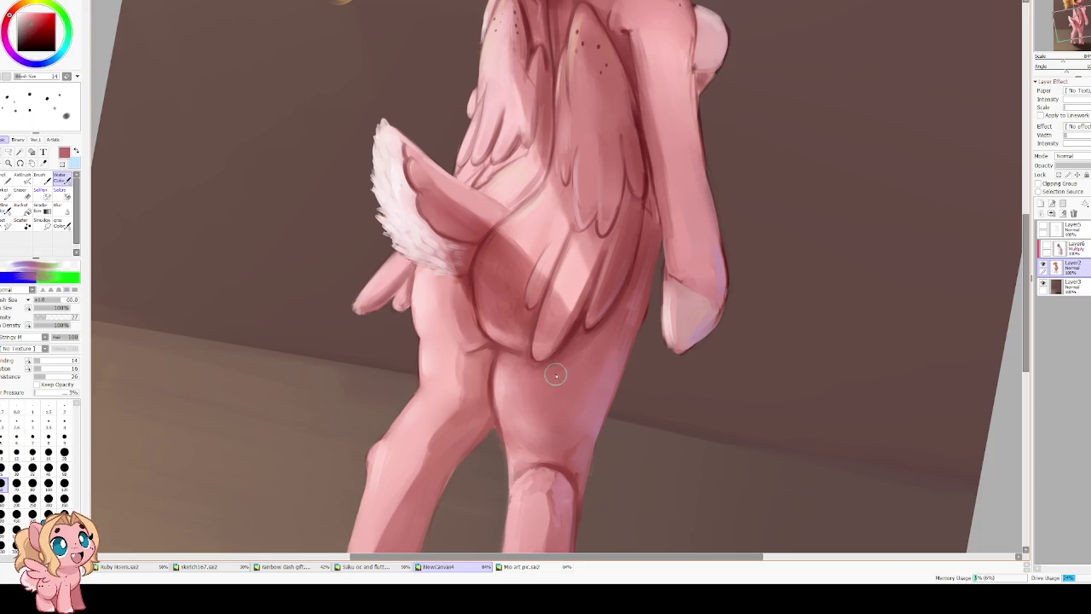
mouse_move(551, 376)
left_mouse_down()
mouse_move(583, 351)
mouse_move(571, 366)
left_mouse_up()
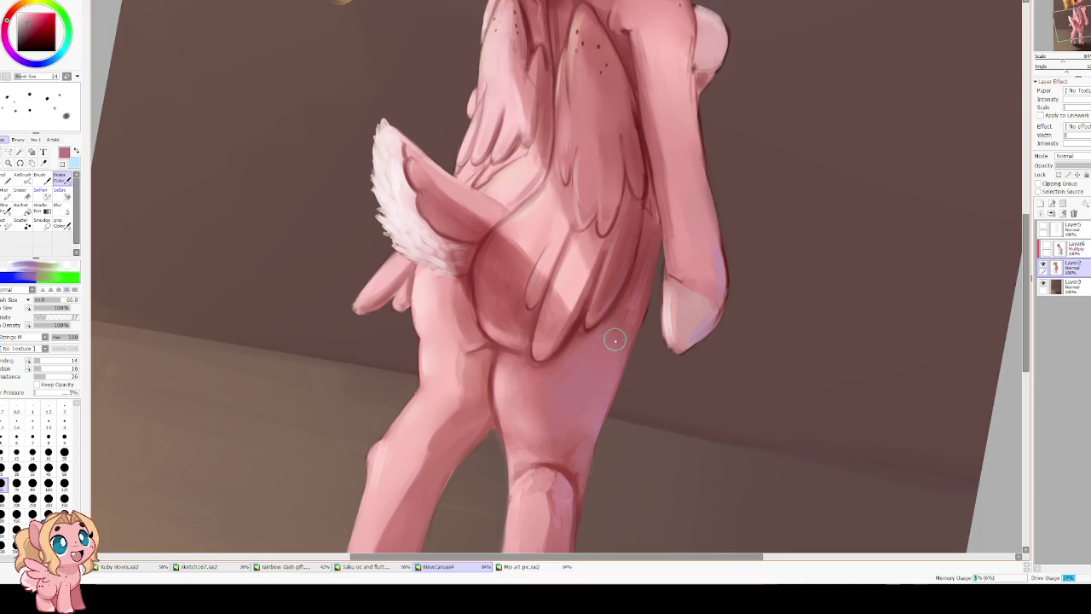
Shade the arm's left edge in darker red at size 35, then restore the upright unmirrored view.
left_click_drag(581, 265, 701, 322)
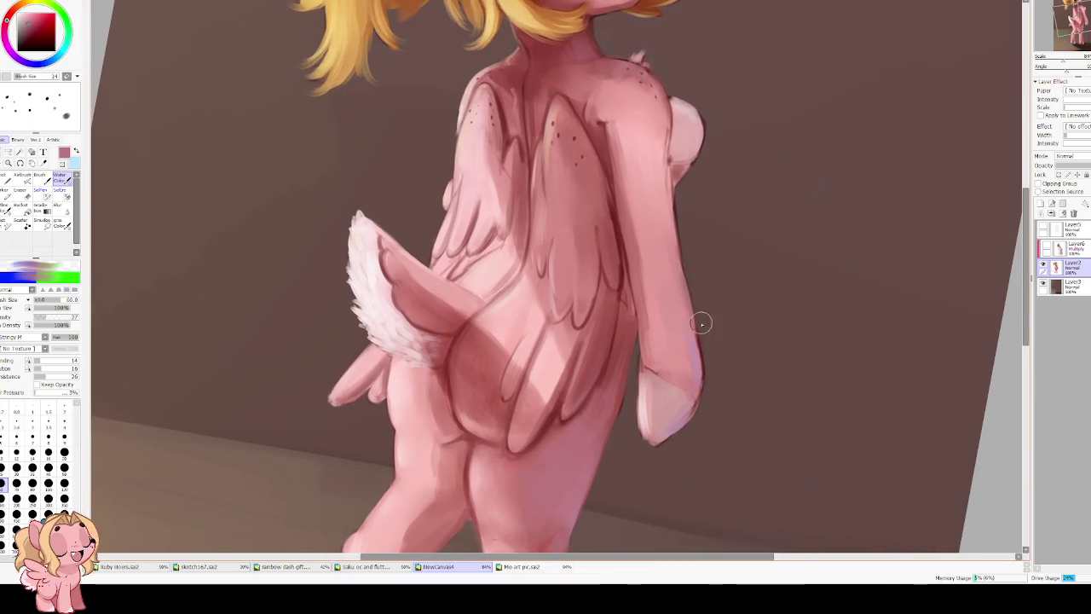
key("h")
key("bracketleft")
key("bracketleft")
key("bracketleft")
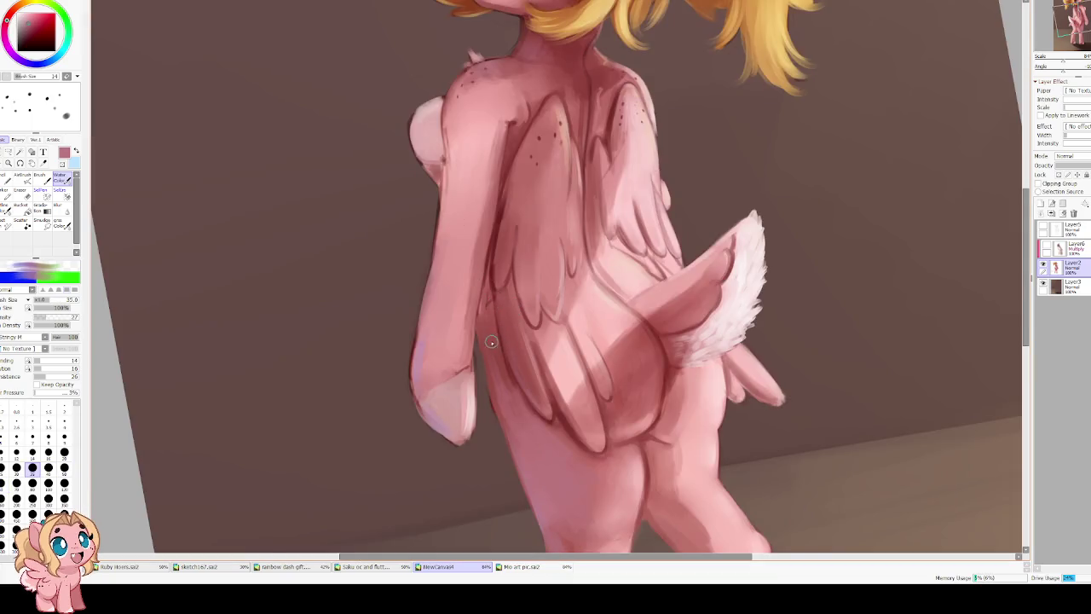
left_click(497, 338, "alt")
left_click_drag(445, 215, 421, 361)
left_click_drag(450, 213, 424, 366)
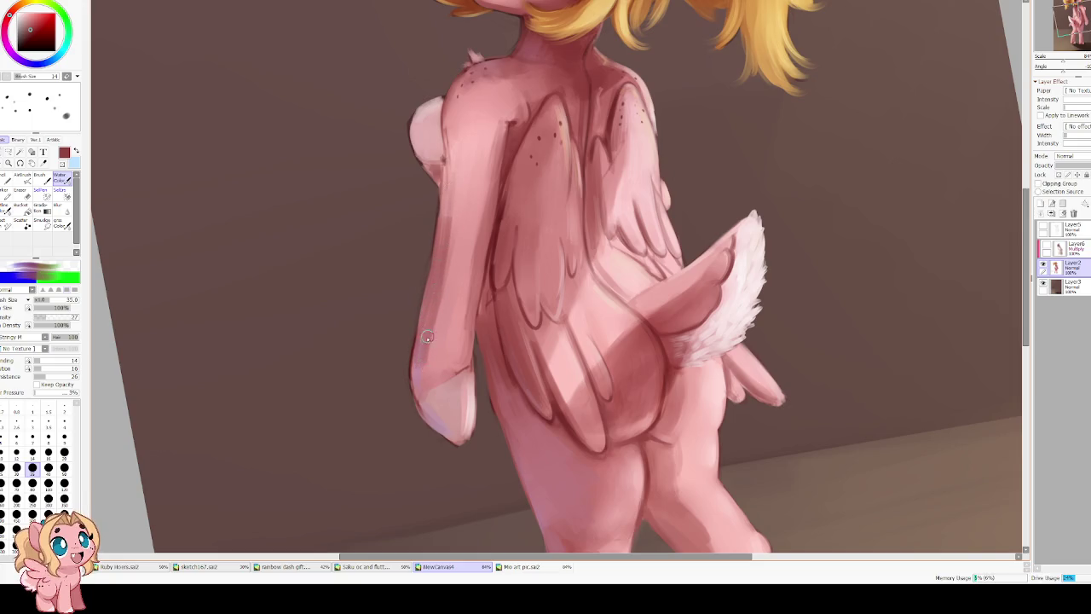
left_click(539, 465, "alt")
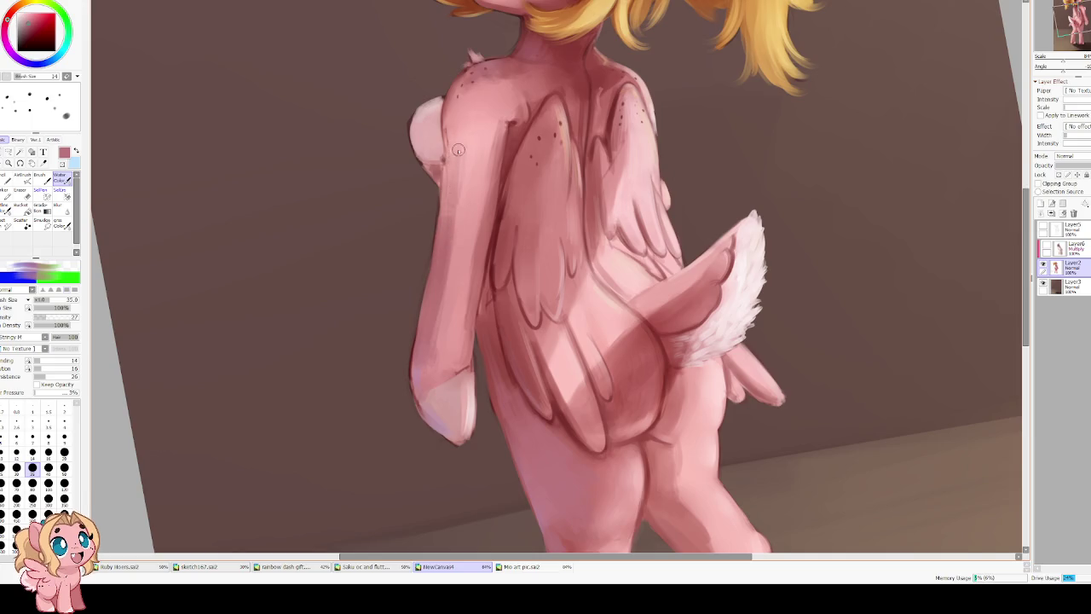
key("Insert")
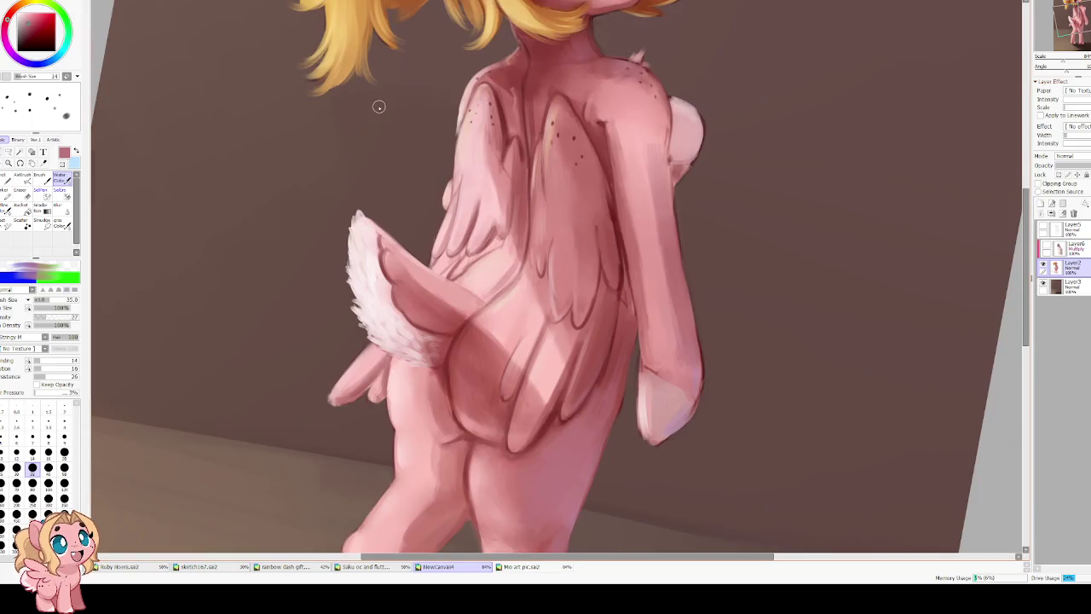
scroll(397, 209, "down", 5)
key("Home")
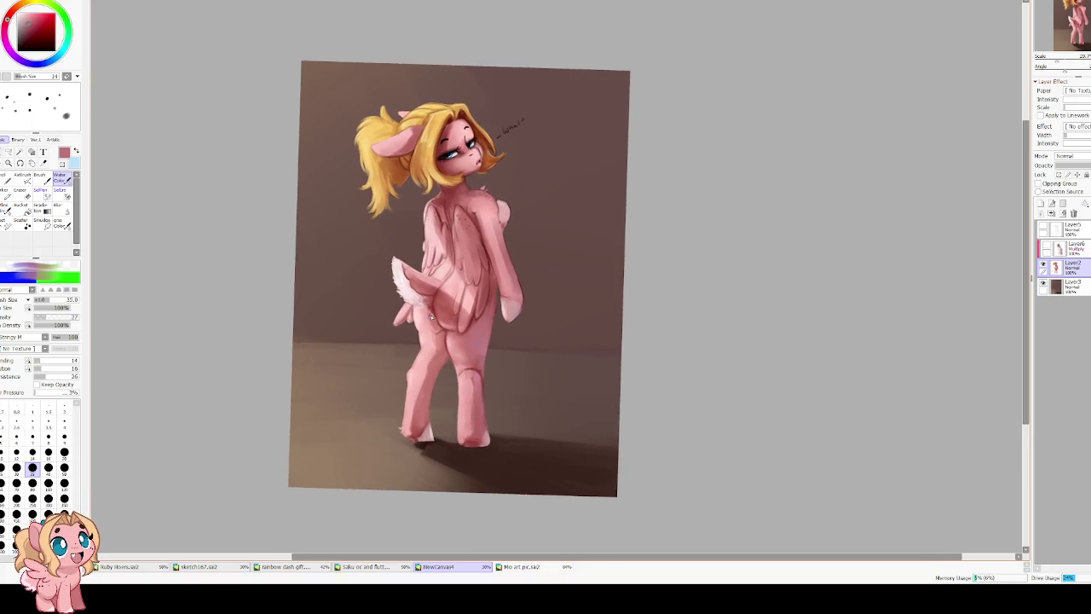
scroll(431, 317, "up", 3)
key("bracketright")
key("bracketright")
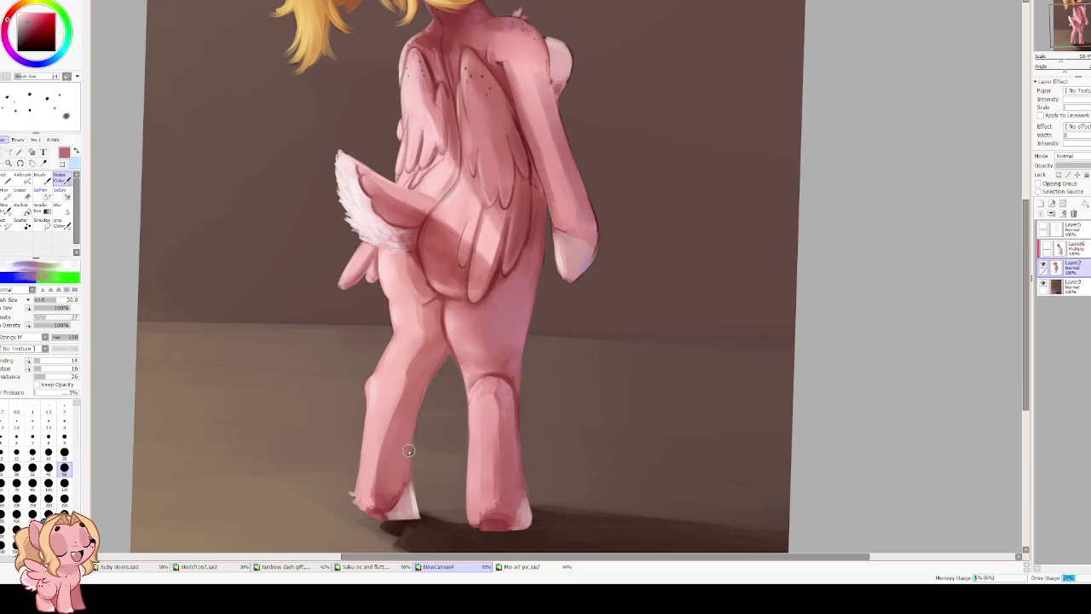
key("e")
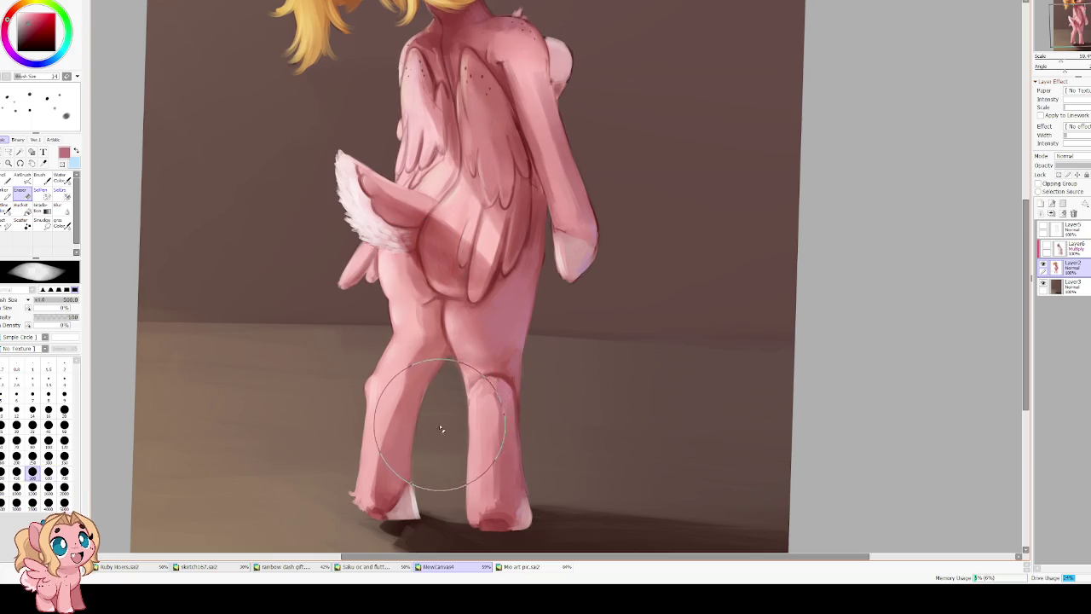
key("bracketleft")
key("bracketleft")
key("bracketleft")
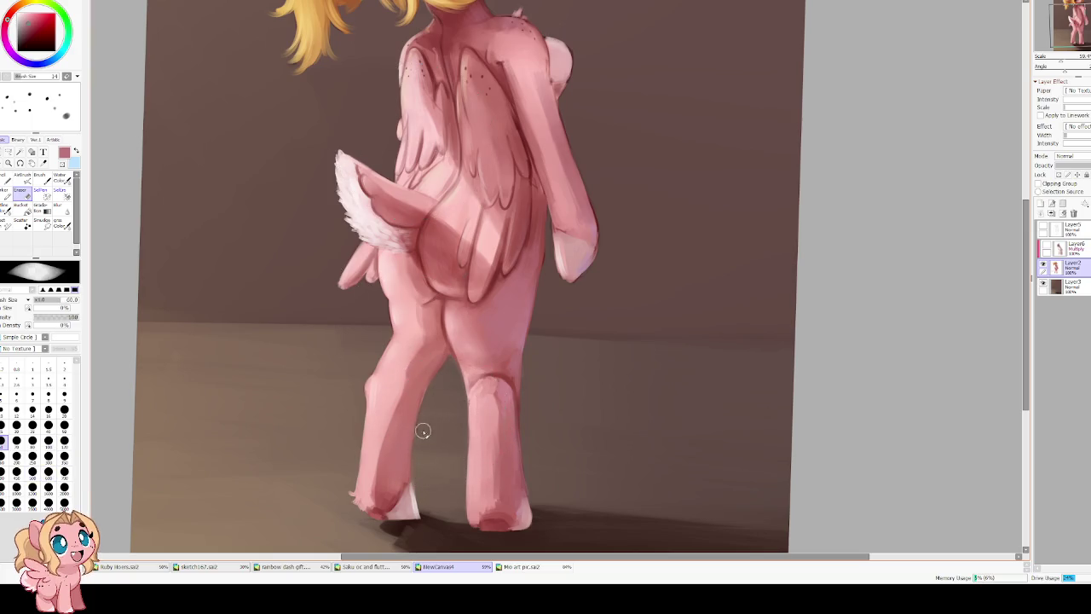
scroll(477, 256, "down", 1)
scroll(484, 259, "down", 1)
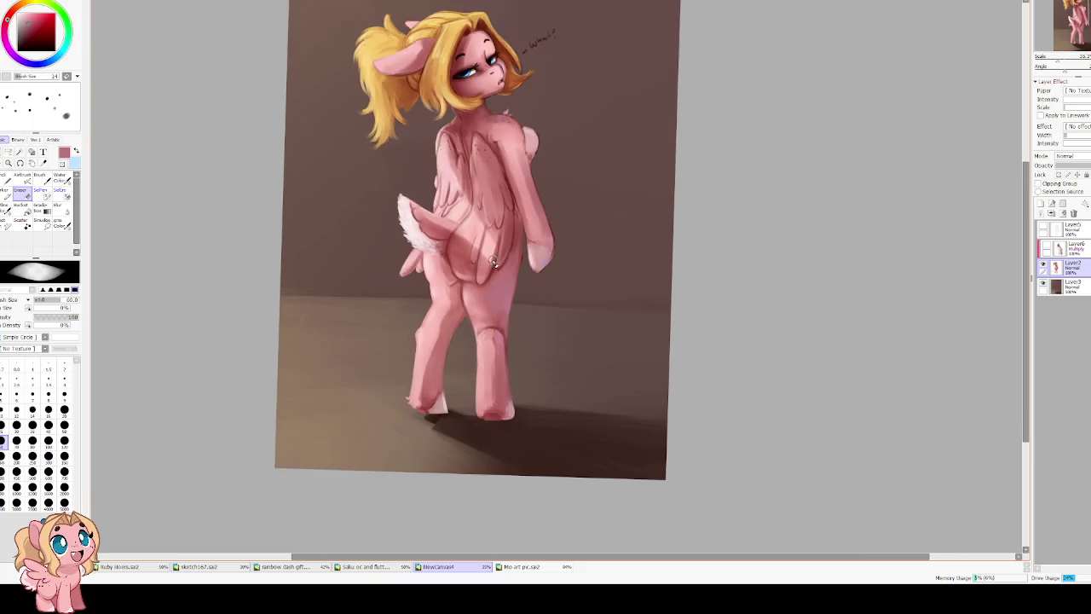
scroll(494, 264, "down", 1)
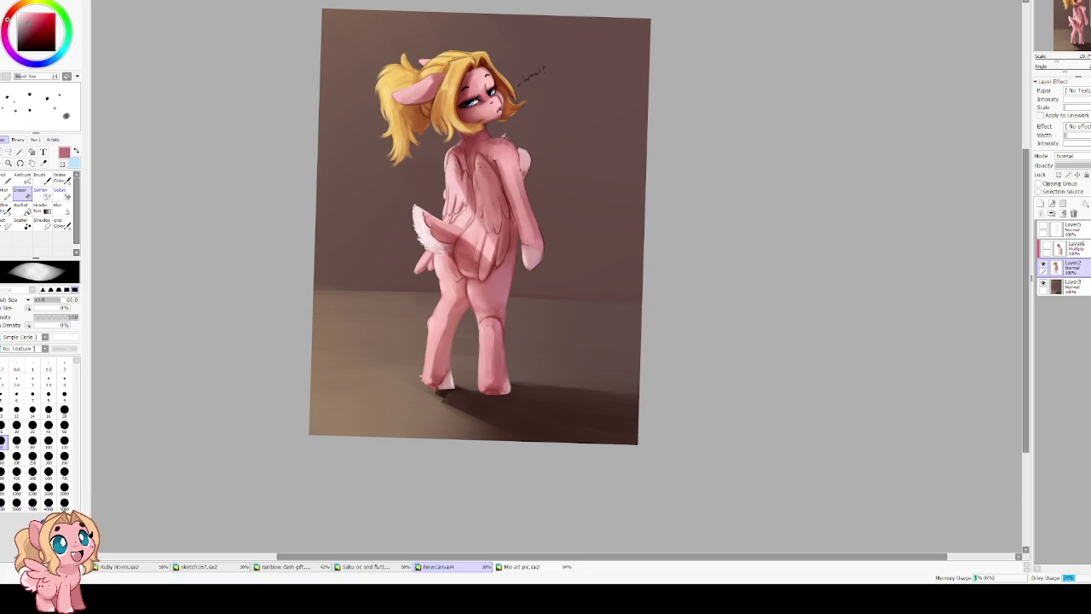
key("h")
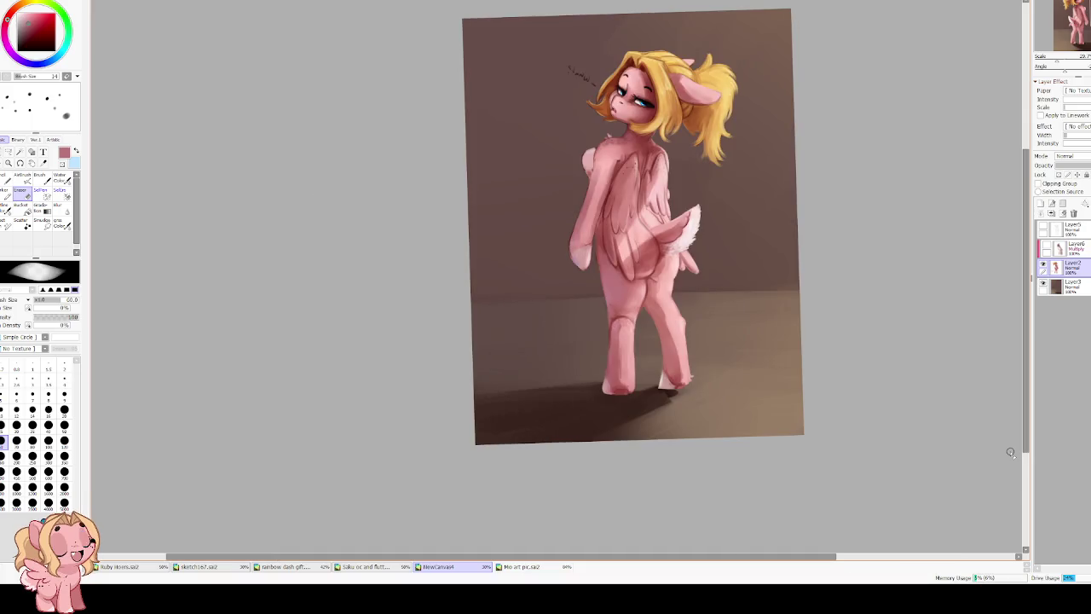
Unflip and zoom to the head, then set Brush size 8, lower density, and eyedrop red-brown for freckles.
key("h")
scroll(434, 101, "up", 3)
scroll(458, 88, "up", 2)
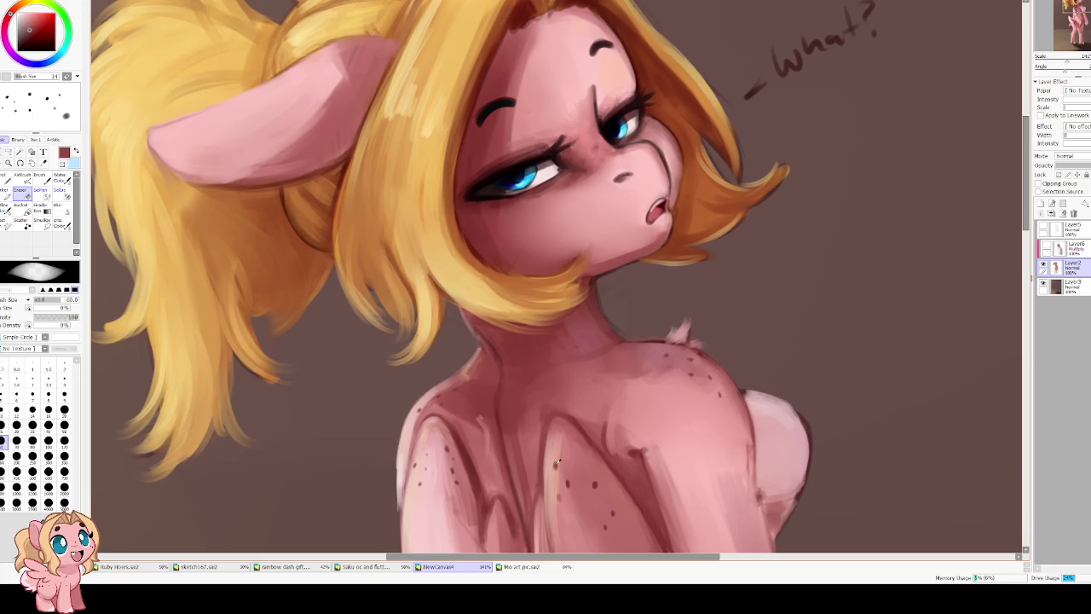
key("c")
scroll(551, 358, "up", 3)
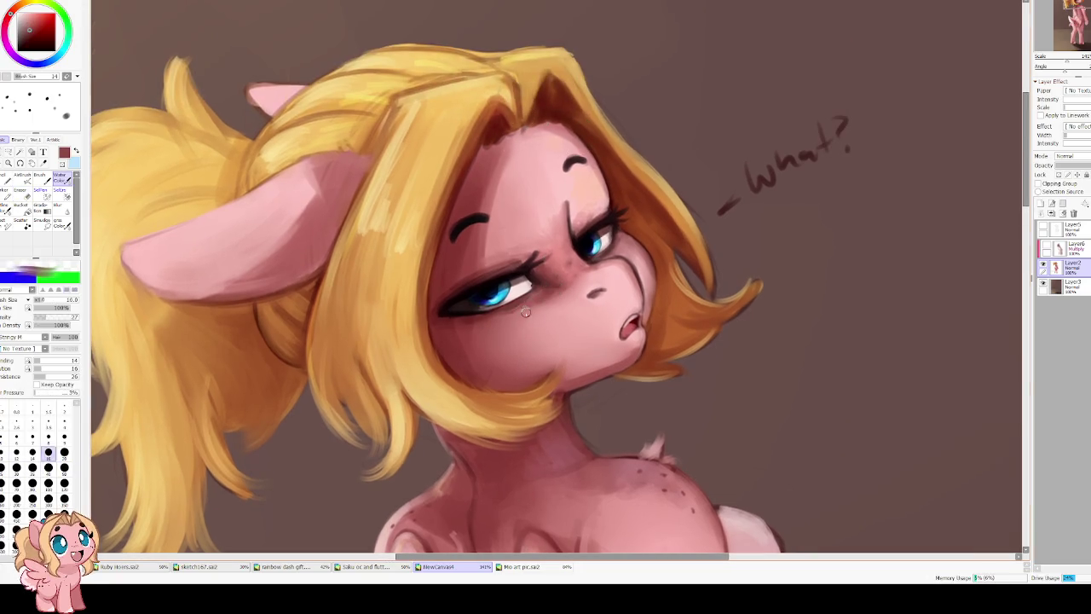
left_click_drag(551, 300, 521, 316)
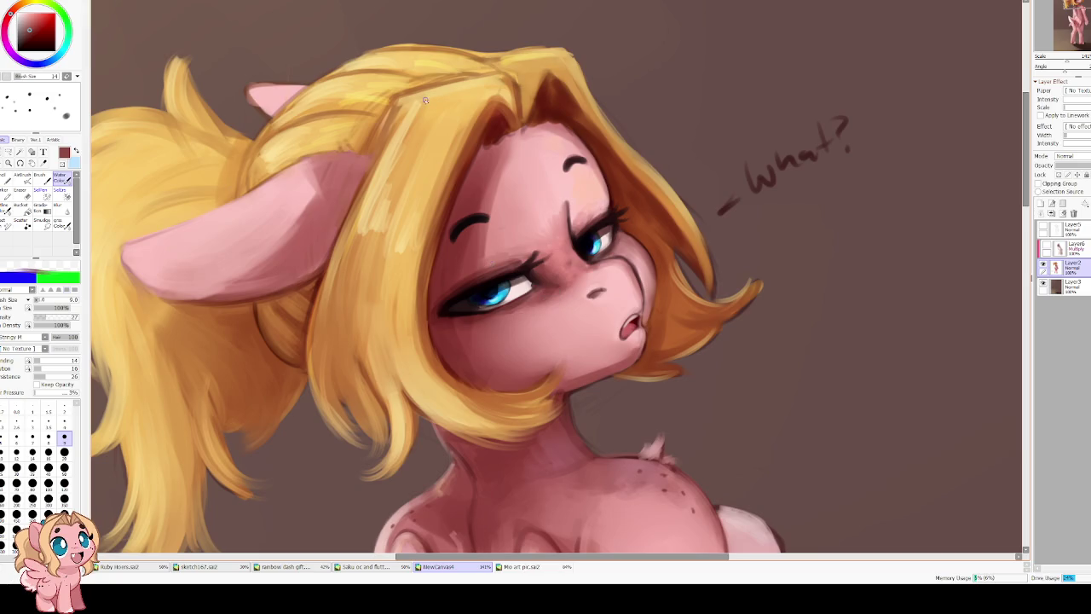
left_click(40, 179)
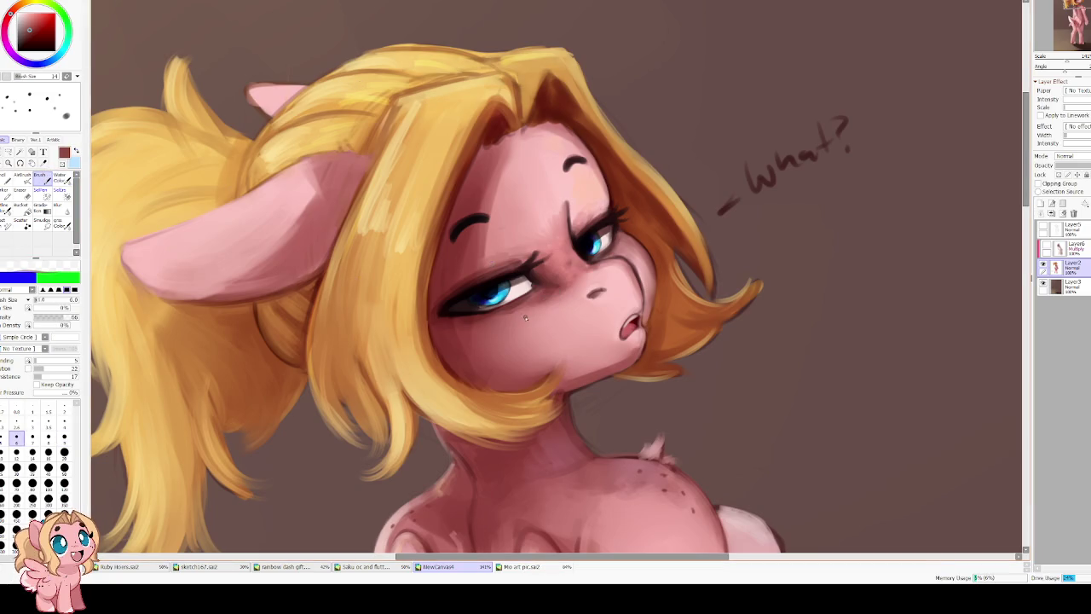
key("bracketright")
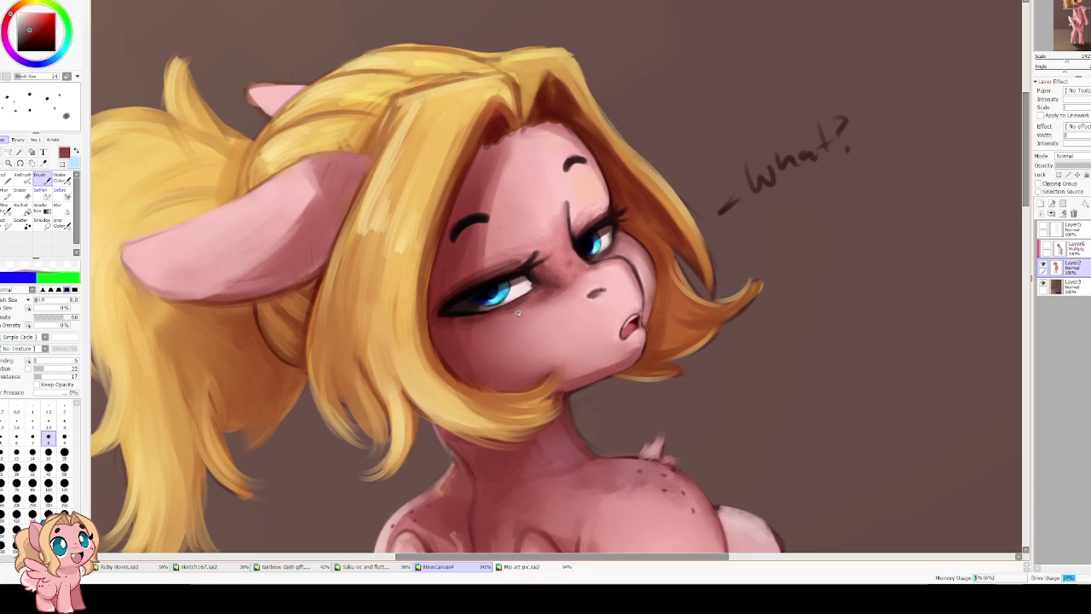
left_click_drag(51, 316, 75, 316)
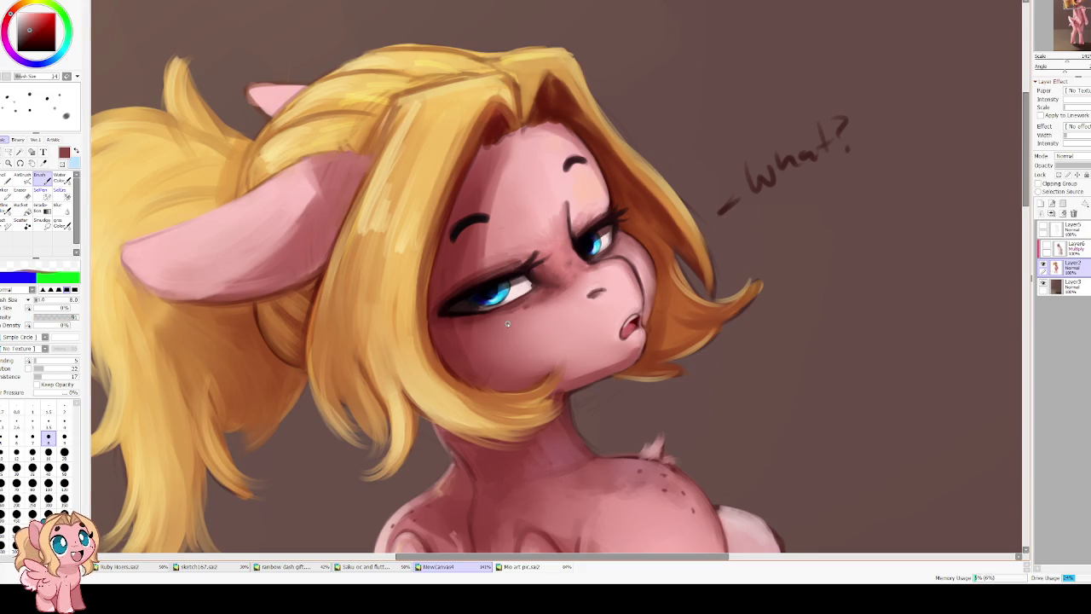
left_click(525, 369, "alt")
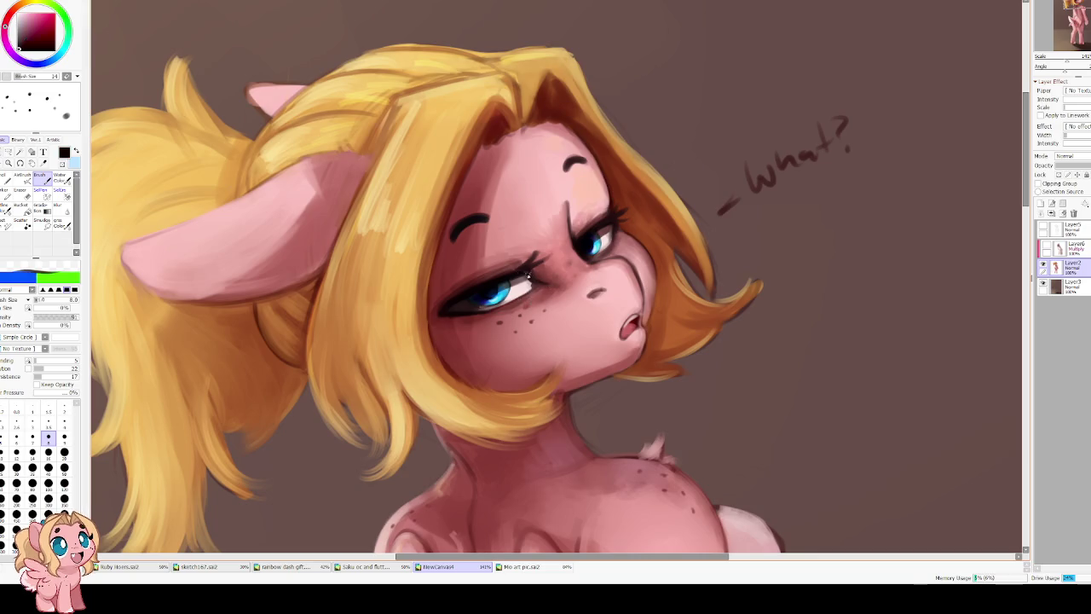
Zoom in and extend the lower eyeliner leftward with a size-9 brush.
scroll(435, 211, "up", 2)
scroll(435, 210, "up", 1)
key("bracketright")
key("bracketright")
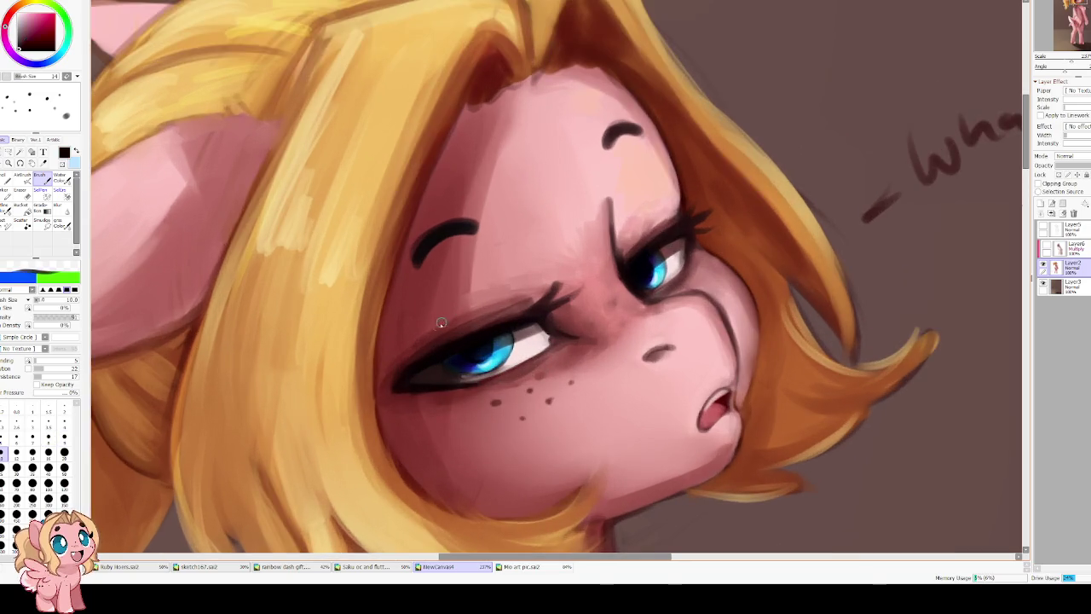
key("bracketright")
key("bracketright")
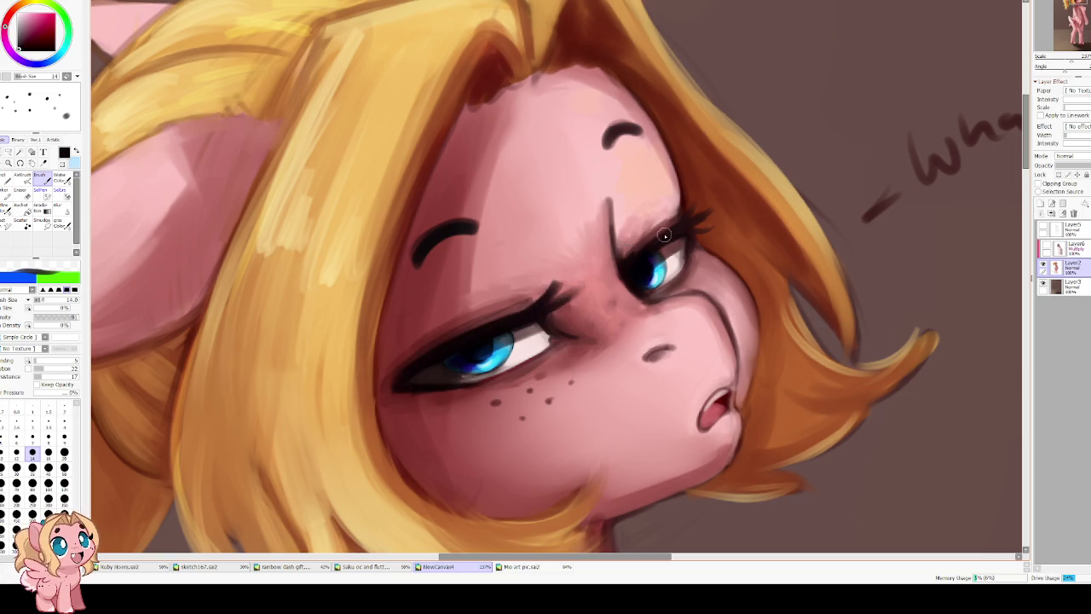
key("bracketleft")
key("bracketleft")
key("bracketleft")
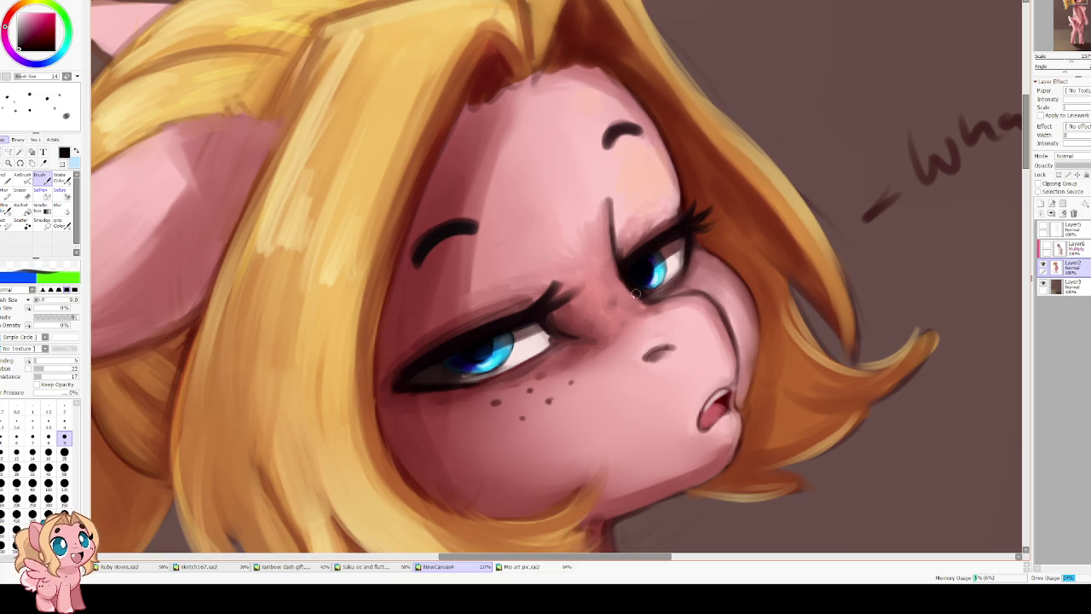
left_click_drag(394, 385, 373, 395)
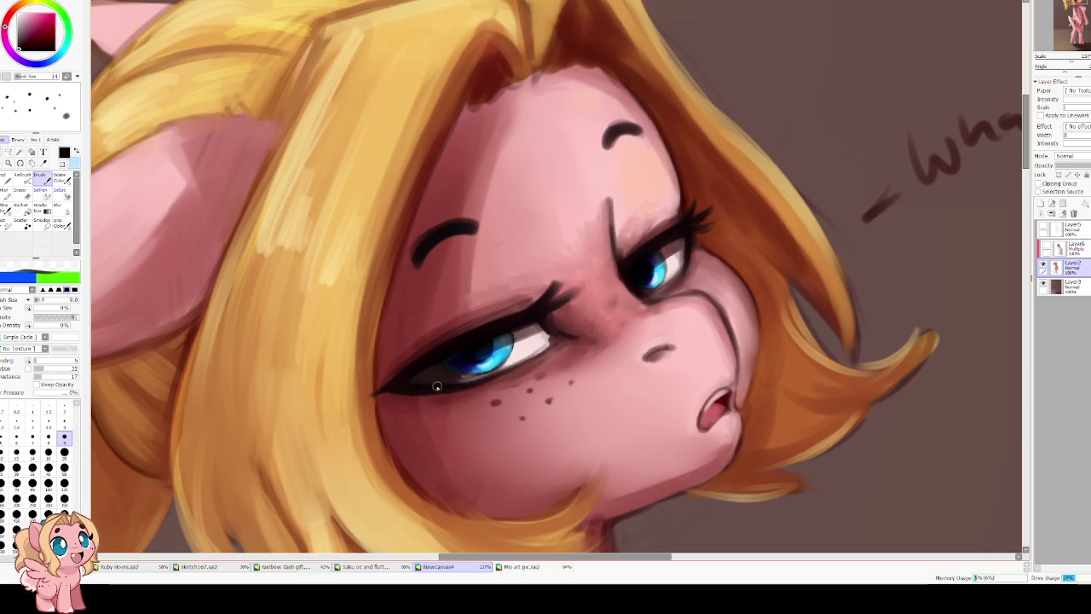
left_click_drag(622, 274, 581, 322)
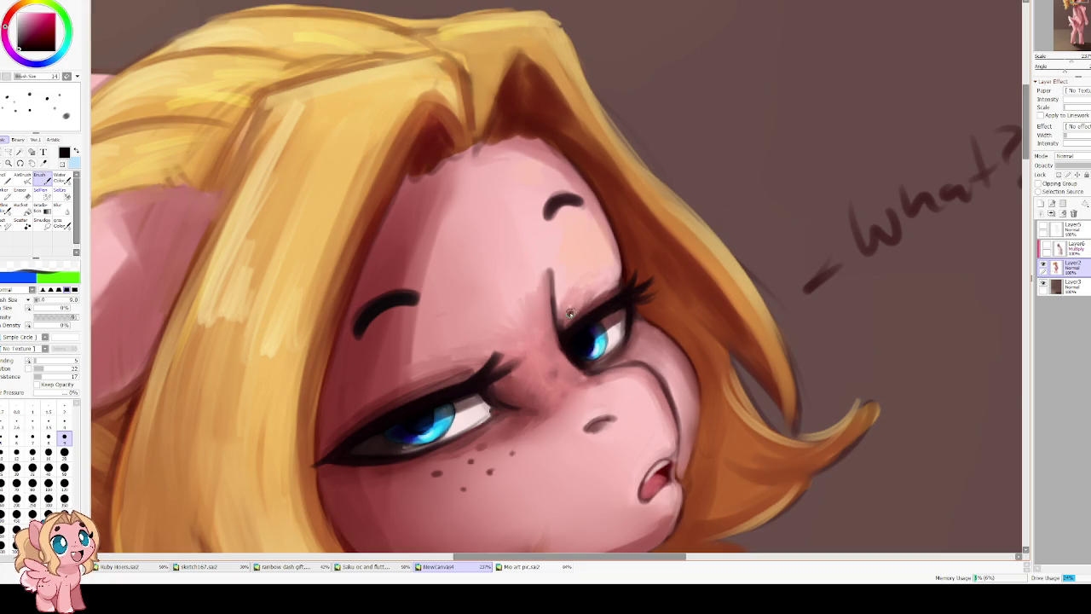
Draw dark eyelid creases above both upper lids at brush size 7.
key("bracketleft")
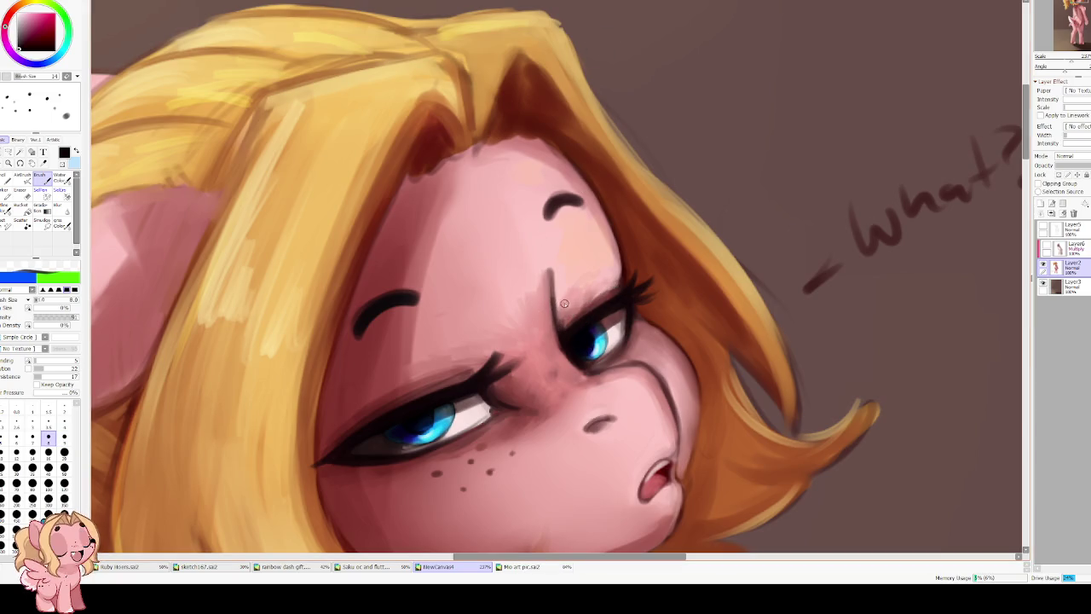
key("bracketleft")
left_click_drag(561, 317, 621, 286)
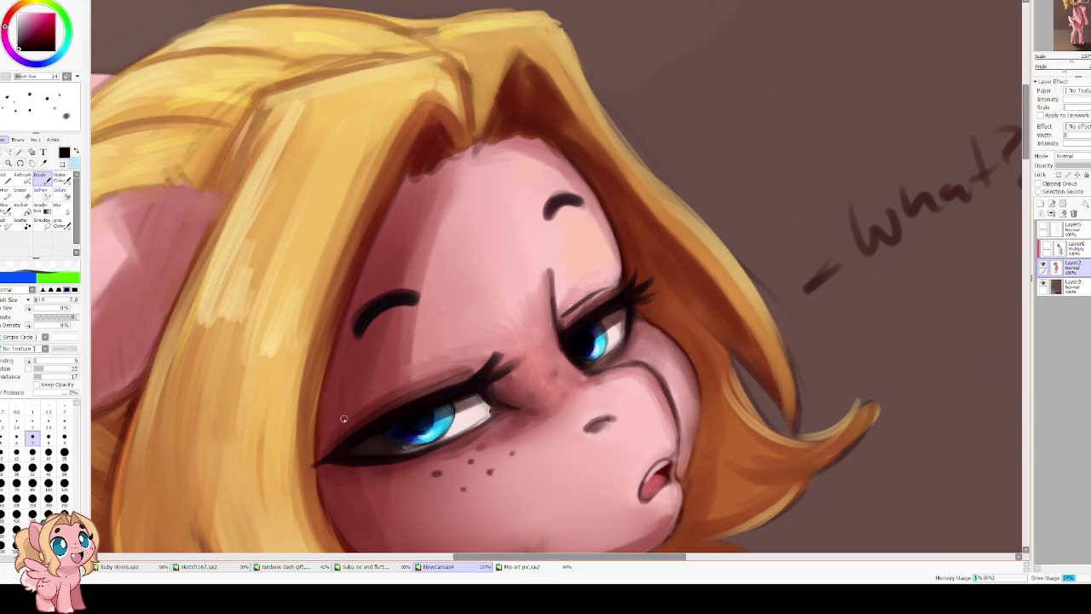
left_click_drag(343, 419, 432, 381)
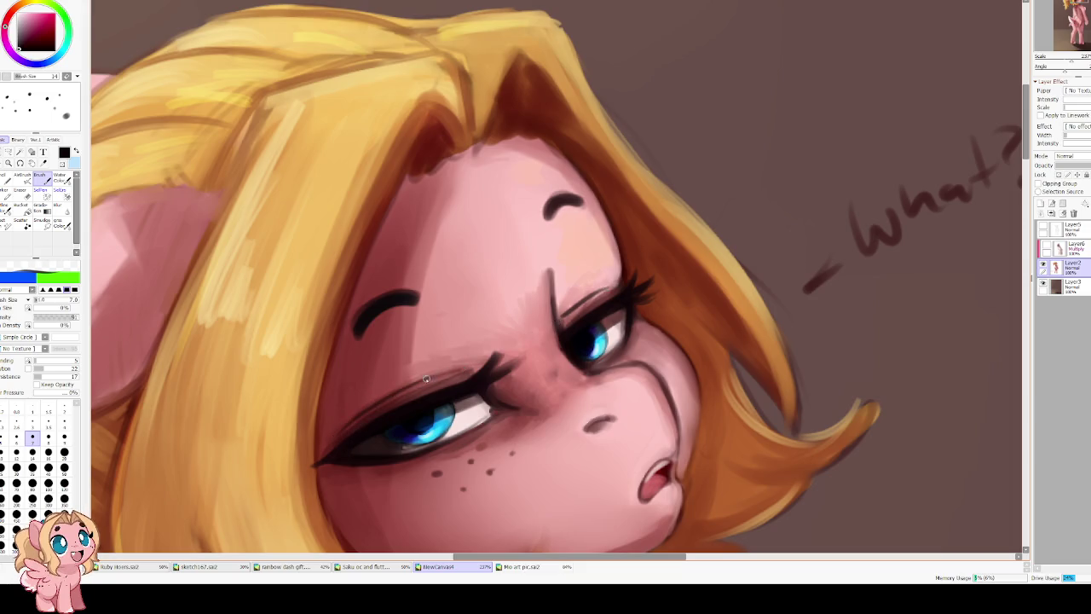
Soften the eyelid creases with sampled pink skin tone, ending at brush size 4.
left_click(446, 344, "alt")
left_click_drag(357, 424, 471, 376)
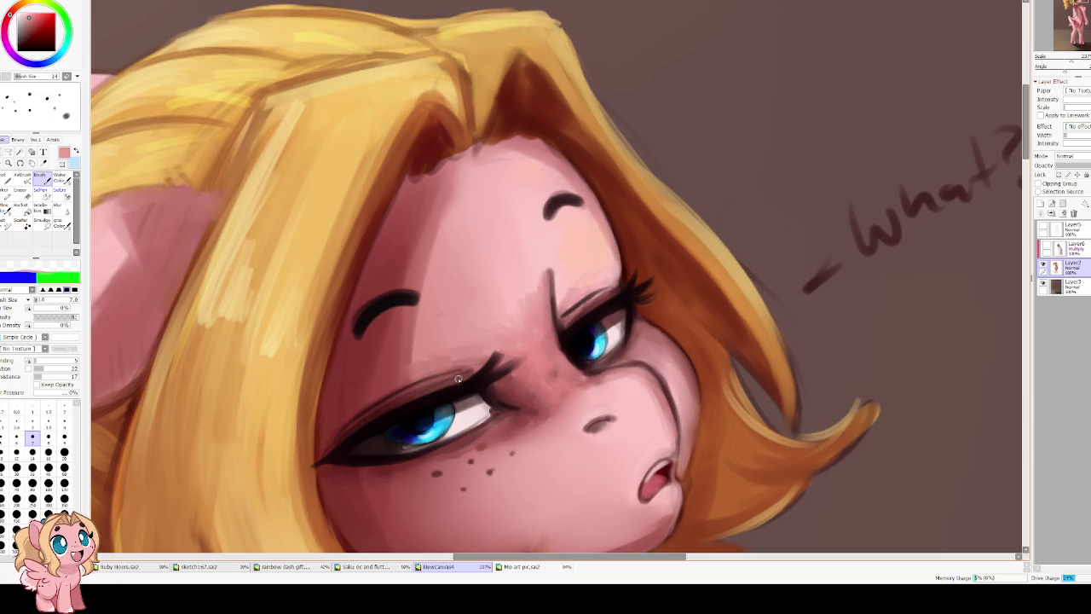
mouse_move(415, 399)
left_mouse_down()
mouse_move(465, 375)
mouse_move(413, 396)
left_mouse_up()
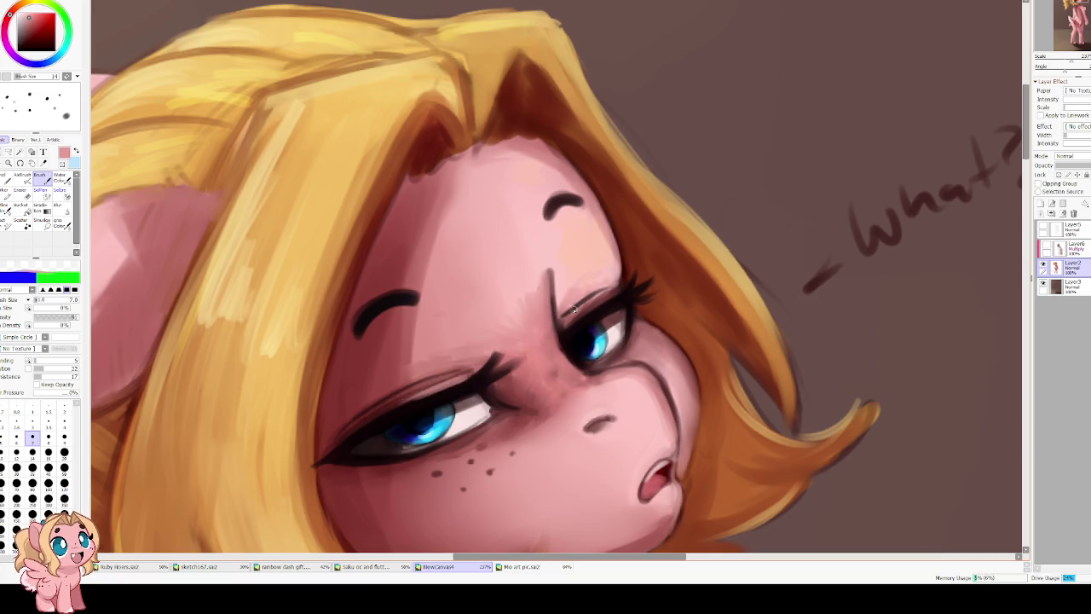
left_click_drag(564, 323, 595, 298)
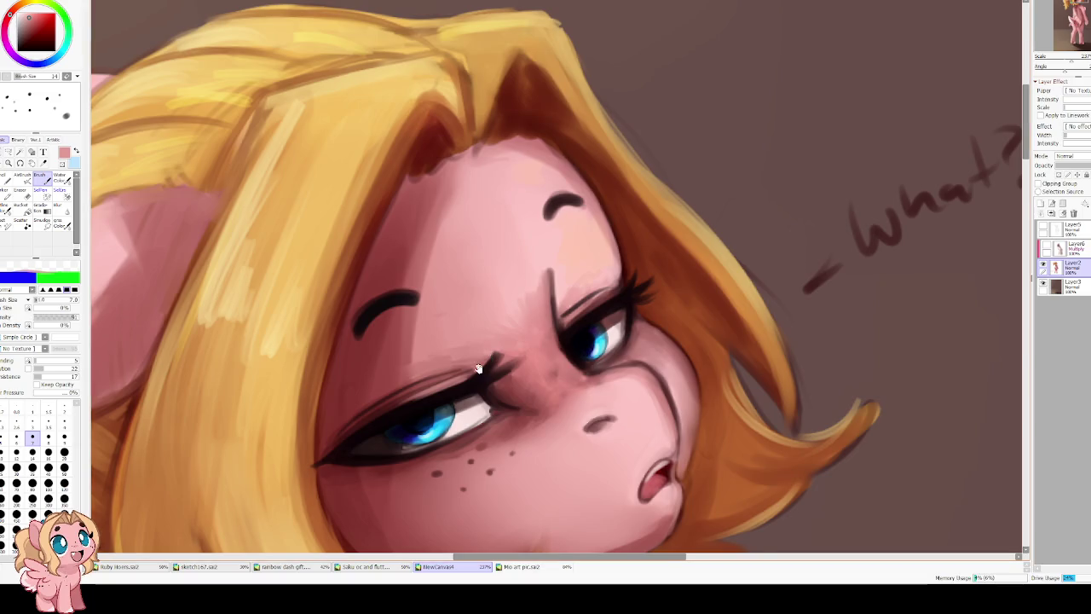
left_click_drag(430, 384, 454, 350)
left_click(502, 349, "alt")
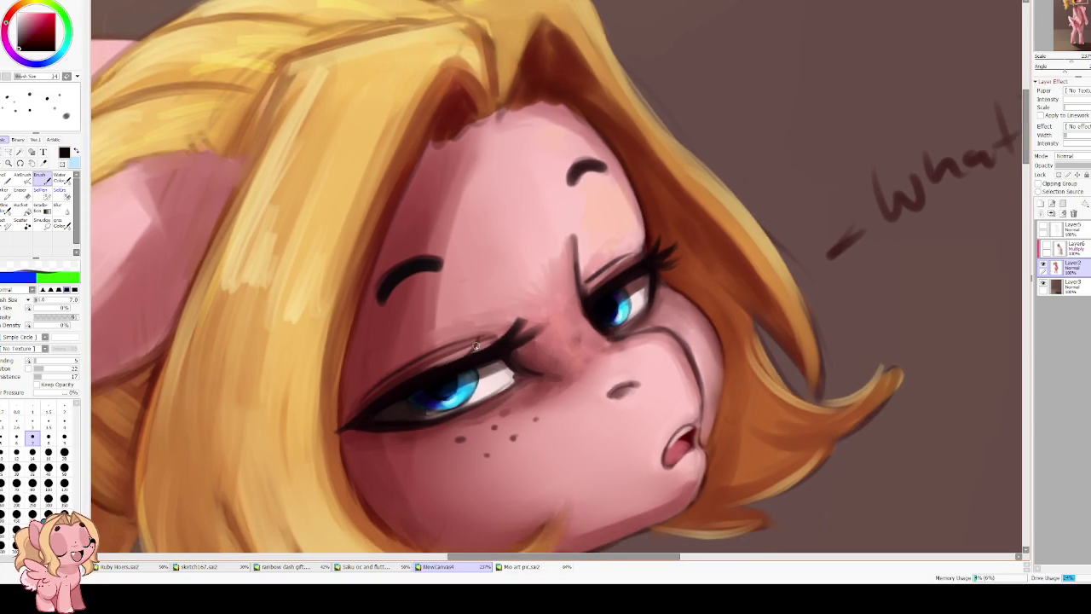
key("bracketright")
key("bracketright")
key("bracketright")
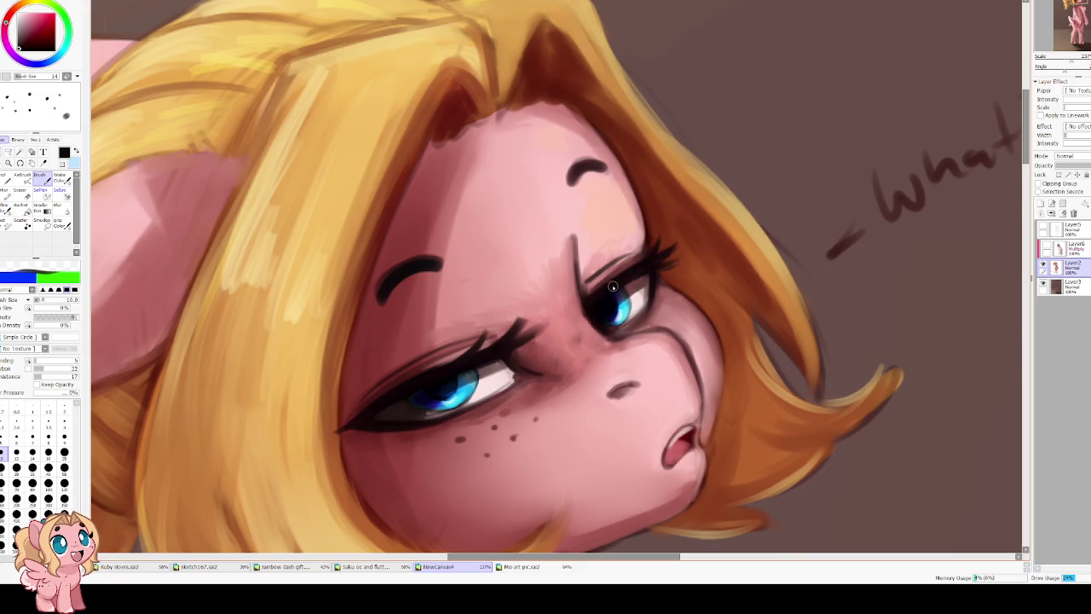
key("bracketleft")
key("bracketleft")
key("bracketleft")
key("bracketleft")
key("bracketleft")
key("bracketleft")
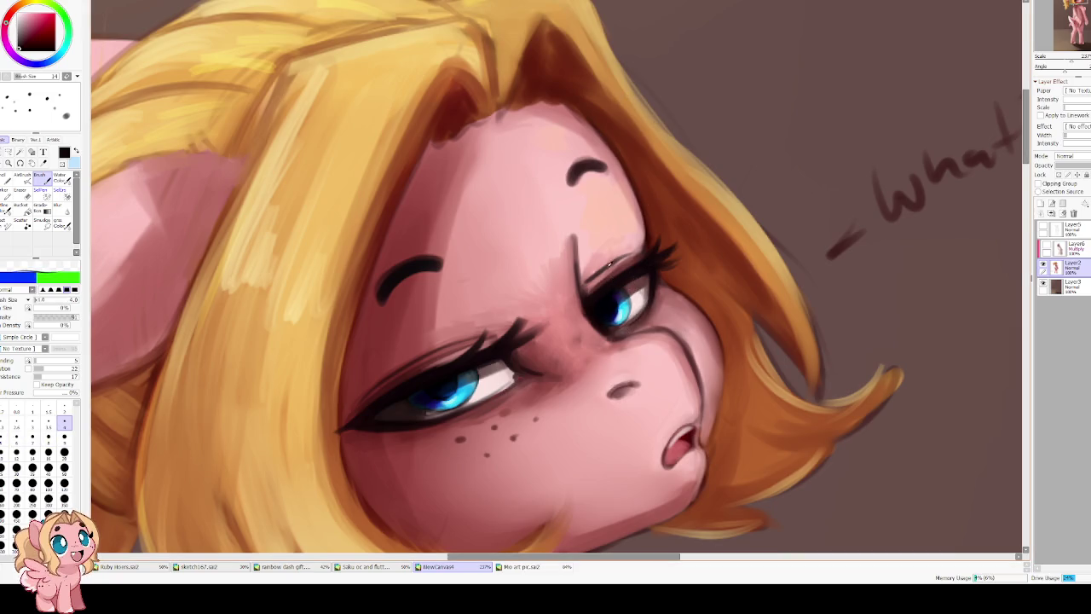
left_click(610, 266, "alt")
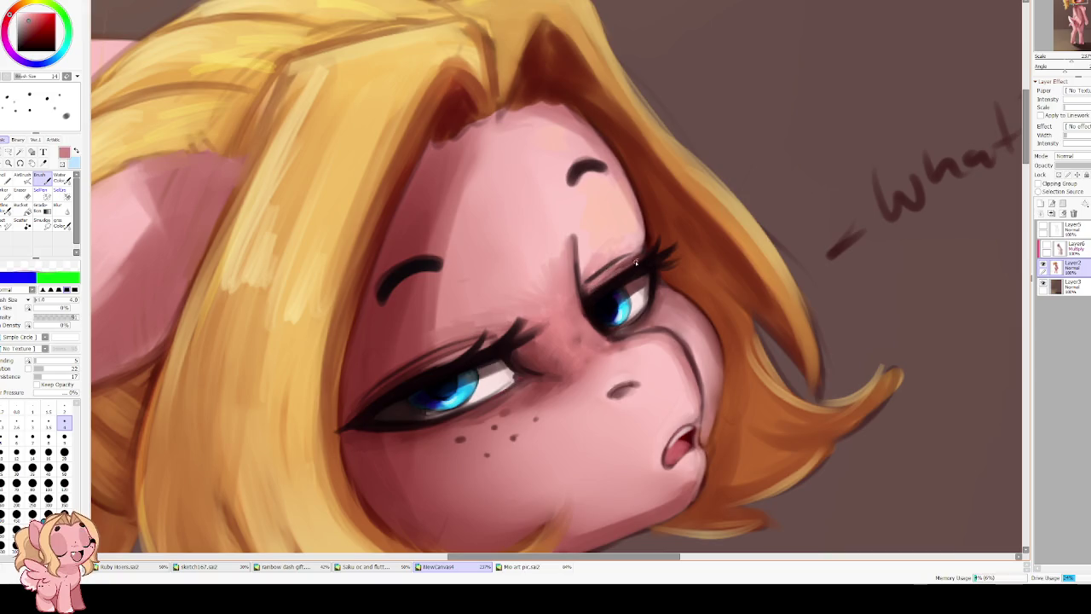
Reset the view rotation, zoom out, and mirror the canvas to check the face.
key("Delete")
scroll(498, 311, "down", 2)
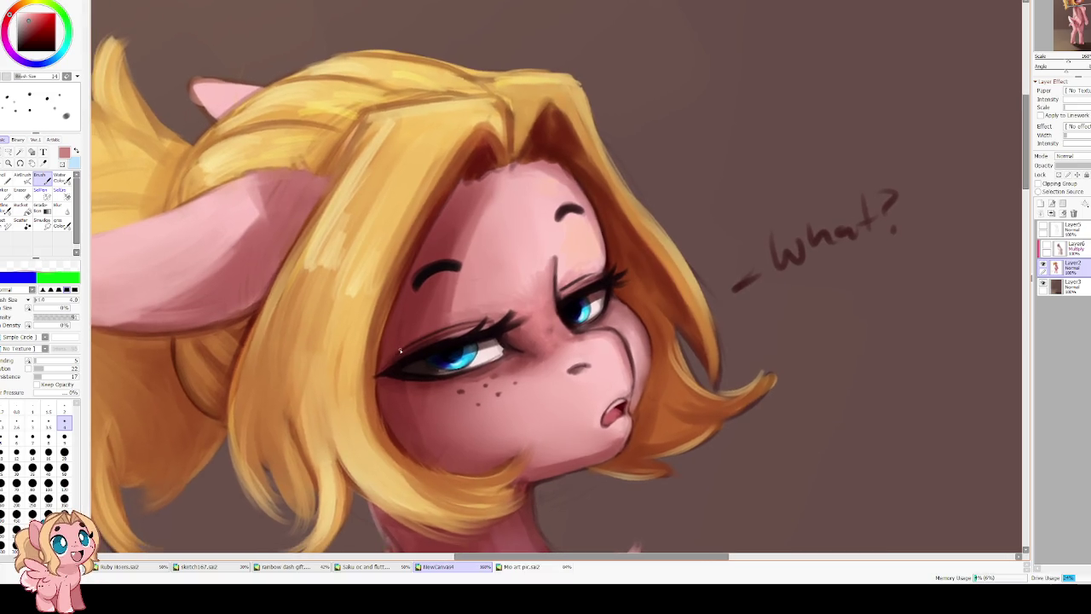
scroll(316, 320, "down", 1)
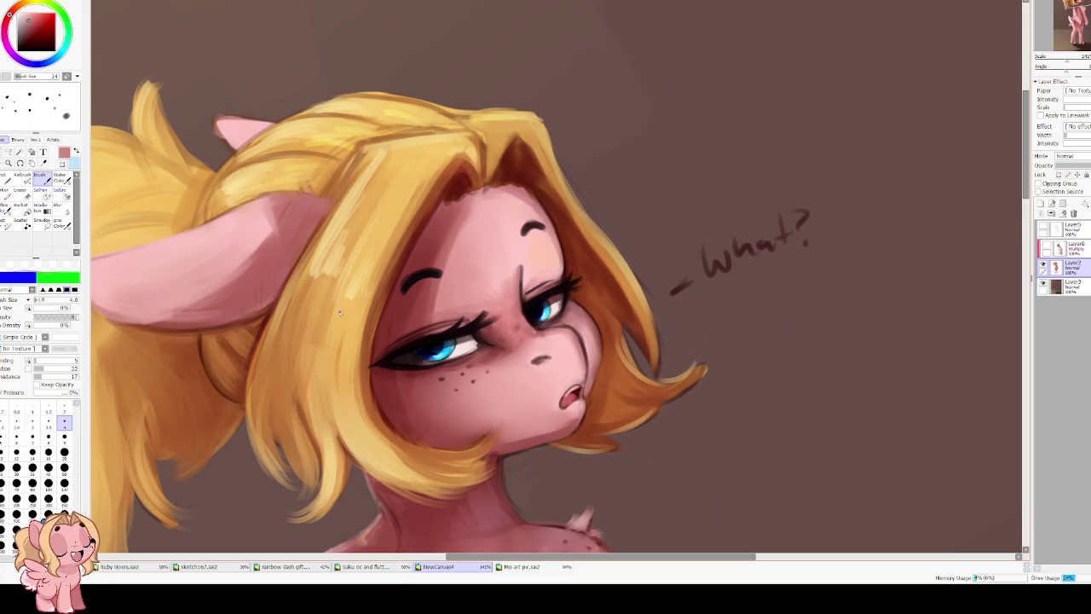
scroll(350, 315, "up", 1)
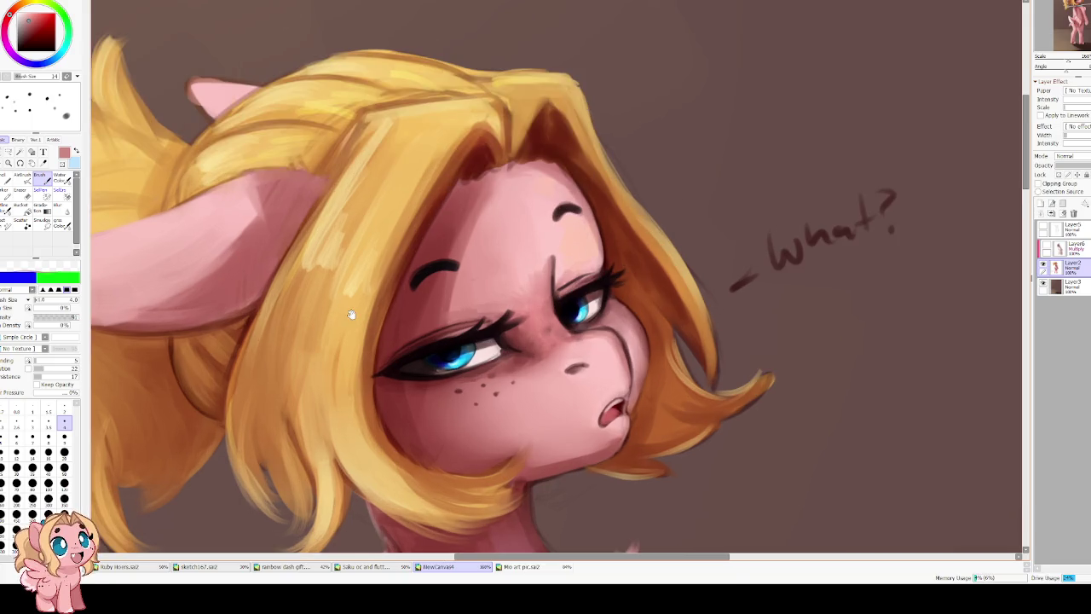
scroll(312, 286, "down", 1)
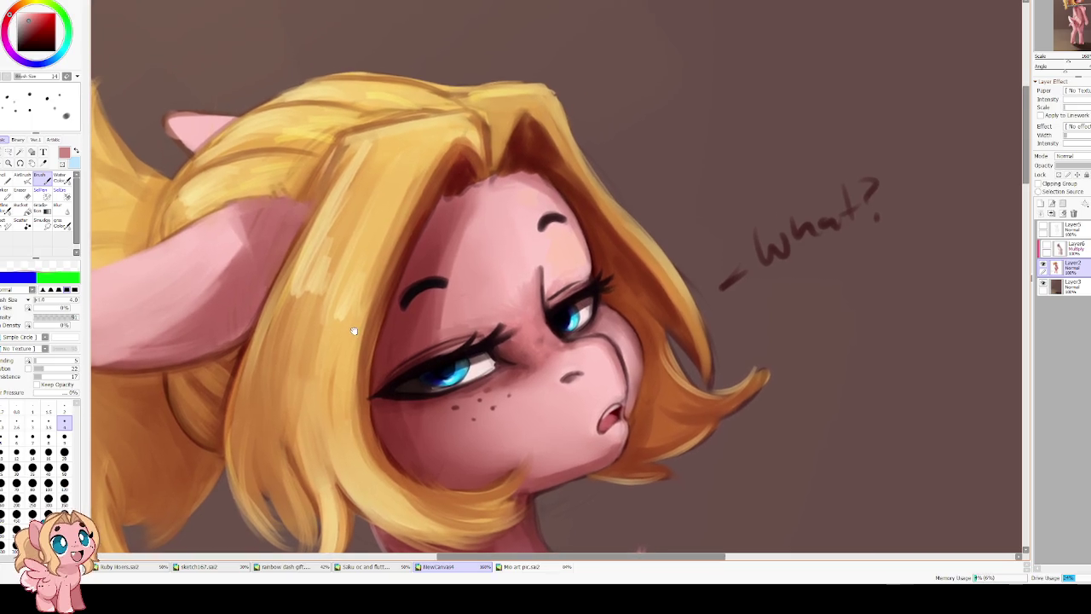
scroll(403, 277, "up", 1)
scroll(403, 277, "up", 1)
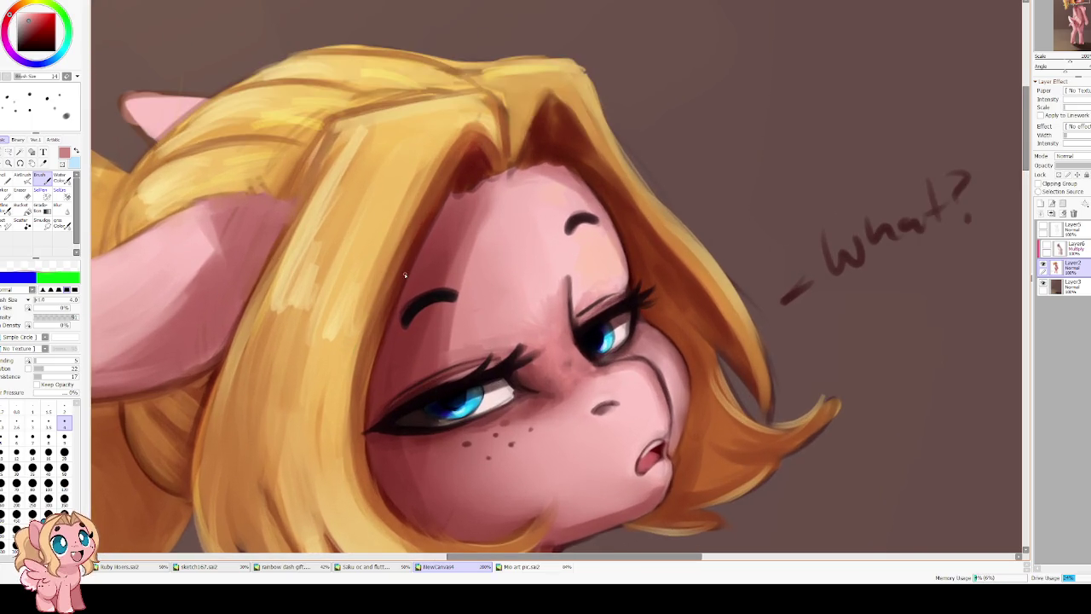
key("h")
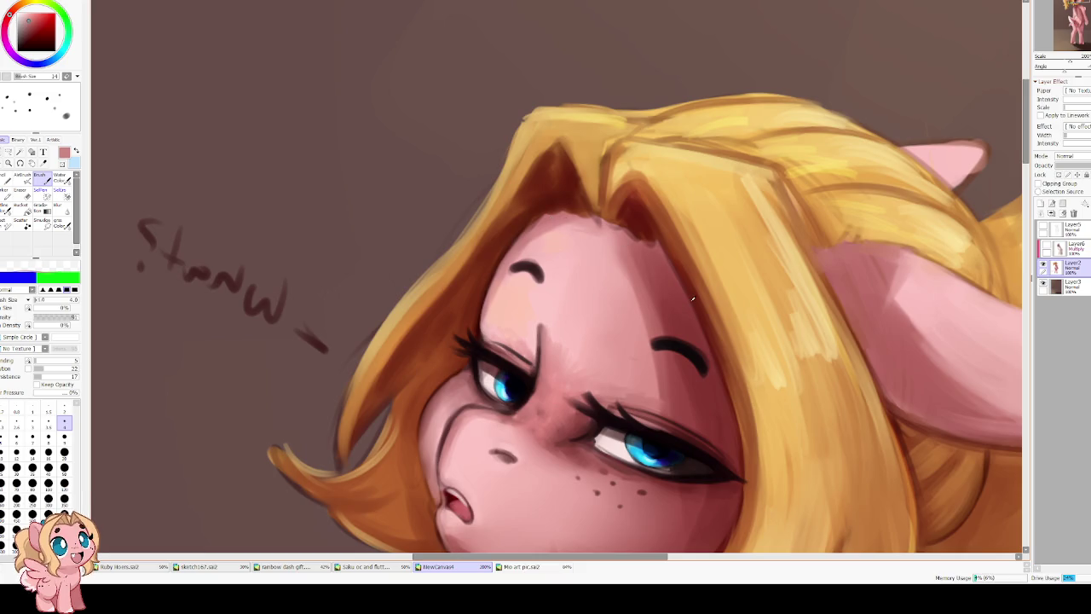
Sample a dark hair-shadow brown, enlarge the brush to size 10, and tilt the view.
left_click(551, 215, "alt")
scroll(547, 255, "up", 1)
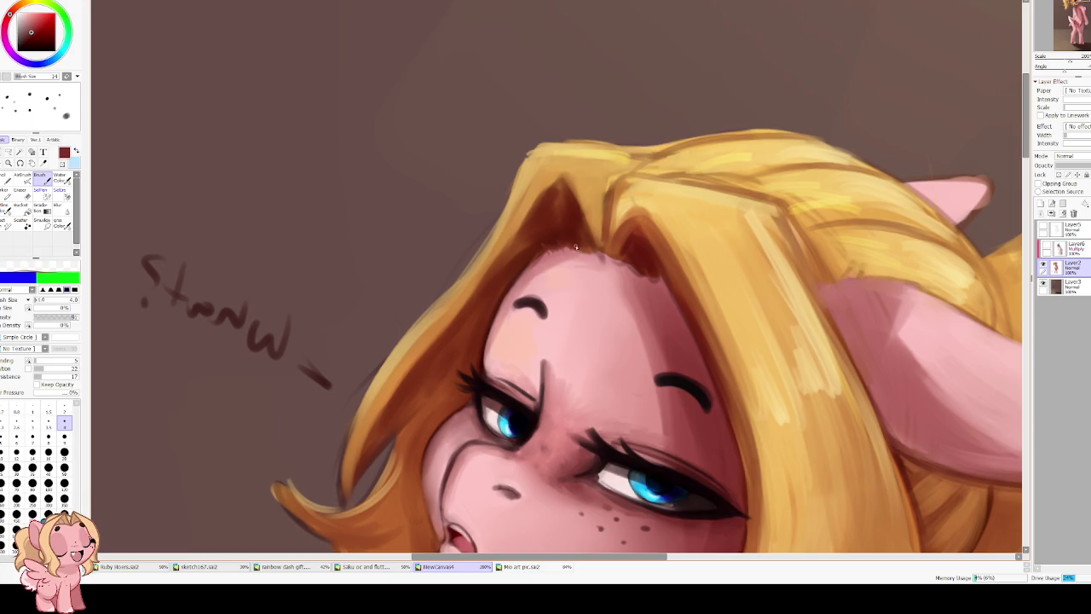
key("bracketright")
key("bracketright")
key("bracketright")
key("bracketright")
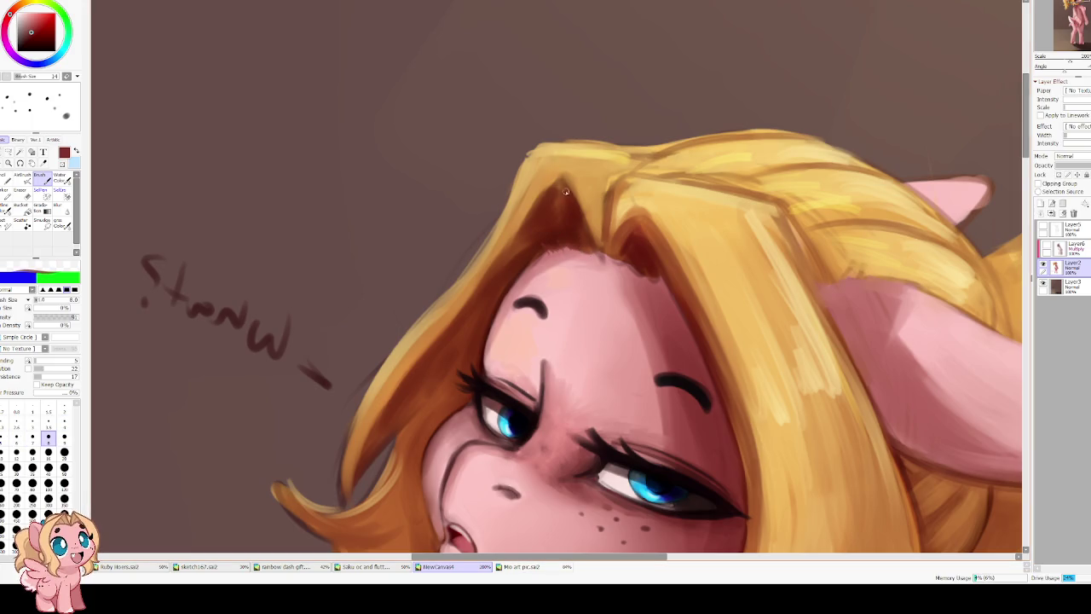
left_click(562, 219, "alt")
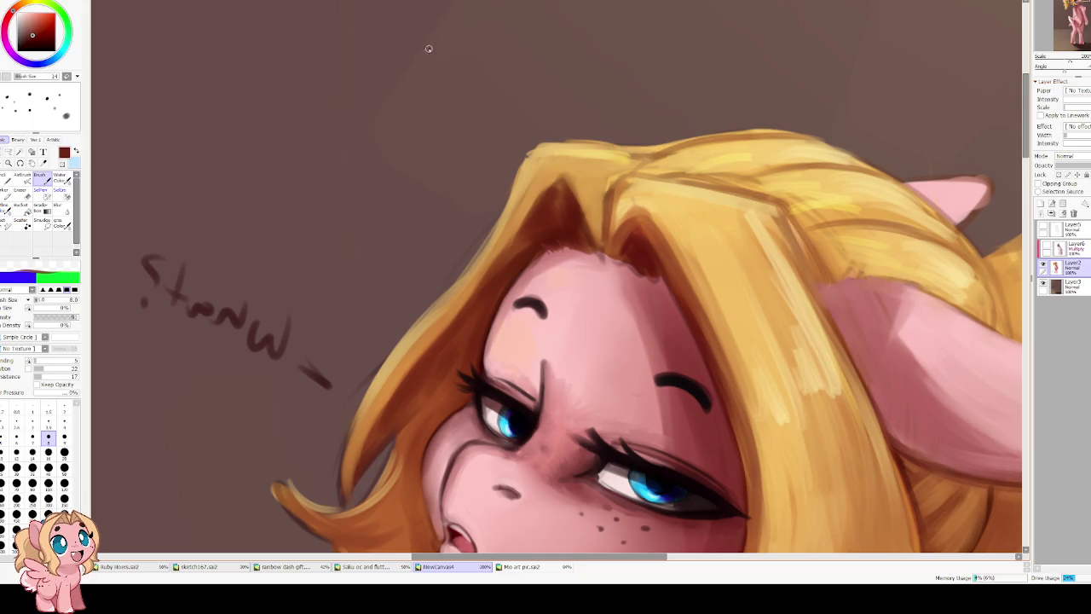
key("bracketright")
left_click(25, 39)
key("Delete")
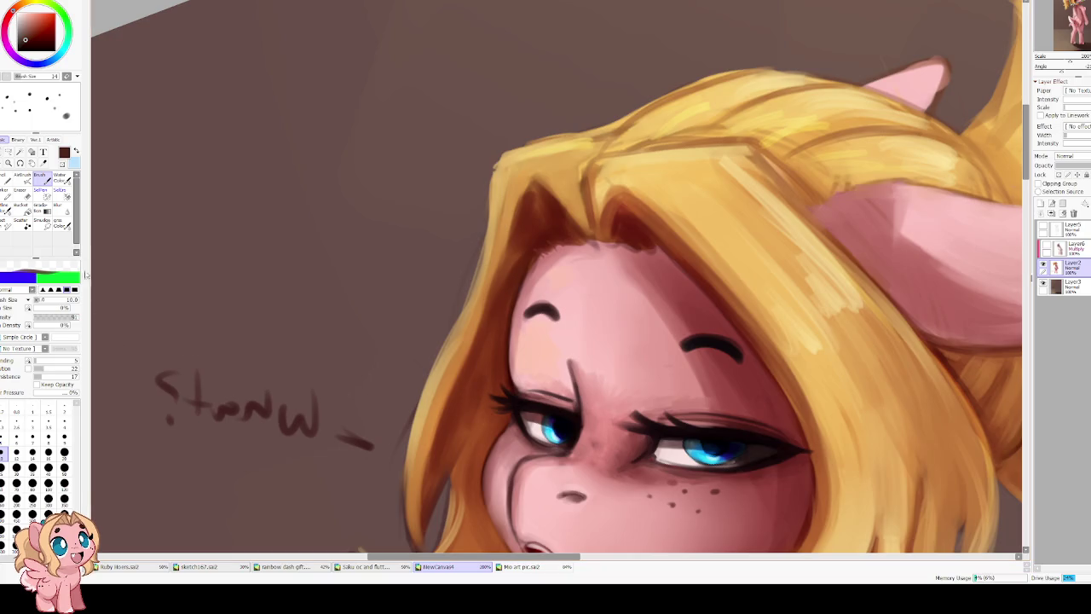
Switch to Water Color at size 12 with adjusted density and a near-black dark red.
left_click(63, 179)
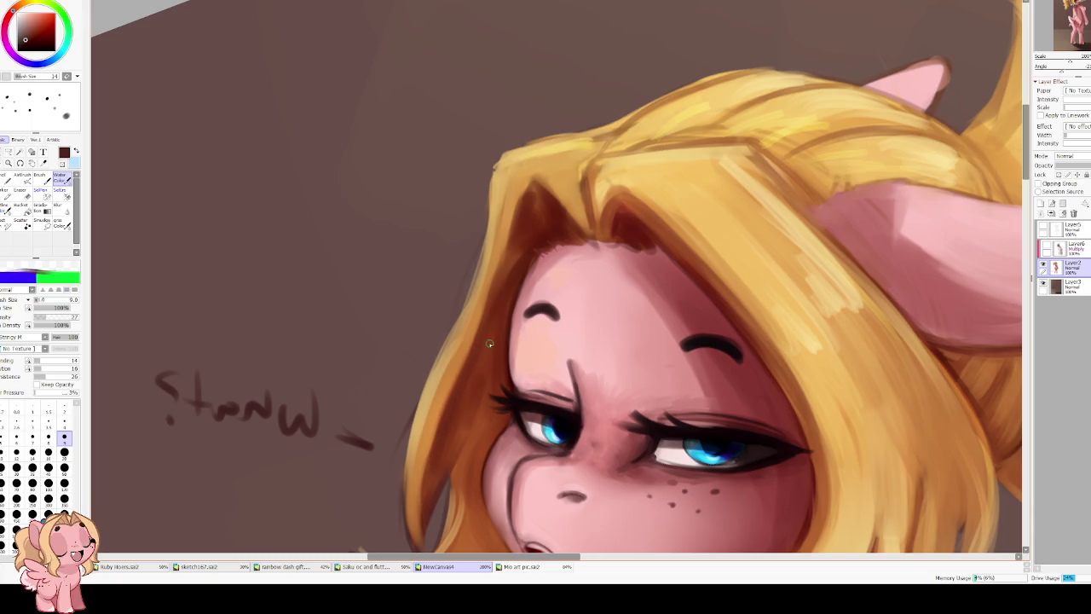
scroll(477, 400, "down", 3)
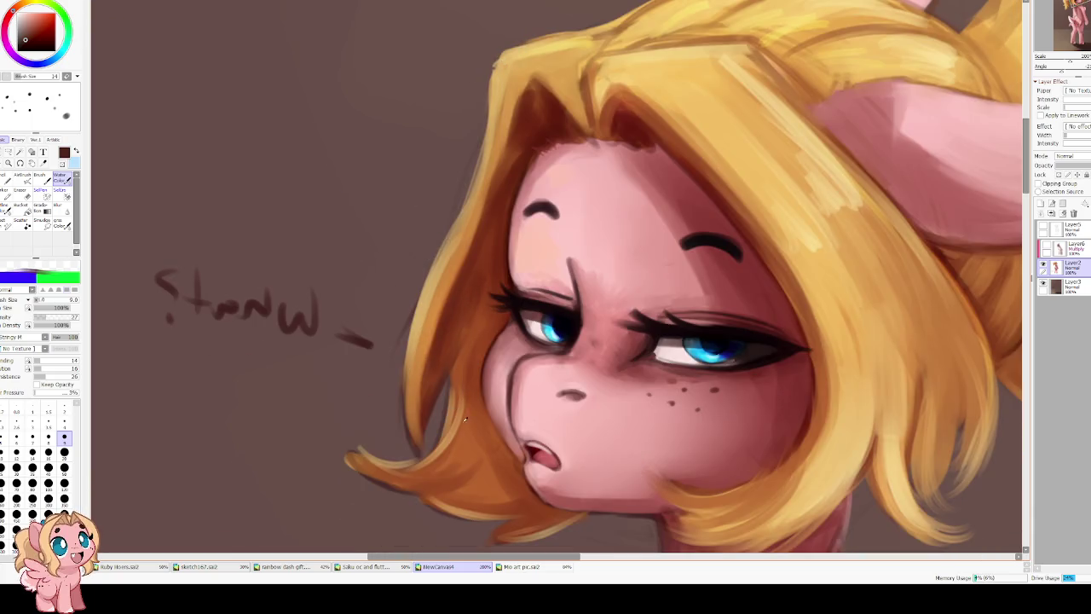
left_click(458, 480, "alt")
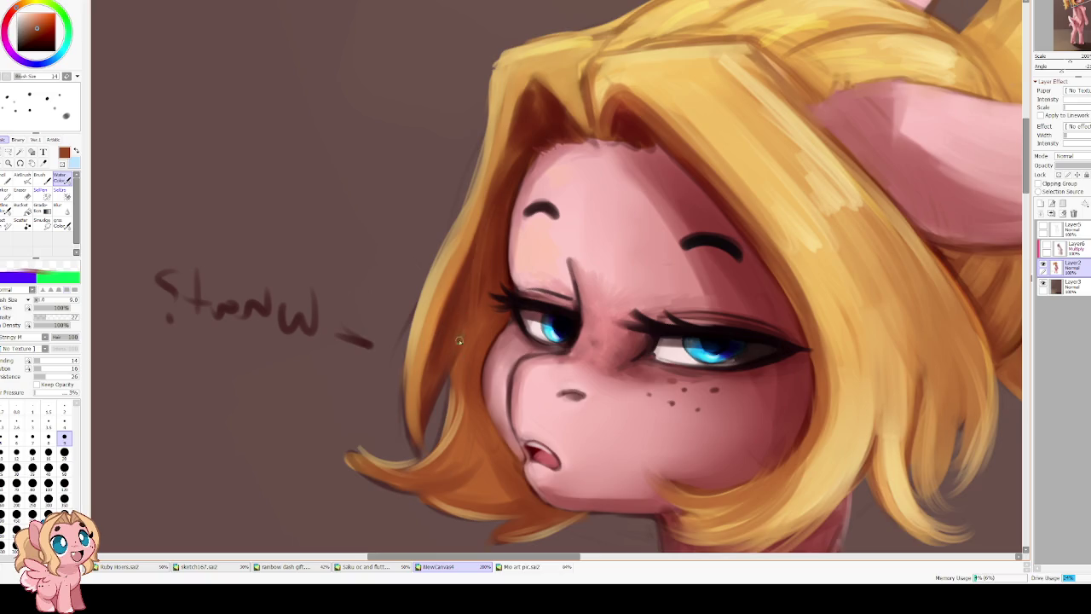
left_click_drag(400, 185, 344, 298)
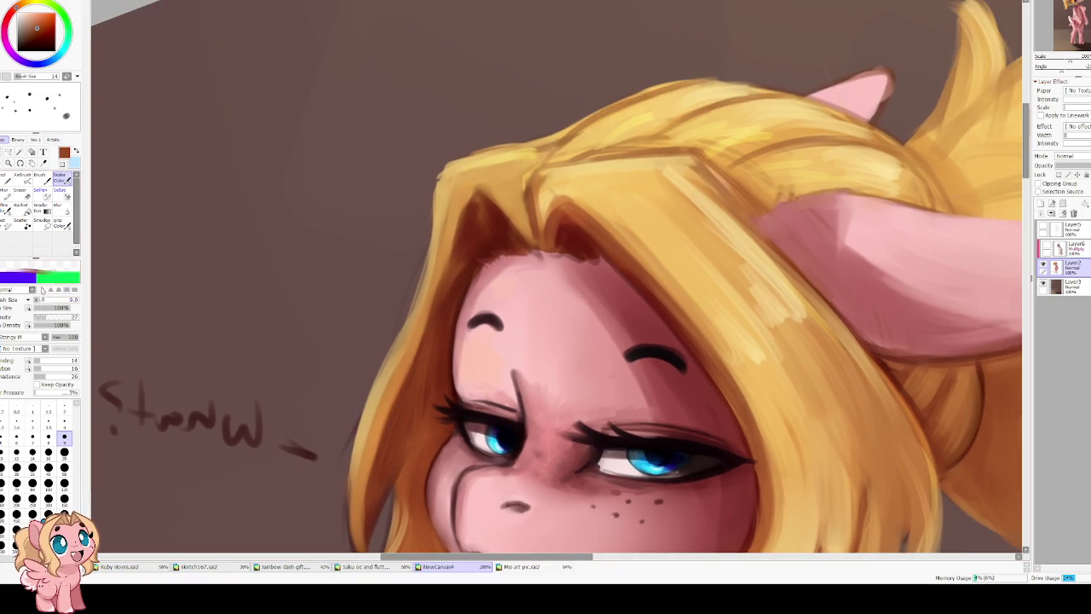
mouse_move(60, 315)
left_mouse_down()
mouse_move(38, 311)
mouse_move(74, 319)
left_mouse_up()
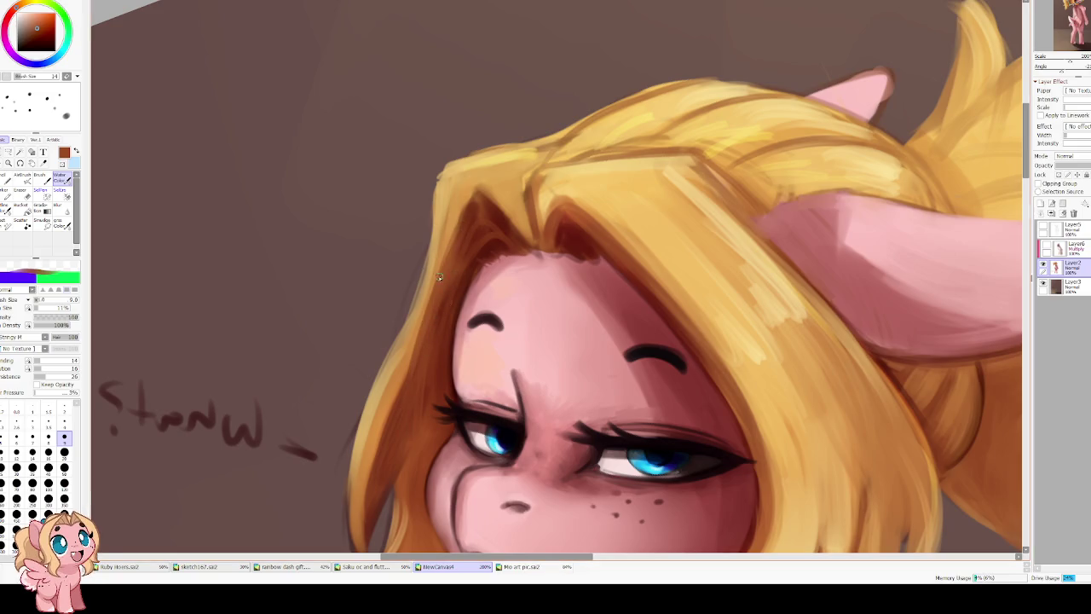
key("bracketright")
key("bracketright")
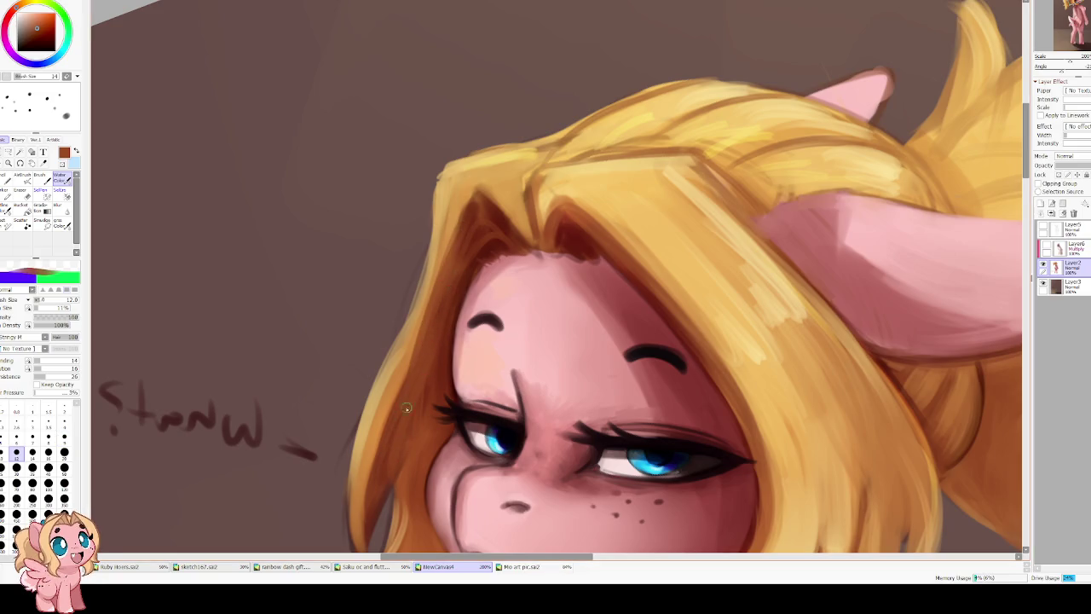
key("h")
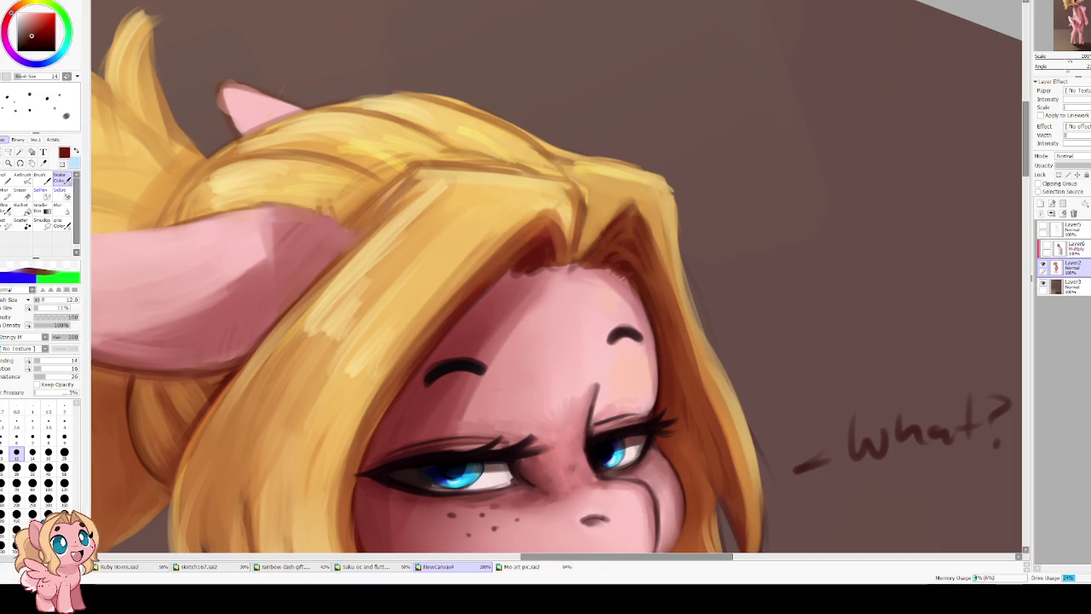
left_click(29, 42)
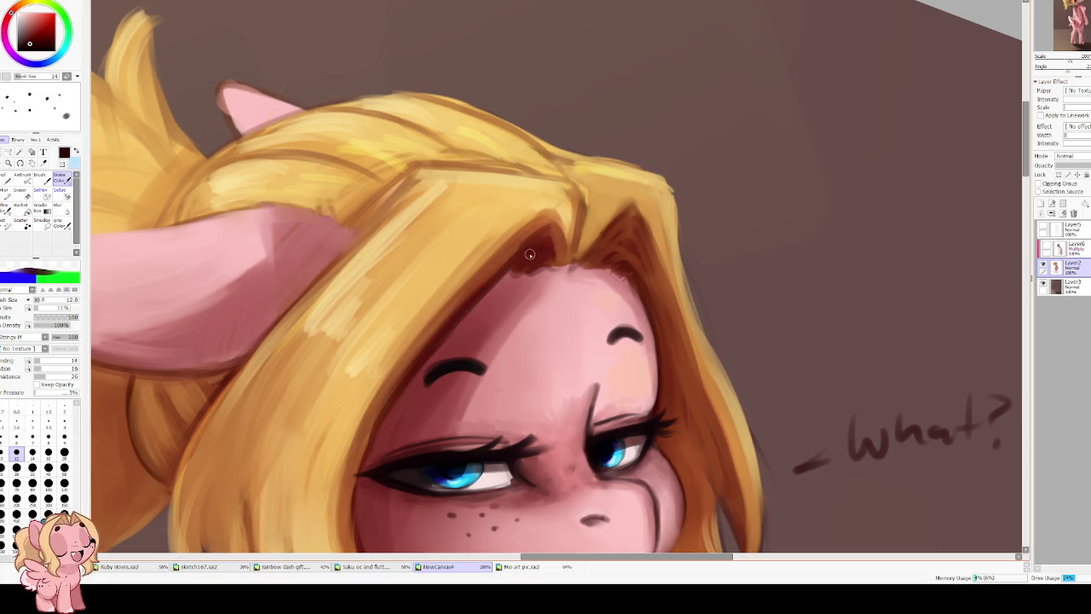
In mirrored view, darken the hair edge beside the cheek with repeated shadow strokes.
key("h")
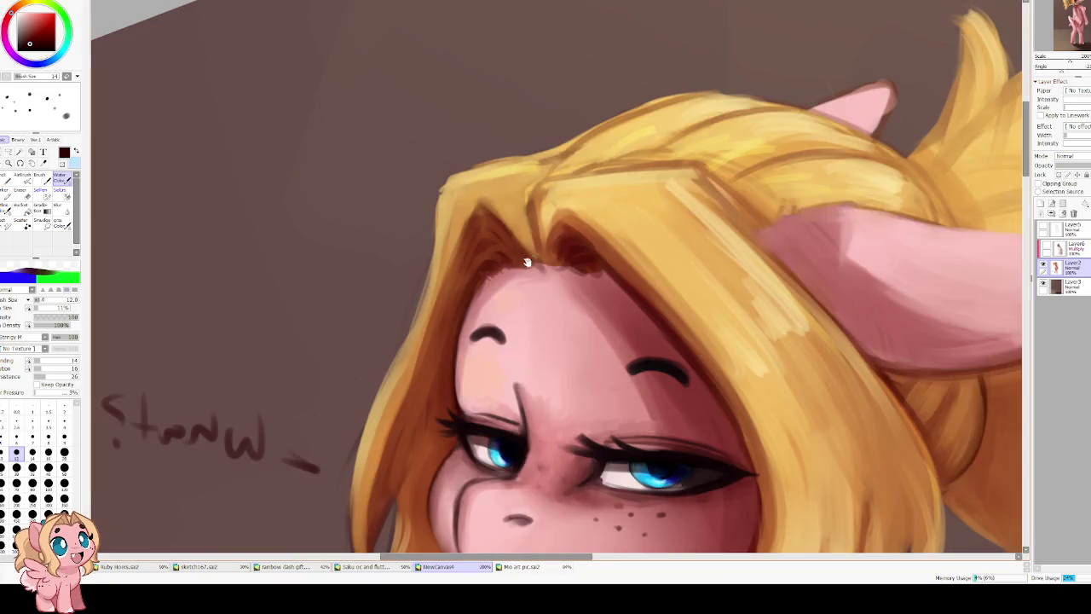
left_click_drag(491, 255, 442, 358)
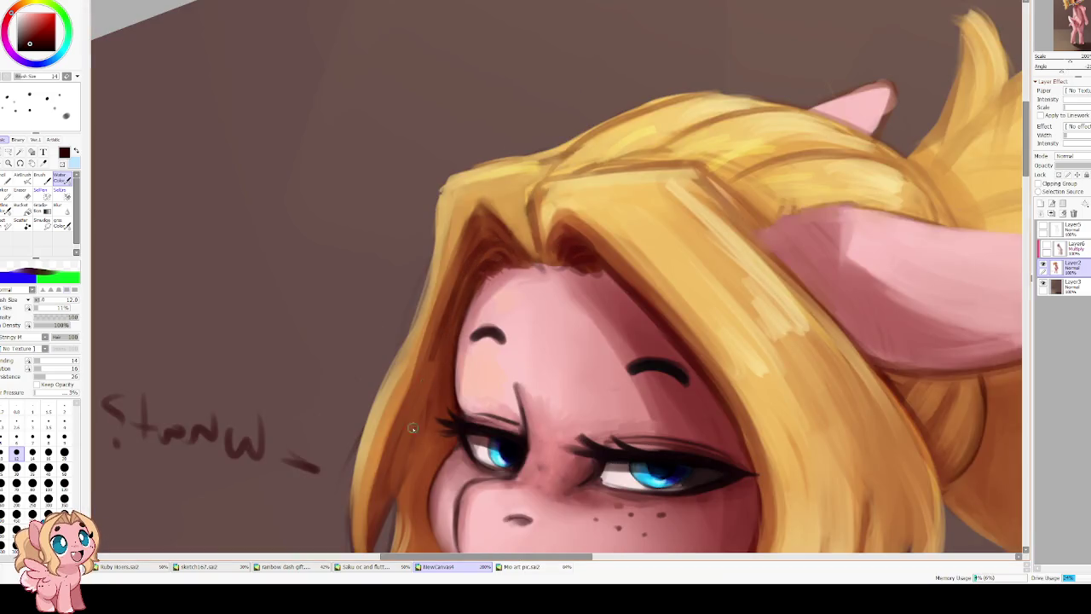
left_click_drag(468, 276, 387, 477)
left_click_drag(398, 440, 440, 312)
mouse_move(460, 262)
left_mouse_down()
mouse_move(406, 385)
mouse_move(403, 430)
left_mouse_up()
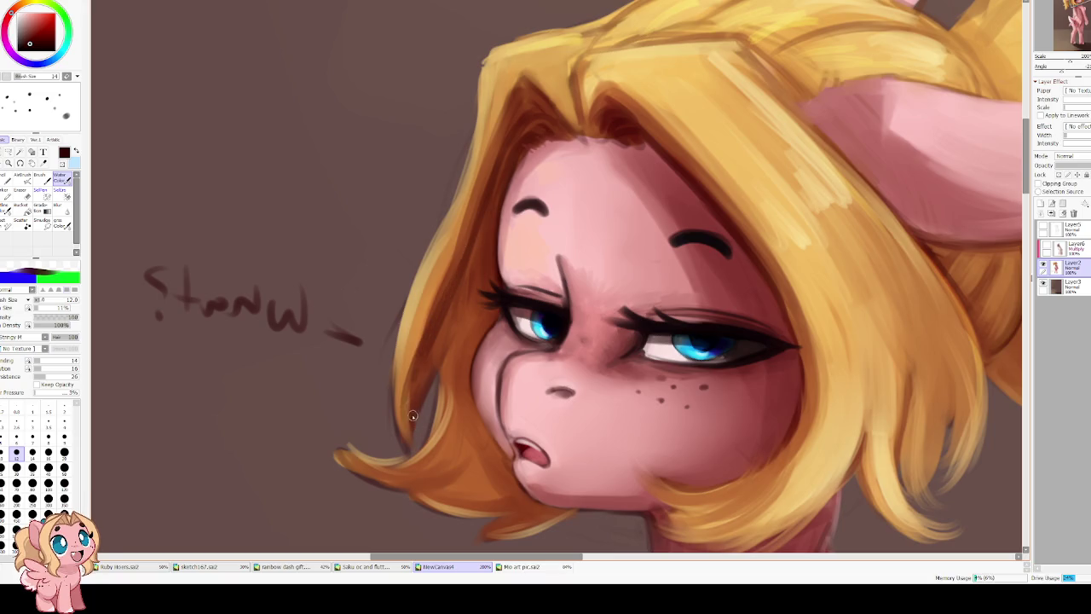
left_click_drag(417, 380, 409, 421)
mouse_move(446, 354)
left_mouse_down()
mouse_move(452, 408)
mouse_move(430, 465)
left_mouse_up()
mouse_move(452, 406)
left_mouse_down()
mouse_move(409, 473)
mouse_move(422, 482)
left_mouse_up()
mouse_move(465, 426)
left_mouse_down()
mouse_move(445, 469)
mouse_move(460, 484)
mouse_move(435, 494)
left_mouse_up()
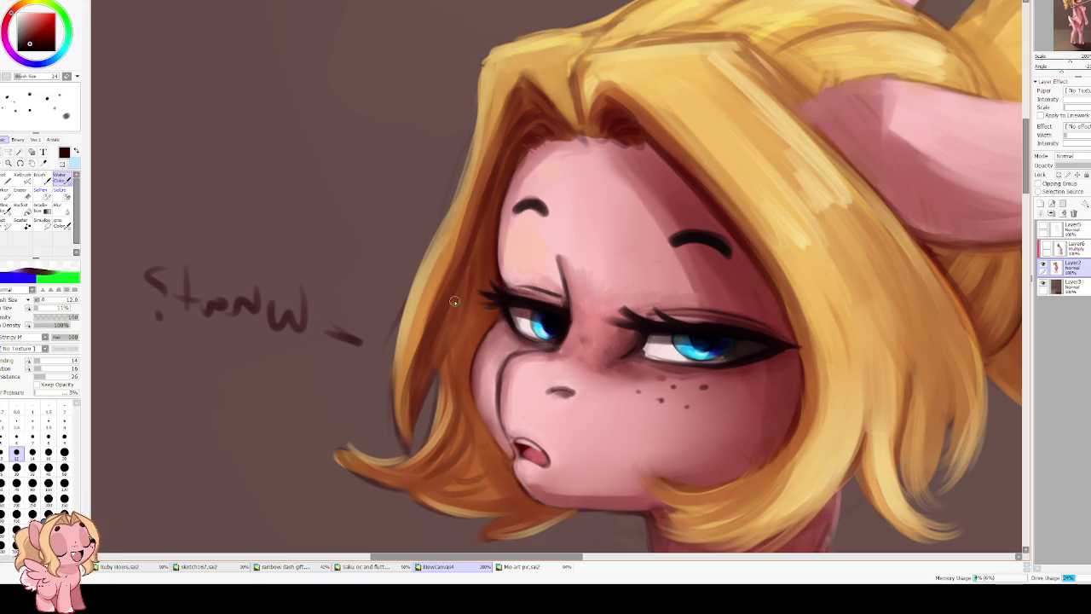
left_click_drag(465, 277, 452, 365)
left_click_drag(479, 309, 465, 385)
key("h")
scroll(596, 366, "down", 3)
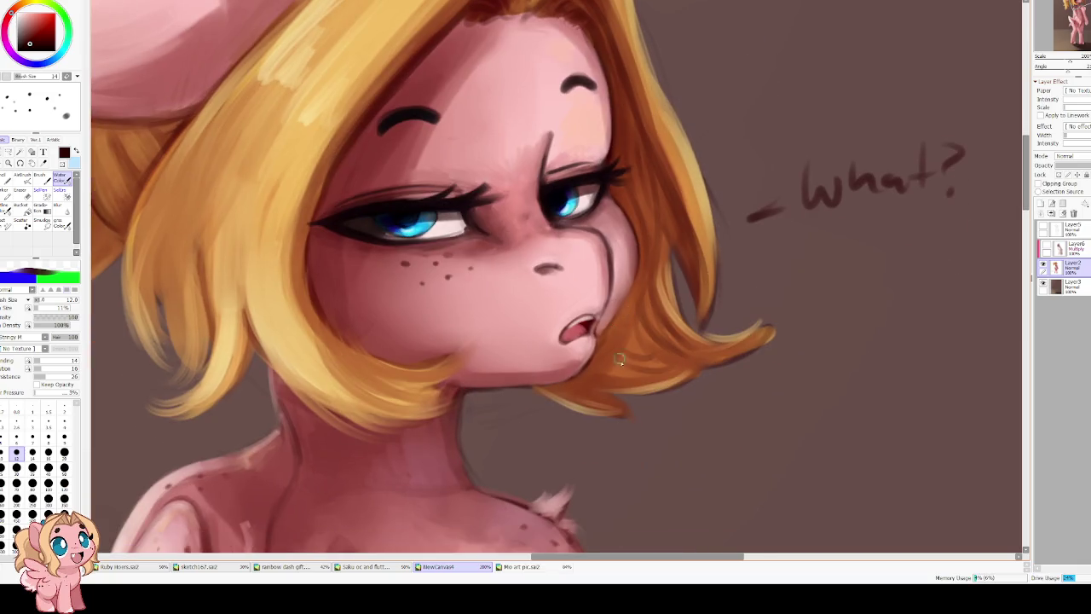
key("bracketright")
key("bracketright")
key("bracketright")
mouse_move(622, 328)
left_mouse_down()
mouse_move(678, 352)
mouse_move(673, 373)
left_mouse_up()
mouse_move(352, 365)
left_mouse_down()
mouse_move(378, 392)
mouse_move(473, 410)
left_mouse_up()
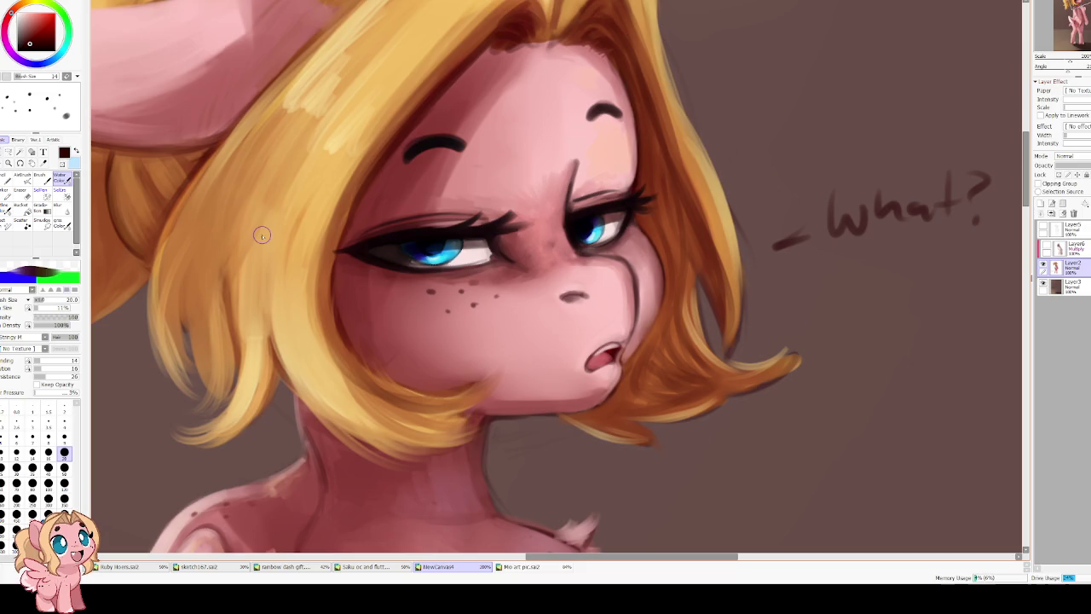
scroll(262, 235, "down", 1)
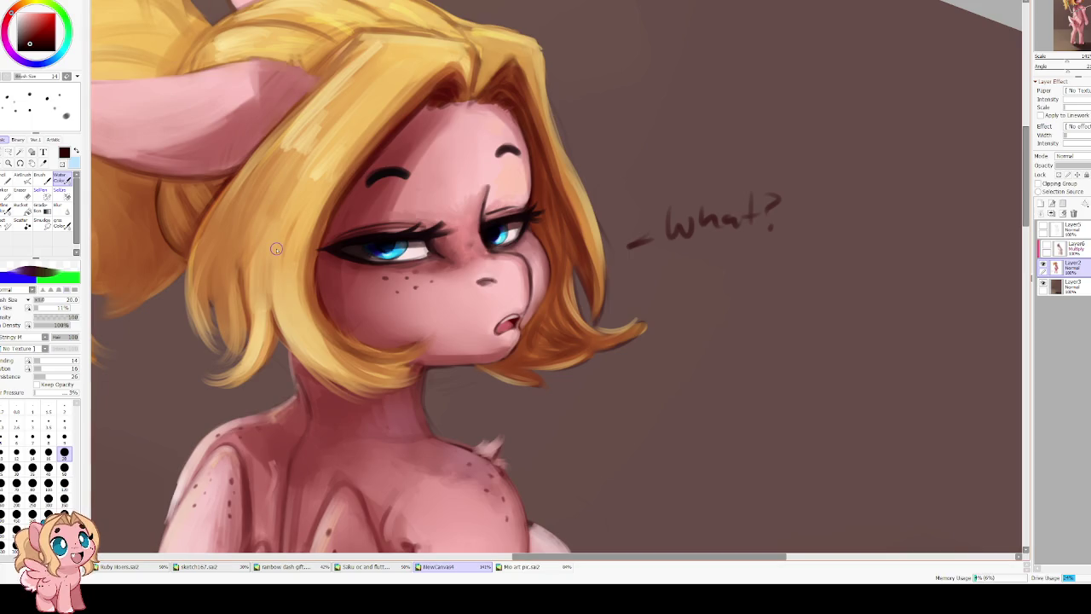
key("h")
key("h")
scroll(296, 187, "up", 1)
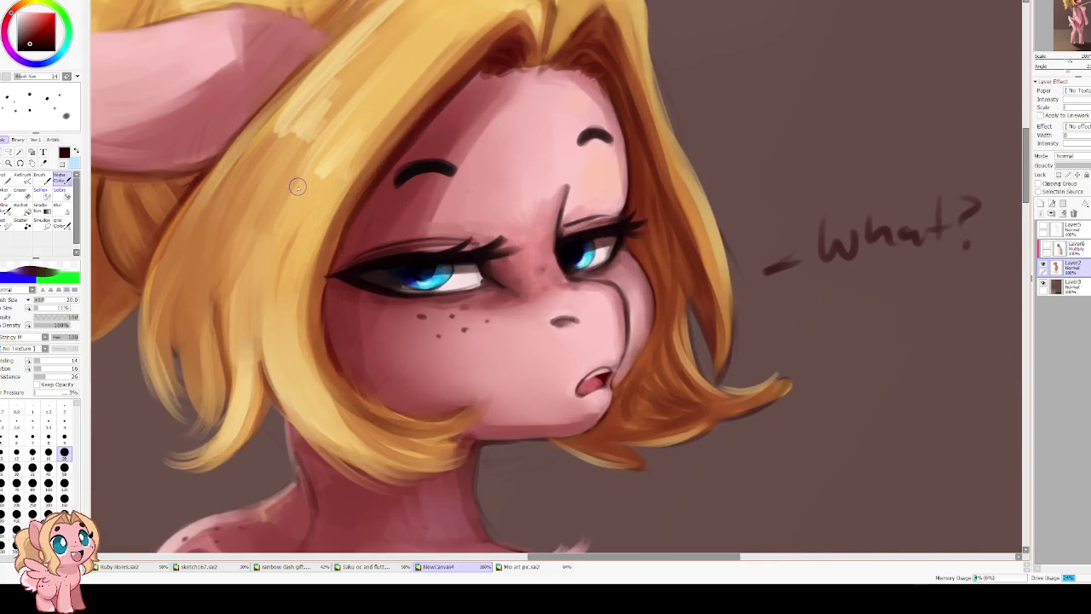
scroll(356, 207, "up", 1)
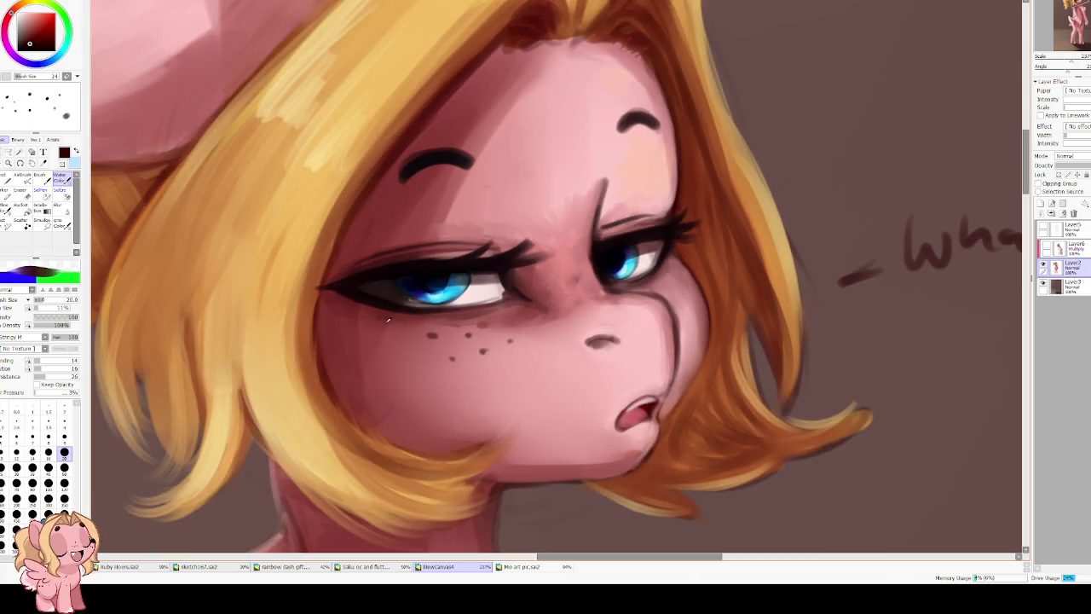
Dab small dark-red freckles across the nose bridge at brush size 5.
left_click(433, 333, "alt")
key("bracketleft")
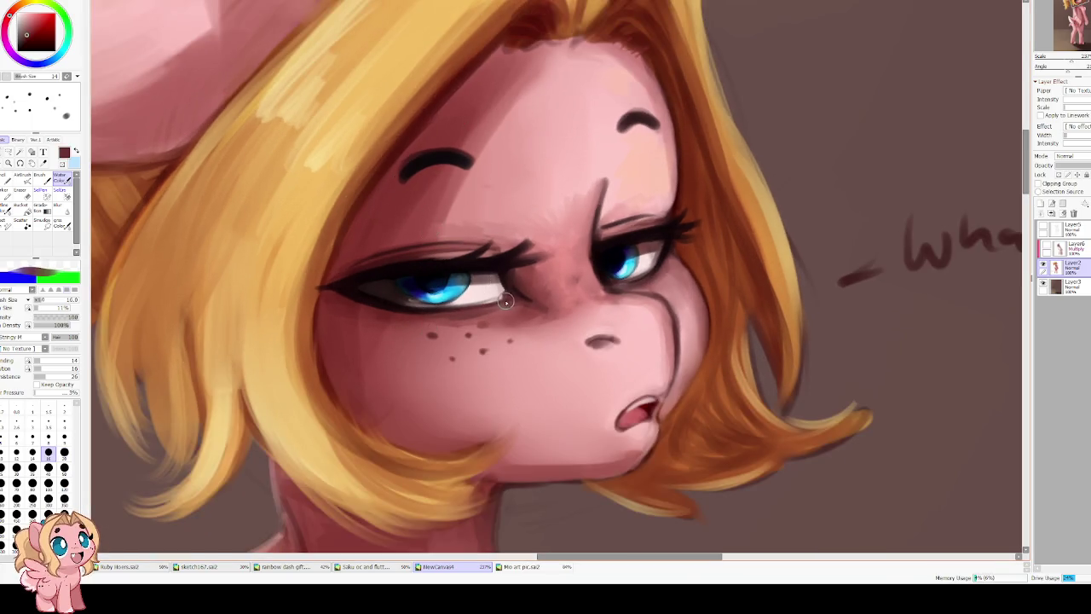
key("bracketleft")
key("bracketleft")
key("bracketleft")
key("bracketleft")
key("bracketleft")
key("bracketleft")
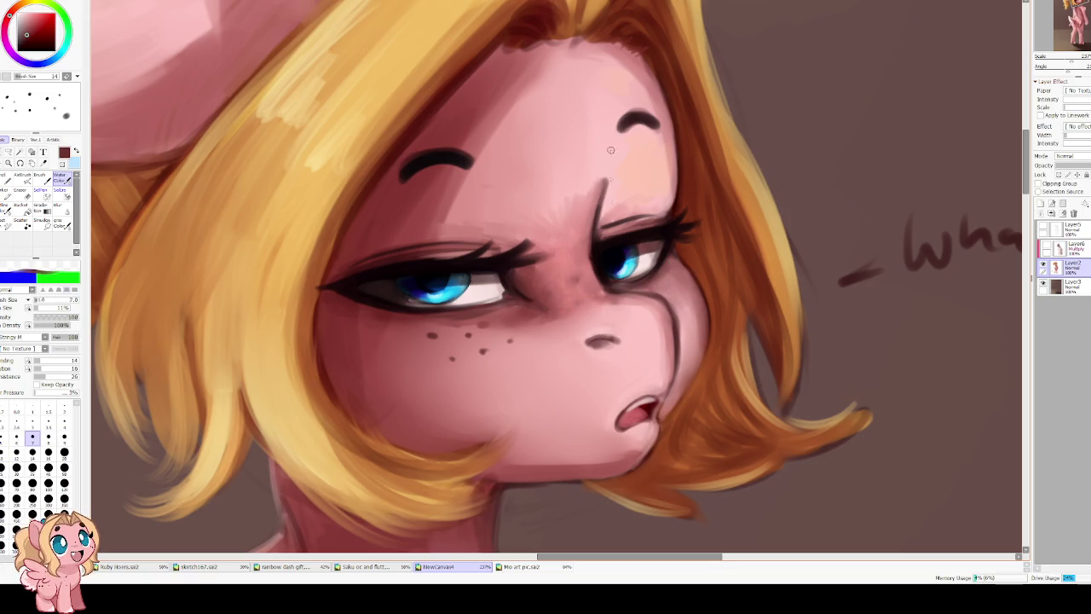
key("bracketleft")
key("bracketleft")
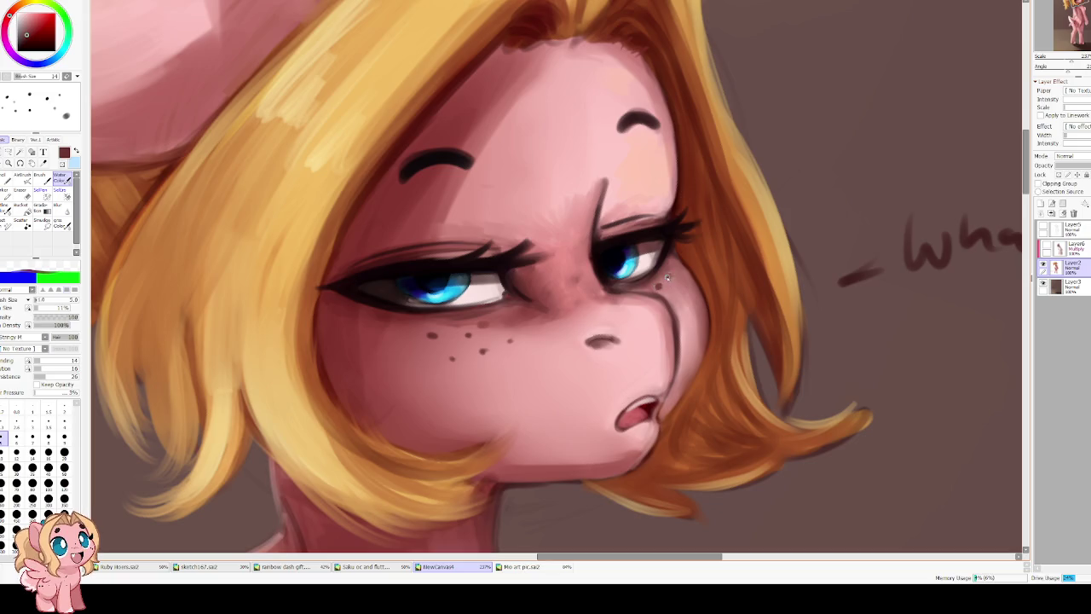
left_click_drag(658, 237, 631, 257)
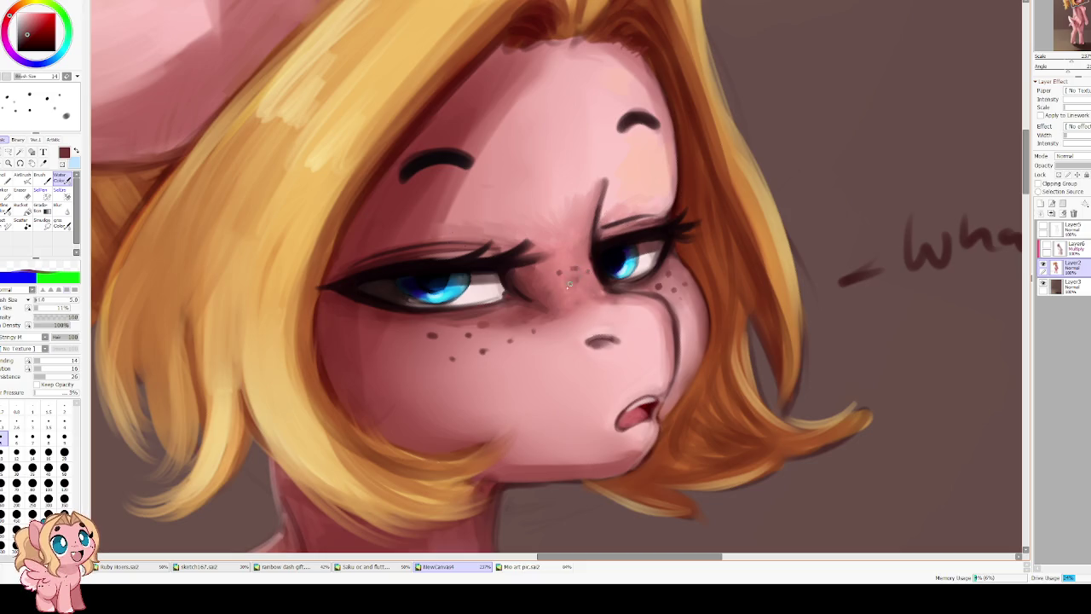
Smooth the skin beside the nose with sampled pink strokes, checking in mirrored view.
left_click(620, 306, "alt")
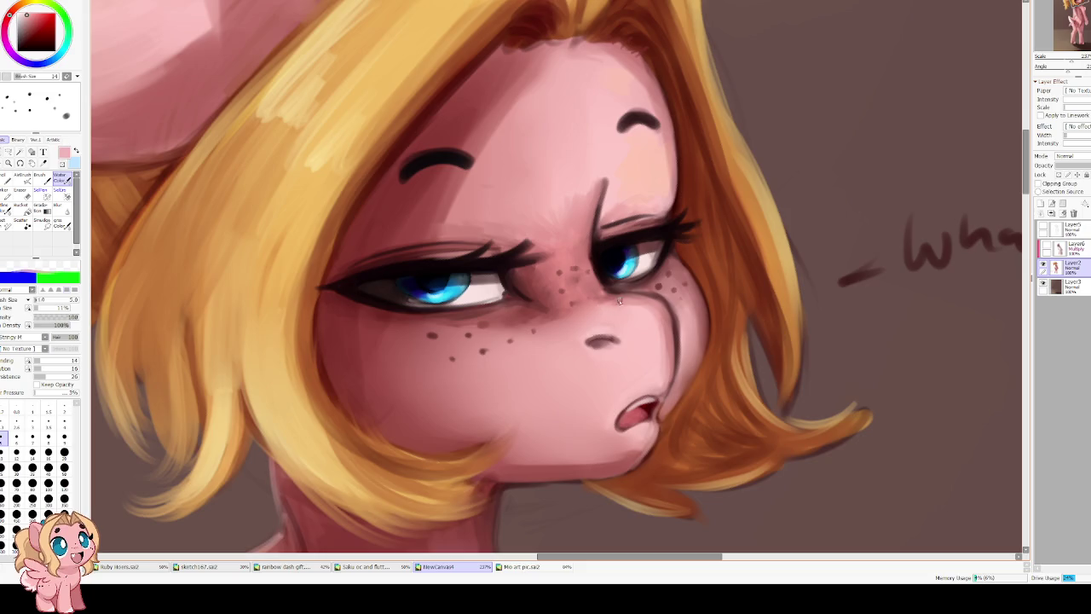
mouse_move(623, 298)
left_mouse_down()
mouse_move(643, 300)
mouse_move(539, 313)
left_mouse_up()
mouse_move(592, 289)
left_mouse_down()
mouse_move(542, 323)
mouse_move(518, 312)
left_mouse_up()
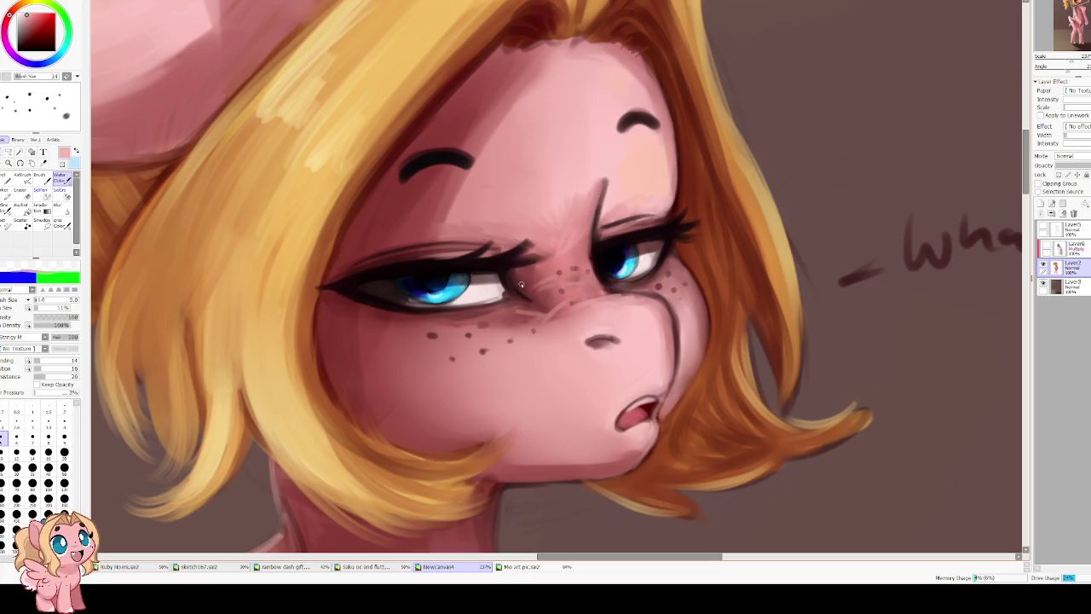
key("h")
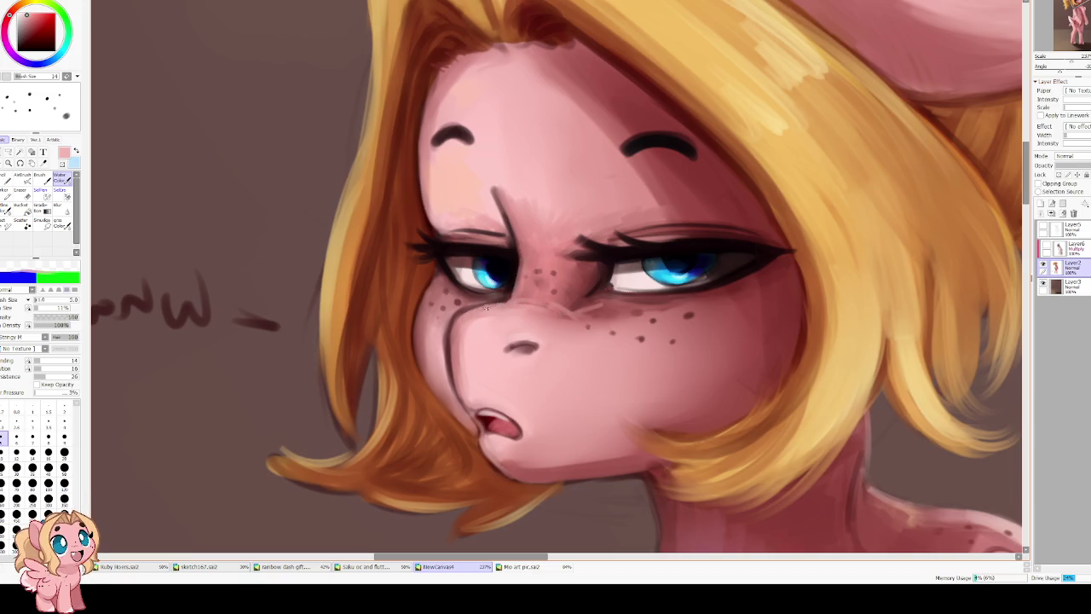
mouse_move(562, 306)
left_mouse_down()
mouse_move(591, 298)
mouse_move(517, 303)
left_mouse_up()
left_click(592, 291, "alt")
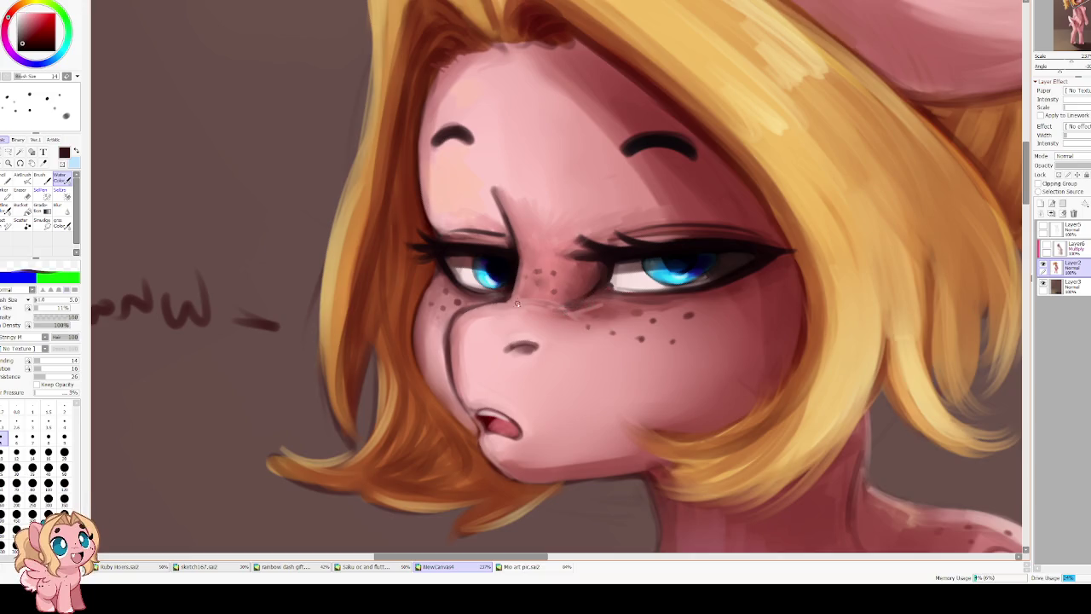
Restore normal view orientation and rotation, adjust zoom, and undo the last stroke.
scroll(538, 214, "down", 3)
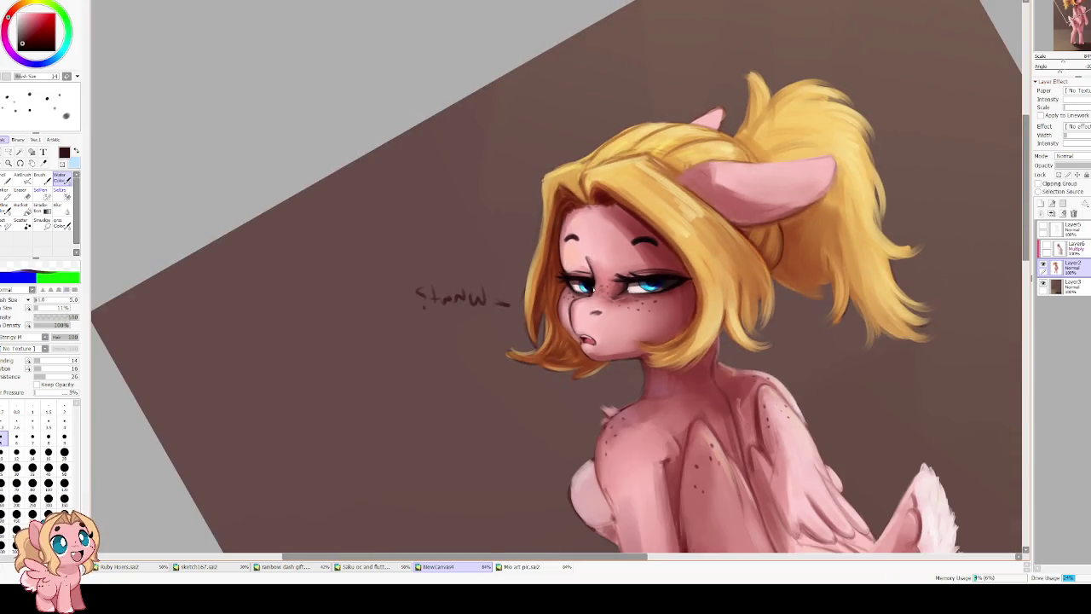
key("h")
key("End")
key("End")
scroll(503, 314, "up", 3)
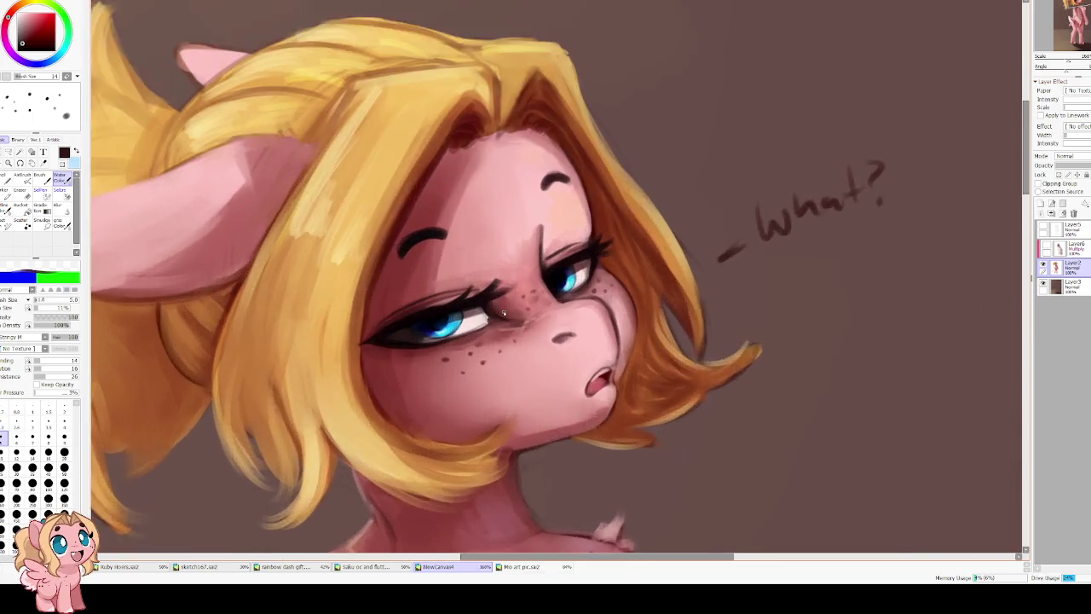
scroll(503, 314, "up", 1)
scroll(520, 302, "down", 1)
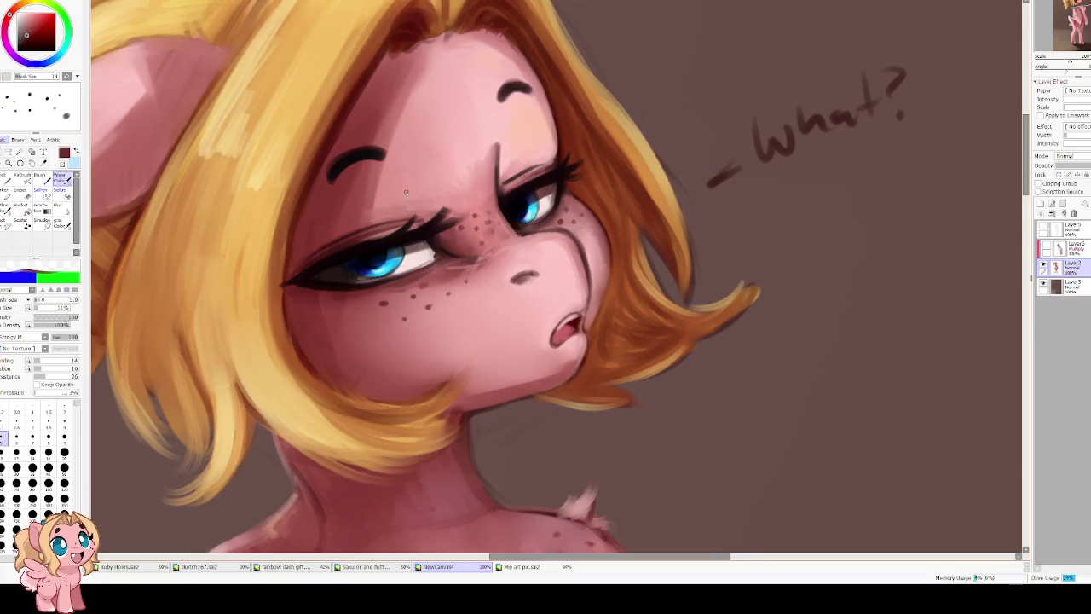
scroll(520, 301, "down", 1)
scroll(520, 302, "down", 1)
key("ctrl+z")
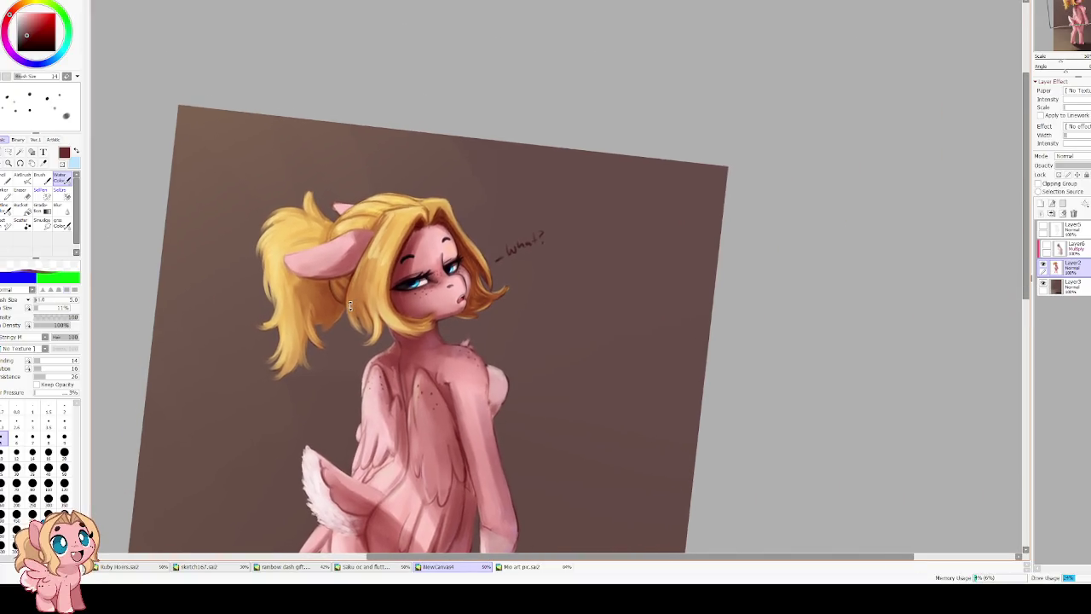
scroll(426, 273, "up", 3)
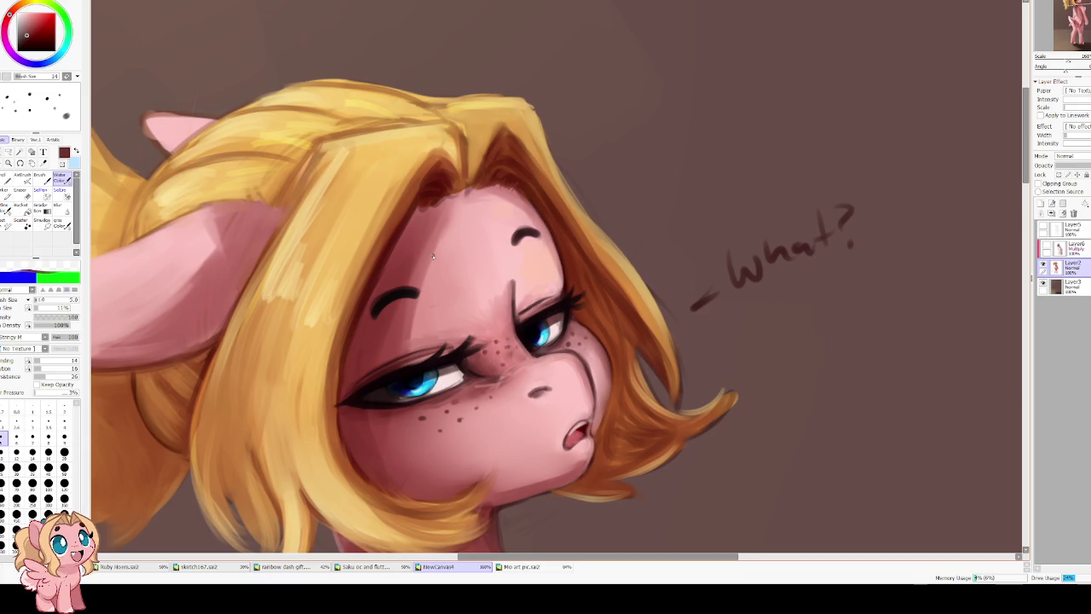
Darken and extend both eyebrows in black at brush size 7.
key("bracketright")
key("bracketright")
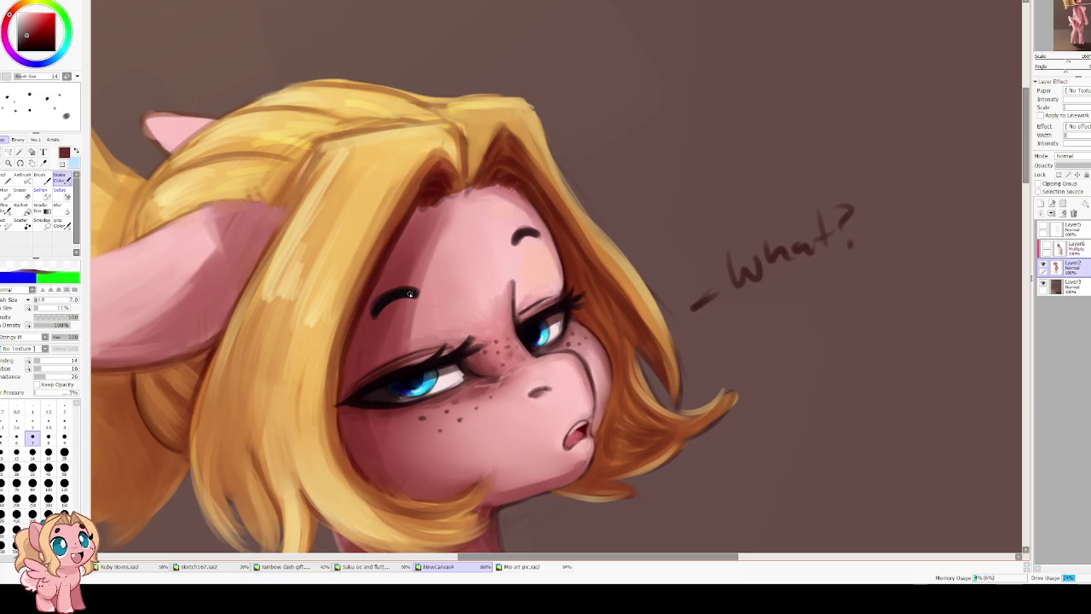
left_click(406, 293, "alt")
mouse_move(388, 304)
left_mouse_down()
mouse_move(368, 329)
mouse_move(377, 313)
left_mouse_up()
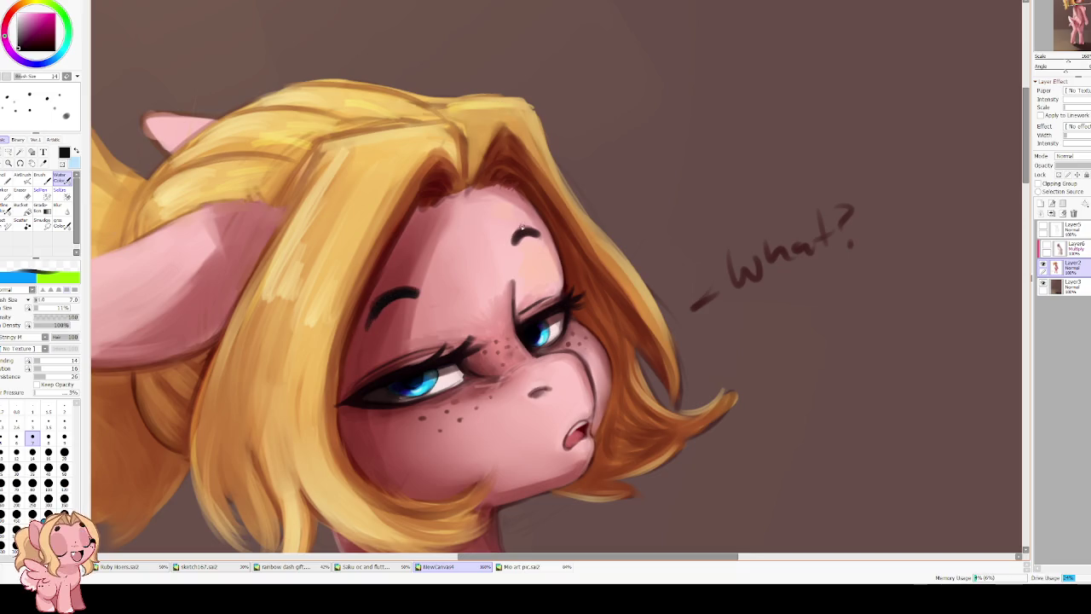
mouse_move(539, 238)
left_mouse_down()
mouse_move(514, 240)
mouse_move(544, 236)
left_mouse_up()
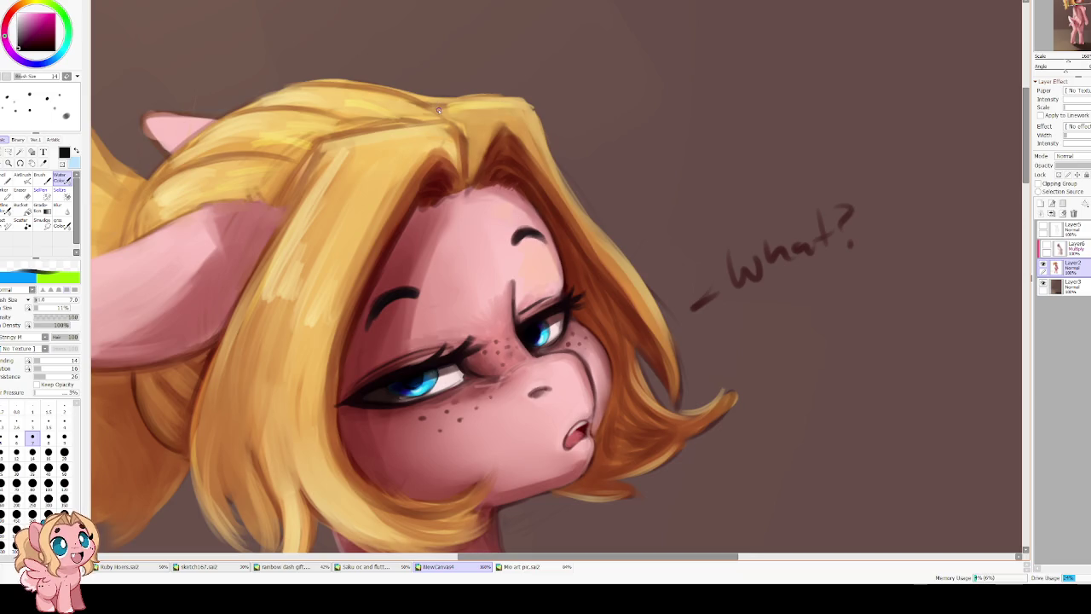
scroll(477, 247, "down", 3)
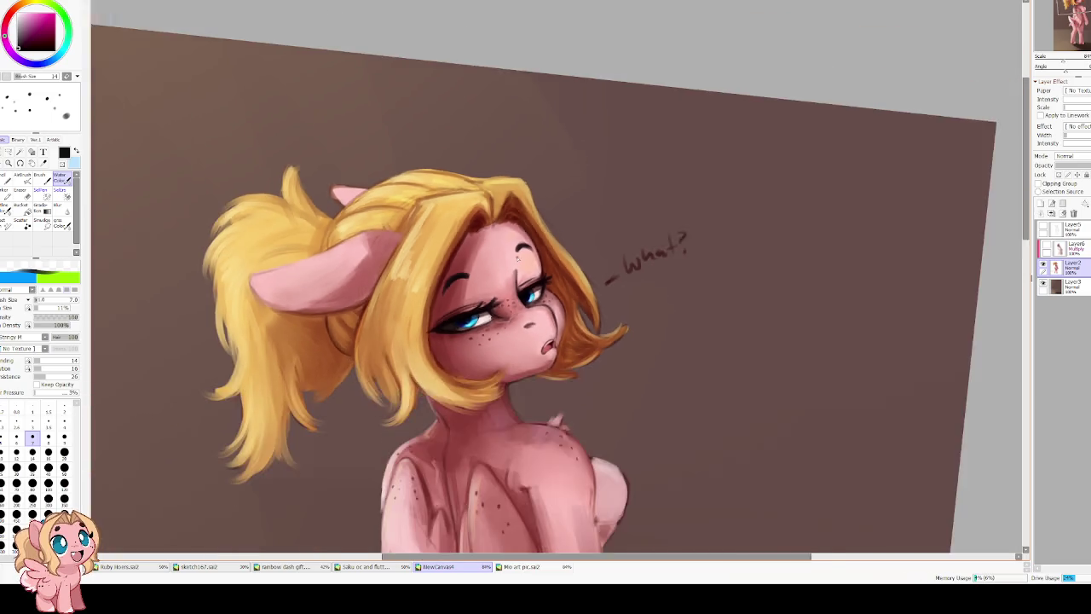
Sample light yellow from the hair and paint a size-12 highlight strand atop the ponytail.
scroll(460, 247, "up", 3)
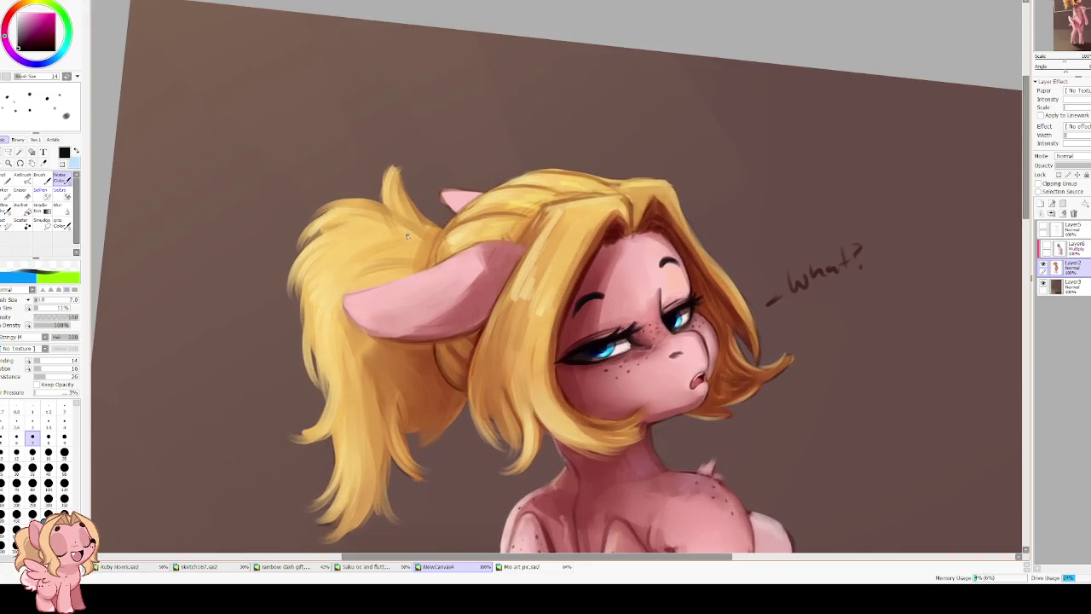
left_click(336, 247, "alt")
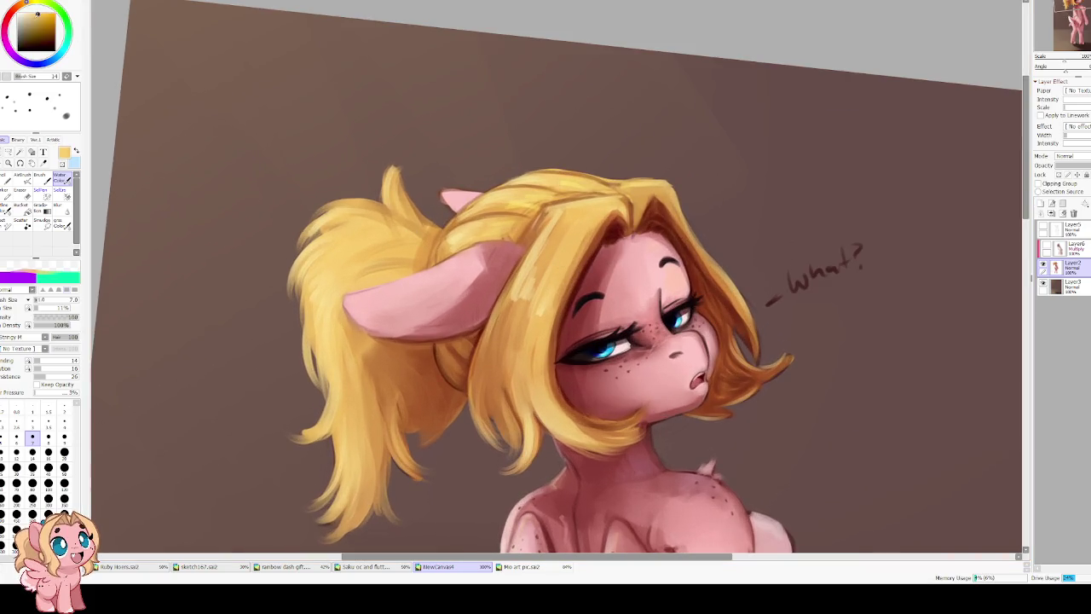
left_click_drag(336, 247, 255, 322)
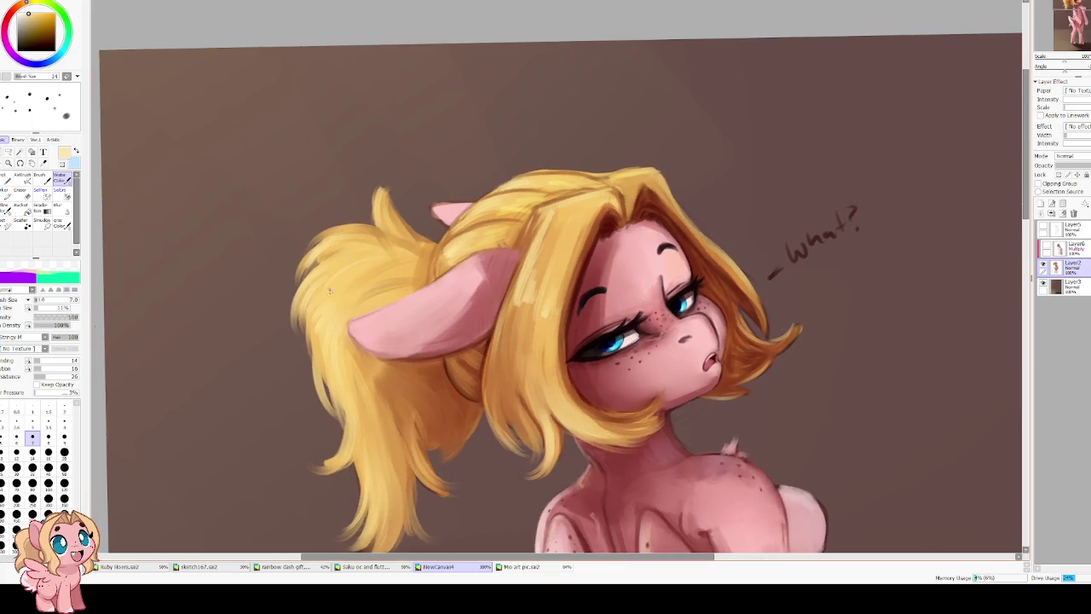
key("bracketright")
key("bracketright")
key("bracketright")
key("bracketright")
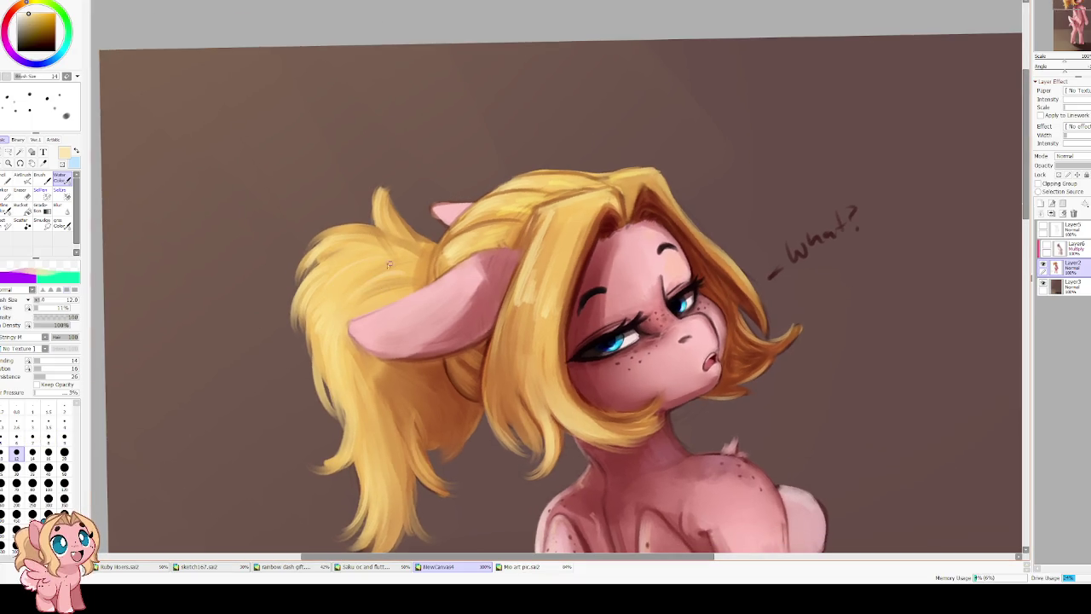
left_click_drag(382, 236, 327, 250)
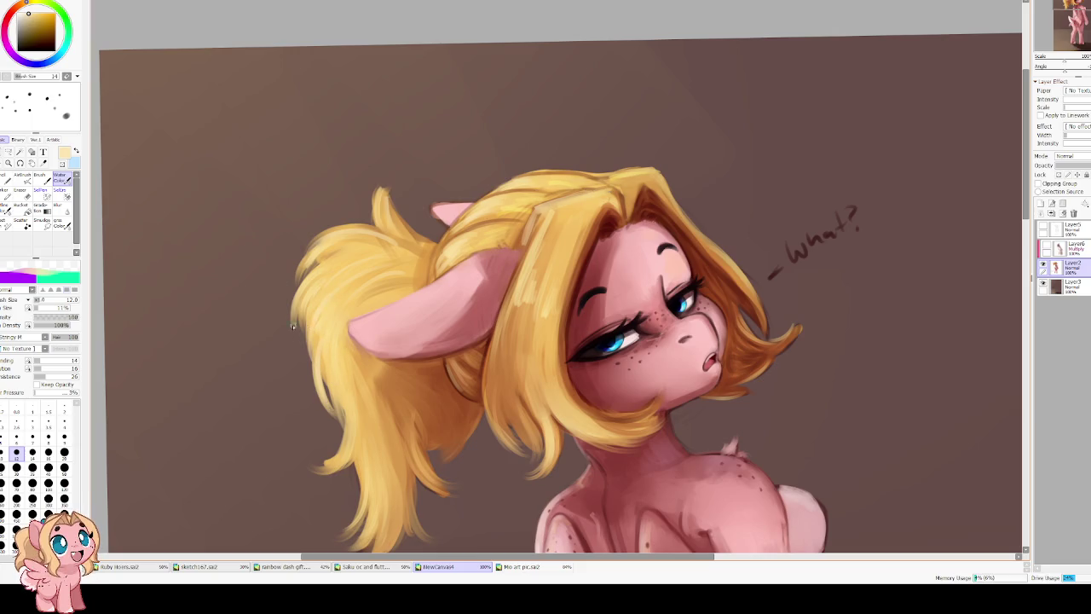
scroll(331, 325, "down", 3)
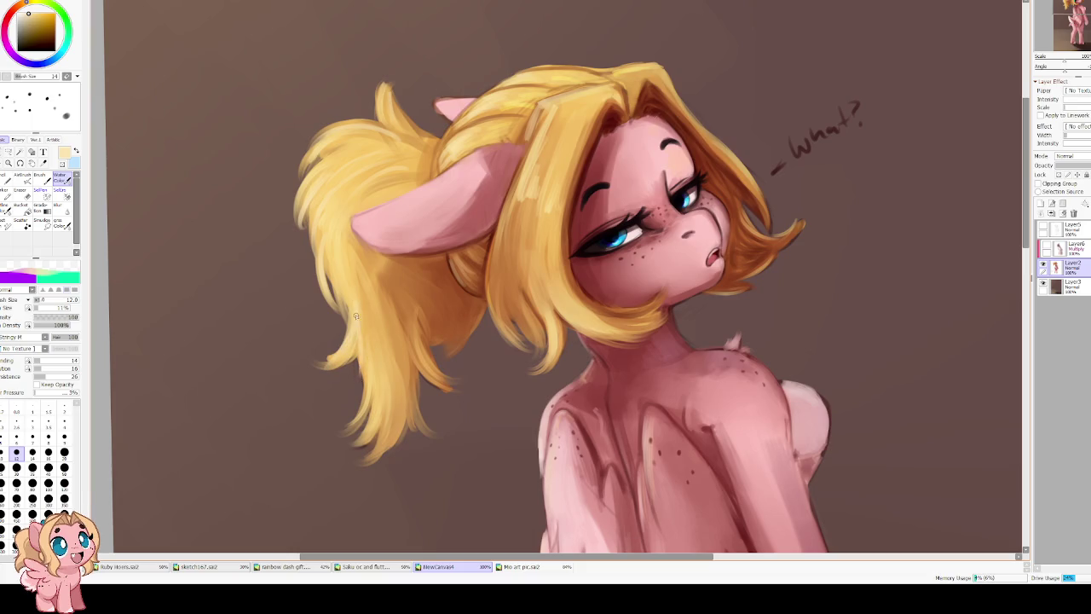
scroll(350, 226, "down", 5)
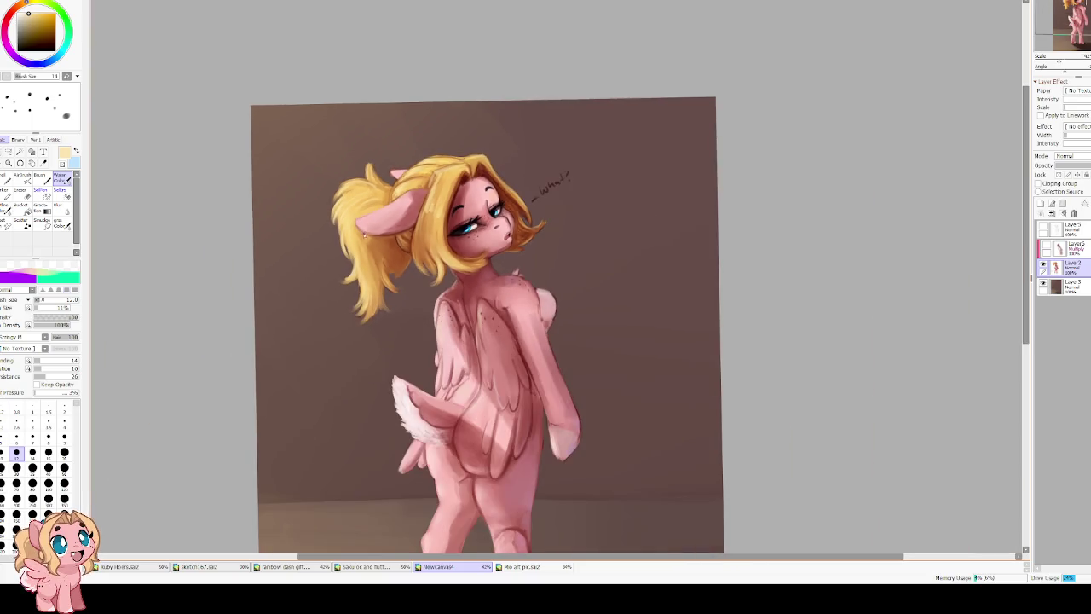
scroll(346, 208, "down", 3)
key("Home")
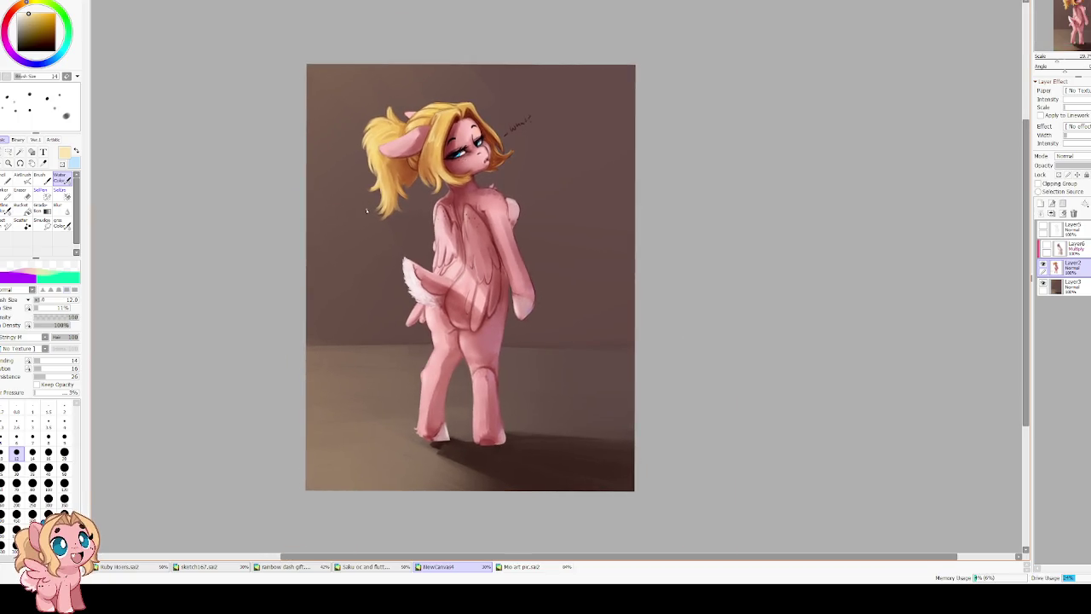
scroll(404, 321, "up", 4)
scroll(478, 343, "up", 3)
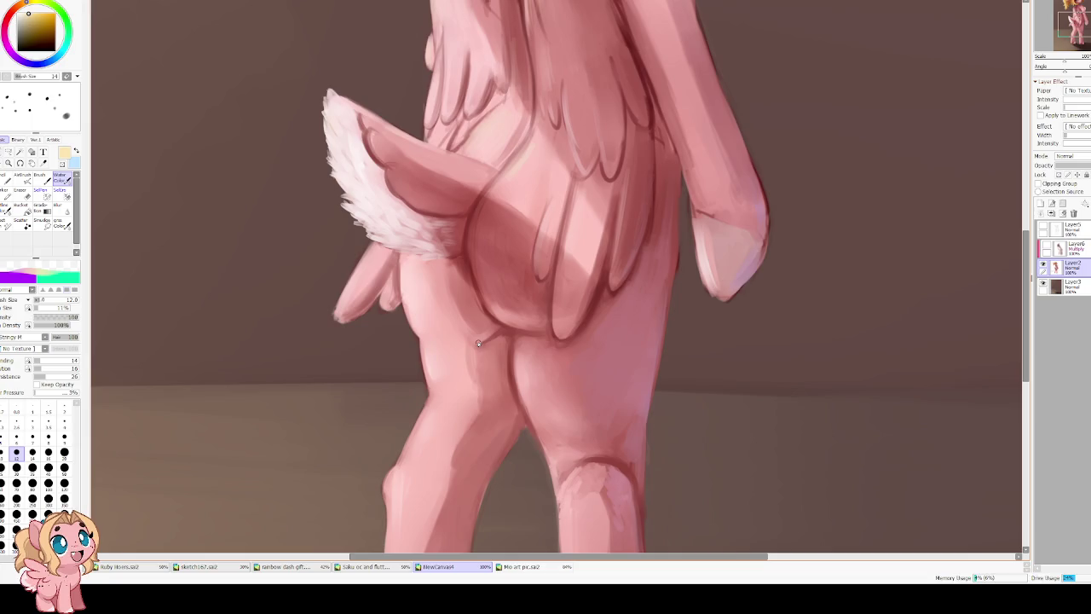
key("b")
key("bracketleft")
key("bracketleft")
key("bracketleft")
key("bracketleft")
key("bracketleft")
key("bracketleft")
key("bracketleft")
key("bracketleft")
key("bracketleft")
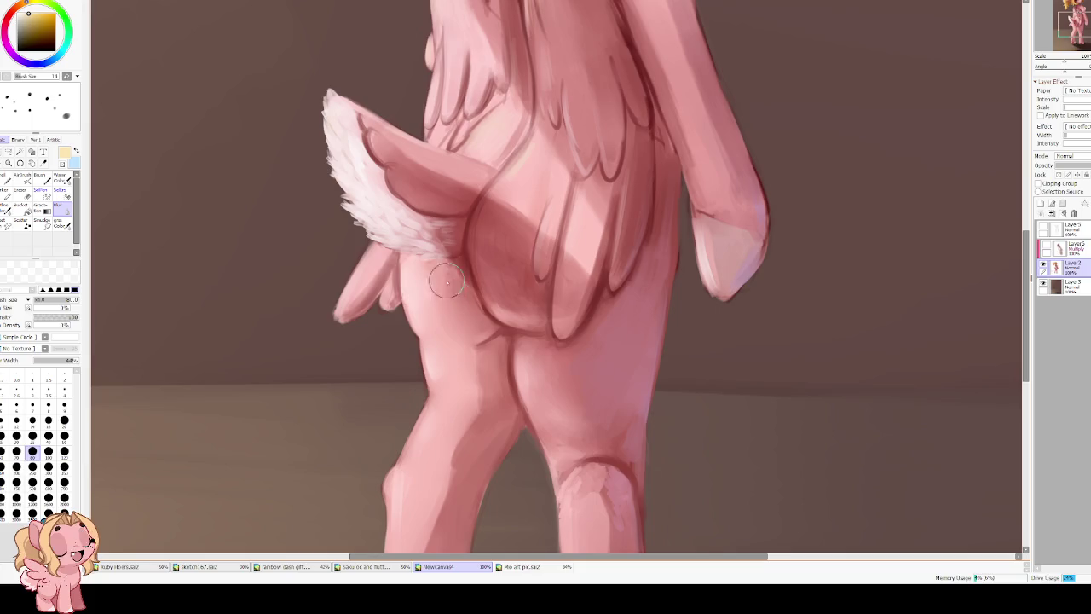
scroll(414, 170, "down", 4)
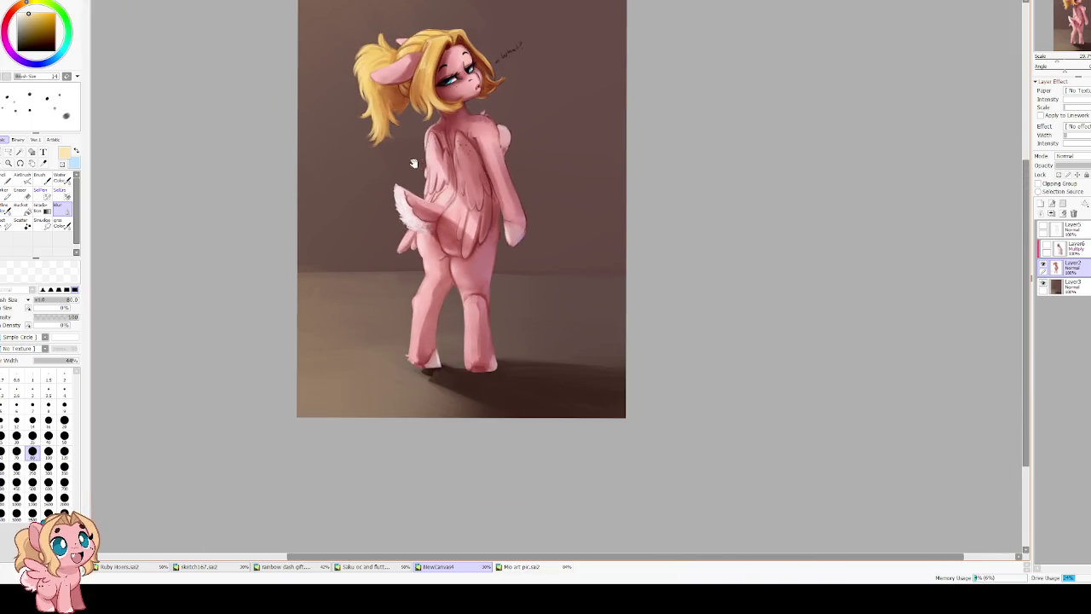
left_click_drag(414, 164, 409, 235)
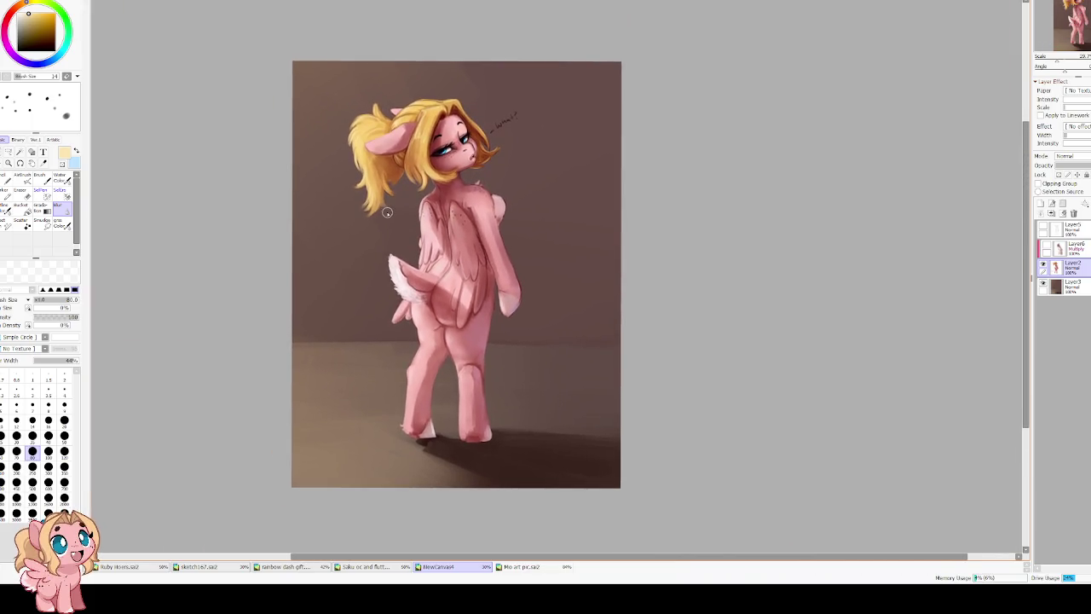
scroll(387, 212, "up", 2)
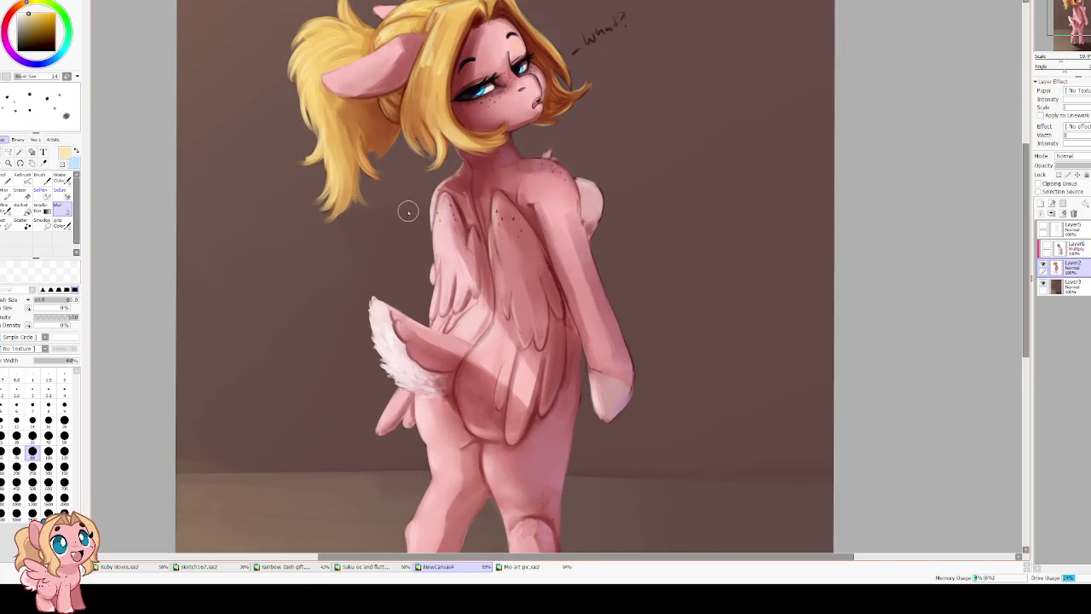
key("h")
key("h")
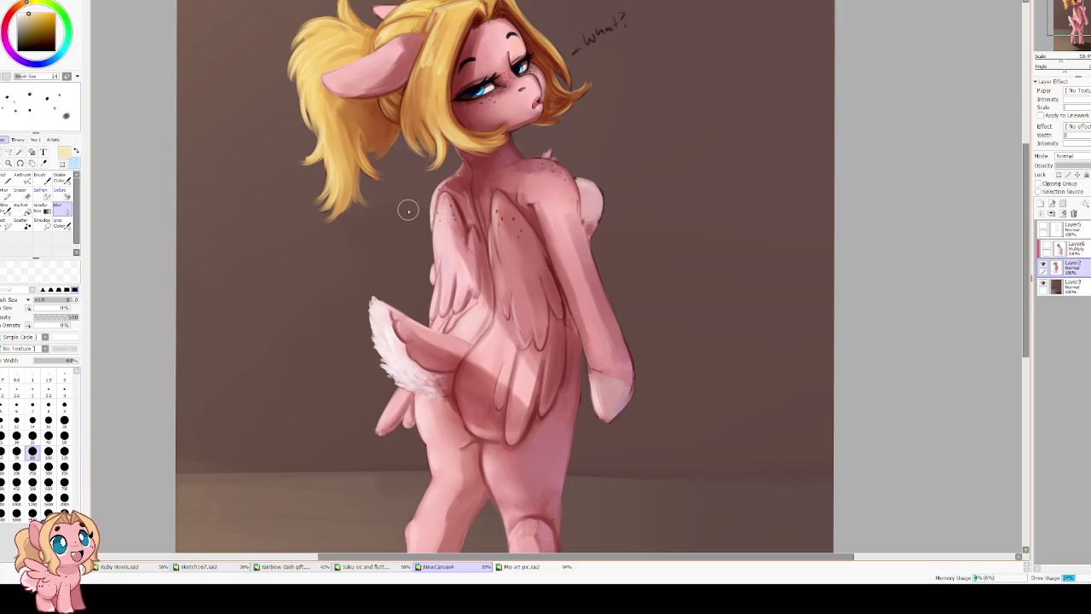
left_click(521, 567)
left_click(439, 567)
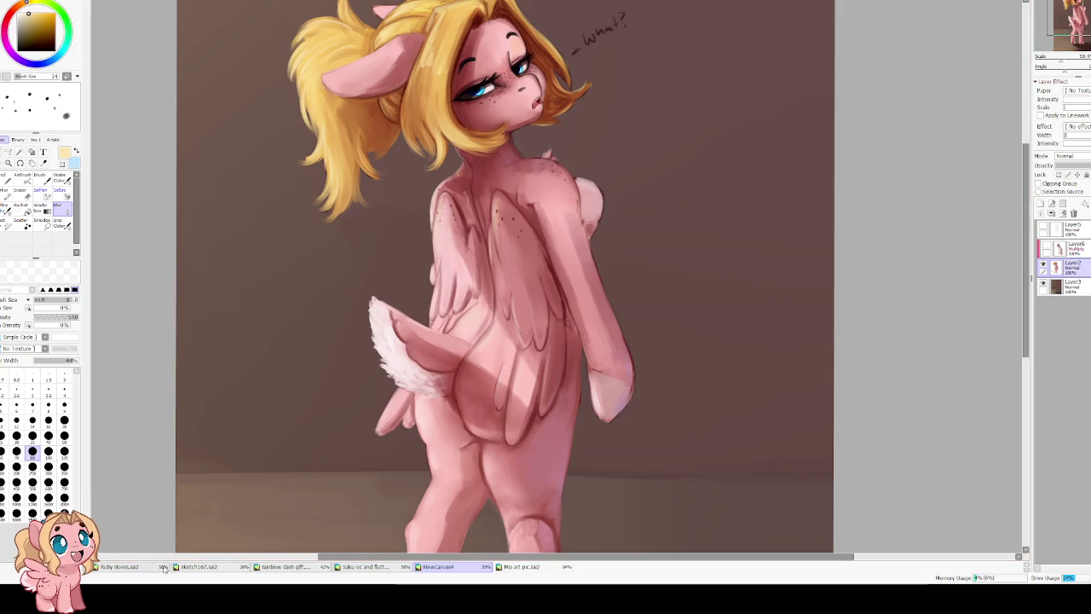
left_click(529, 569)
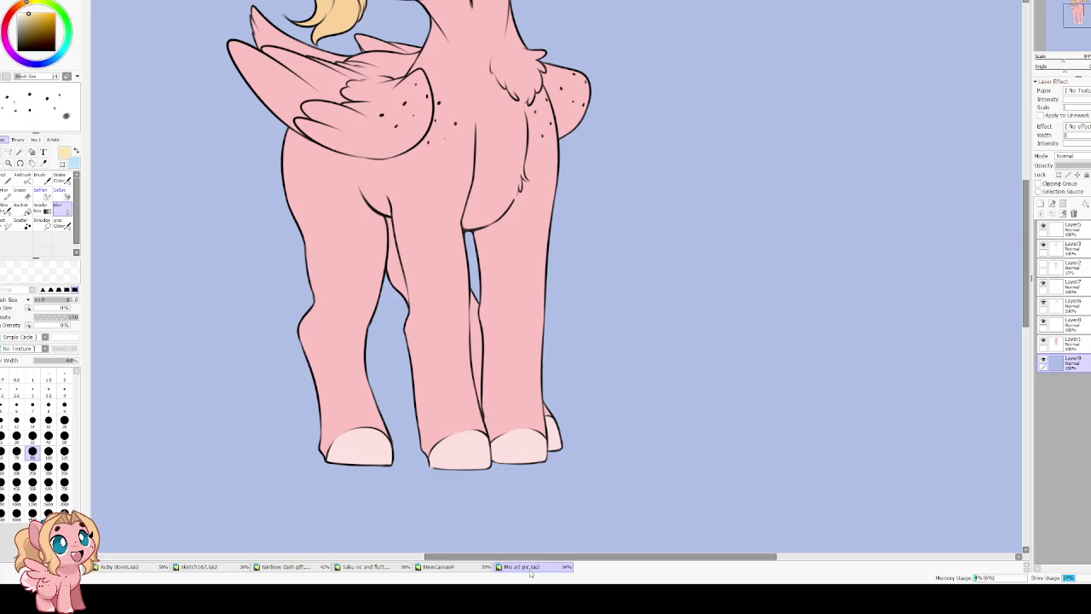
Cycle through the blonde pony and pink-pony-on-blue tabs, ending on the Saku OC tab.
left_click(439, 567)
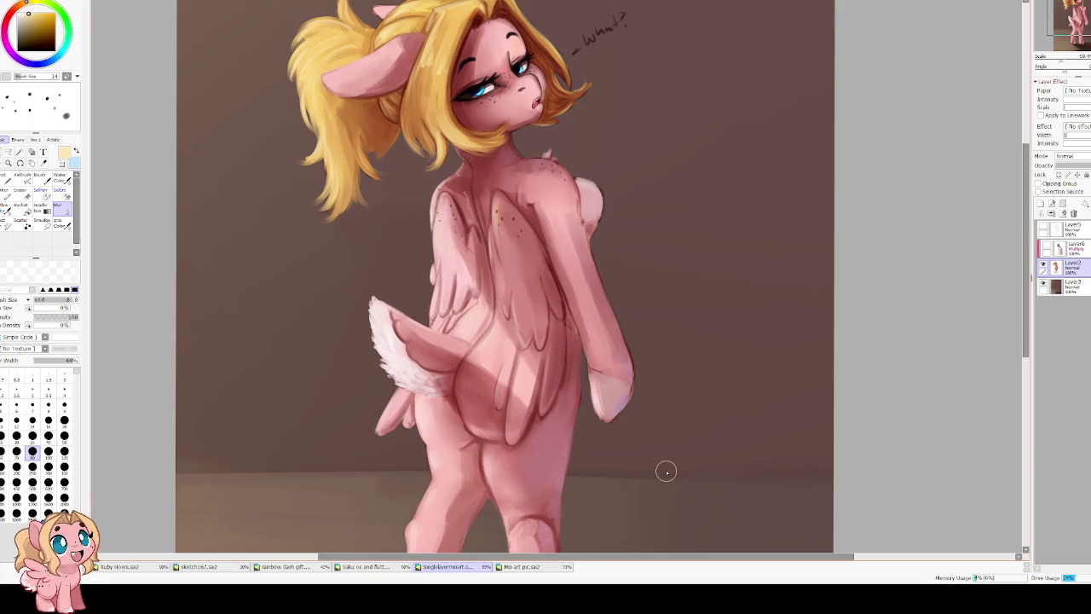
scroll(535, 305, "down", 3)
scroll(514, 263, "down", 1)
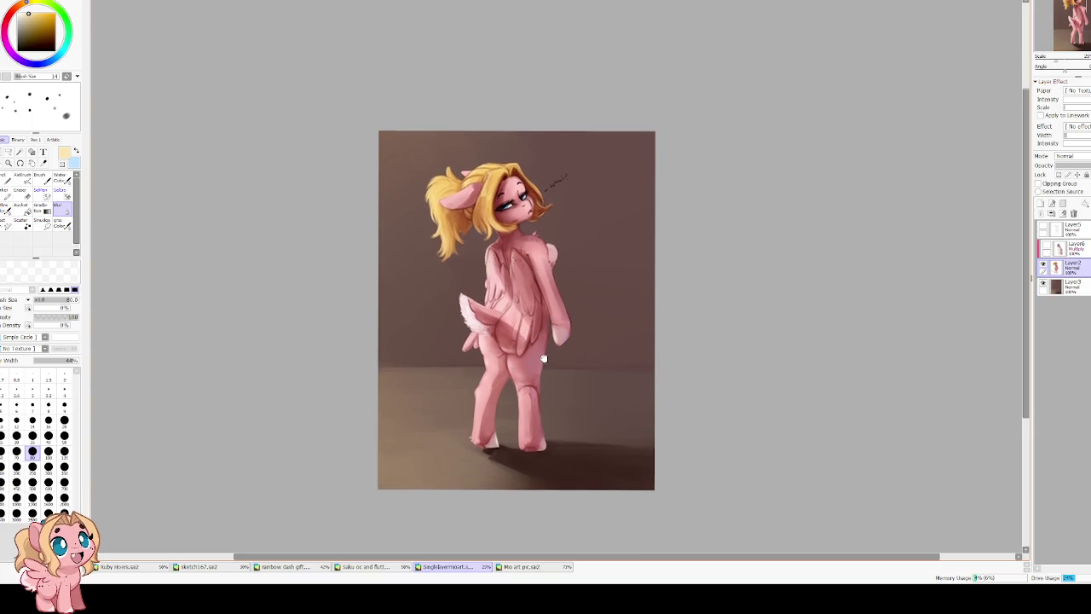
scroll(477, 425, "up", 1)
left_click(522, 568)
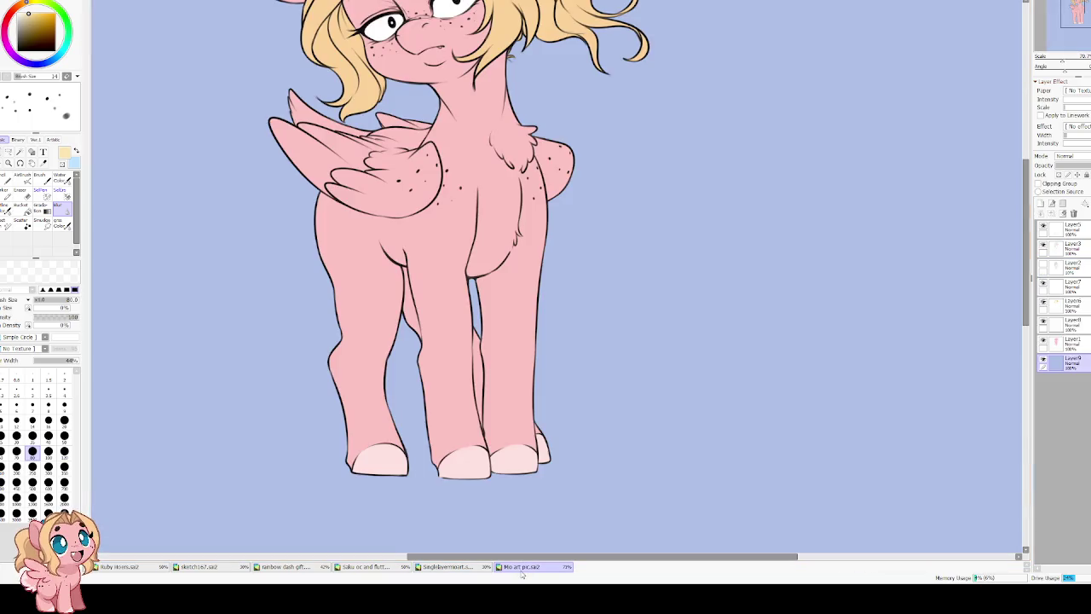
left_click(433, 569)
left_click(368, 568)
scroll(413, 341, "down", 1)
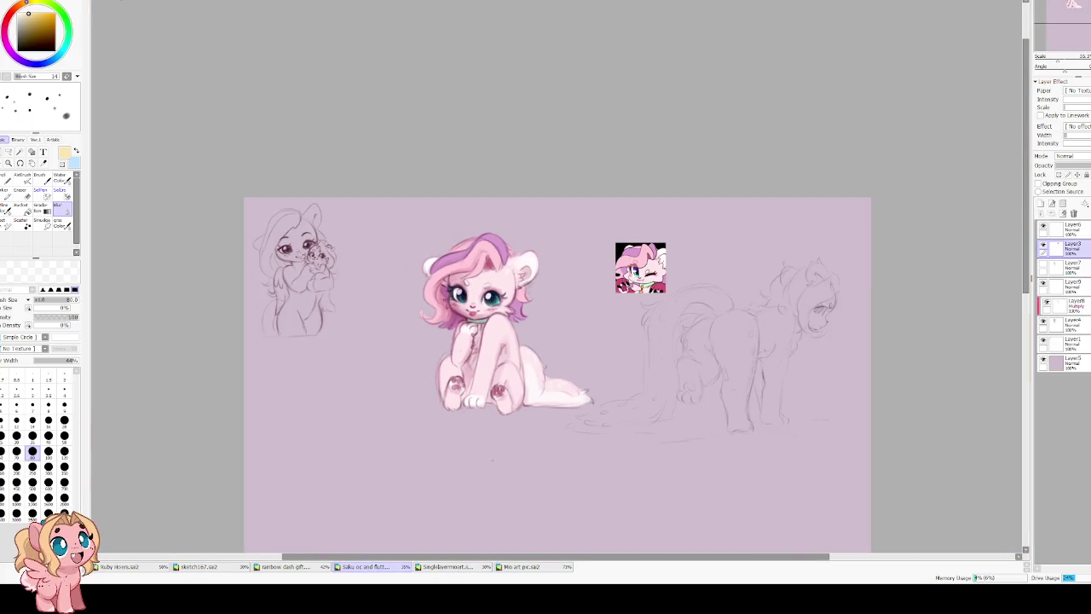
Browse the Rainbow Dash gift, sketch167 and Ruby pony tabs, returning to sketch167.
scroll(439, 327, "up", 1)
scroll(438, 328, "up", 1)
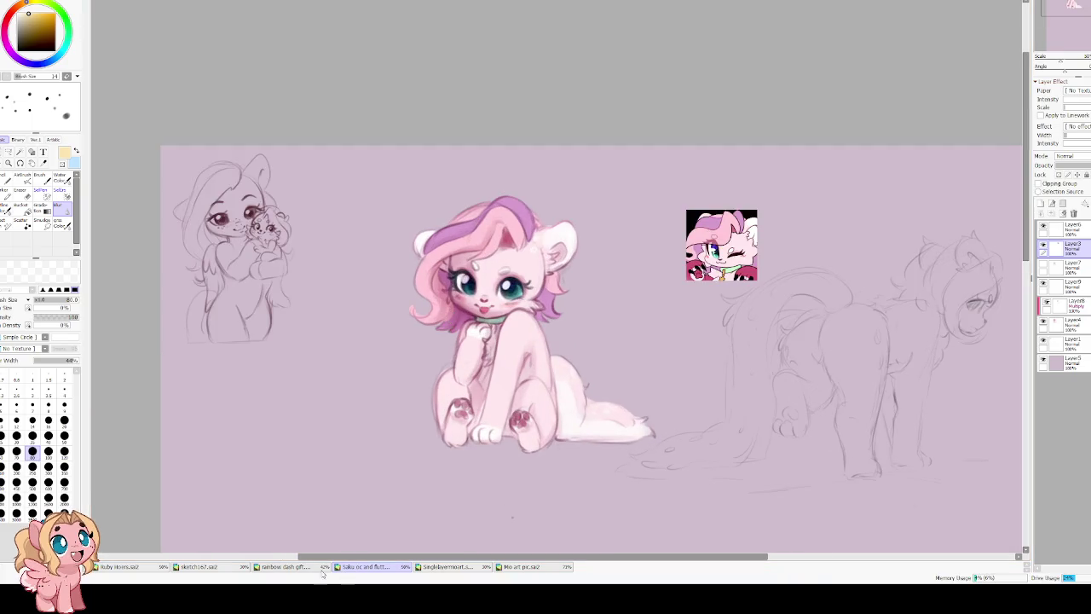
left_click(286, 566)
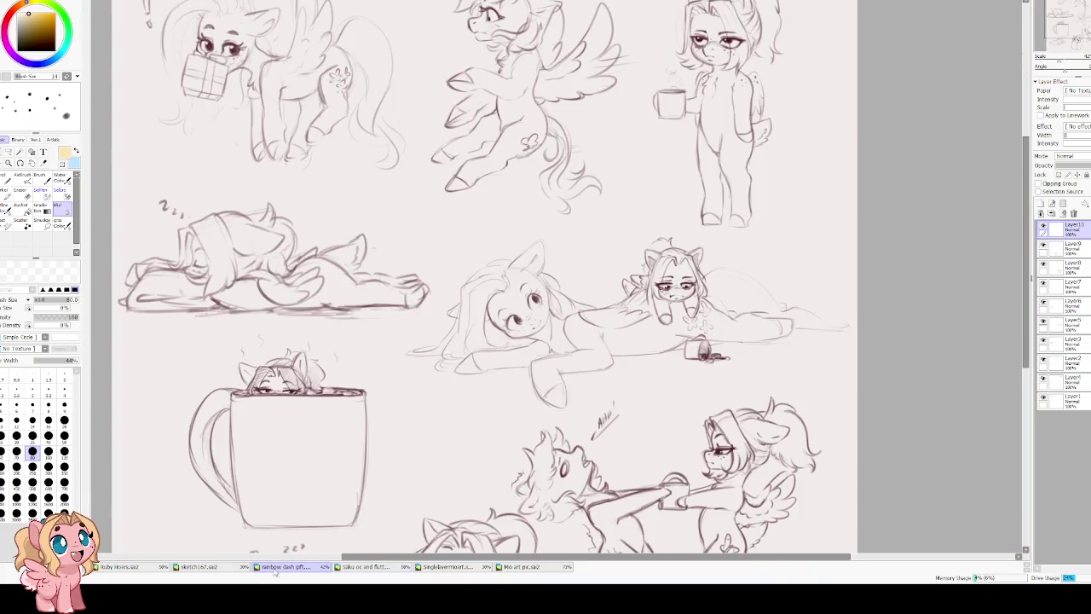
scroll(432, 501, "up", 1)
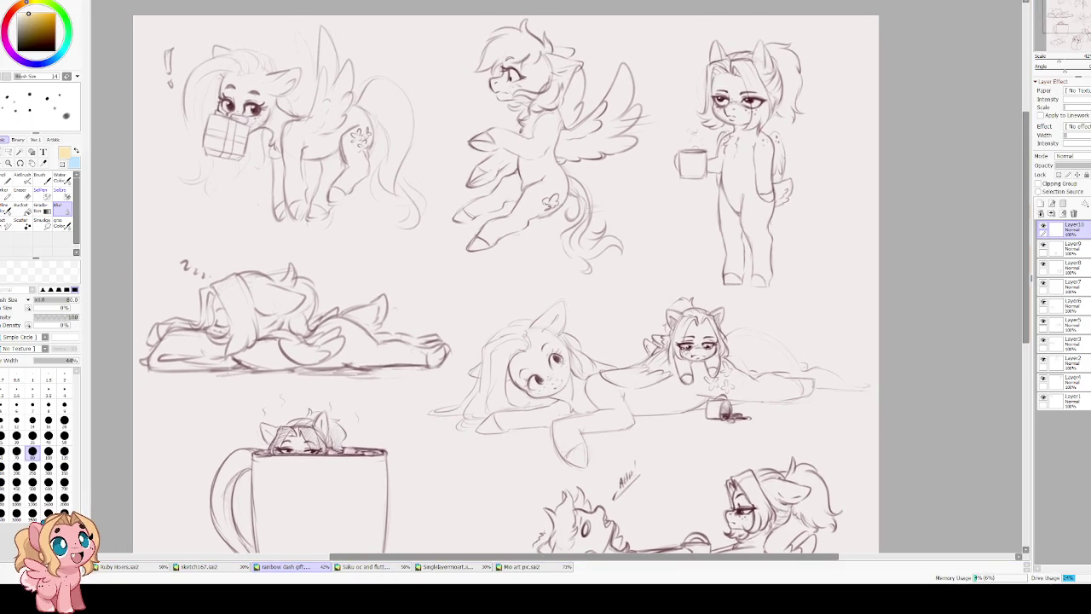
left_click(198, 567)
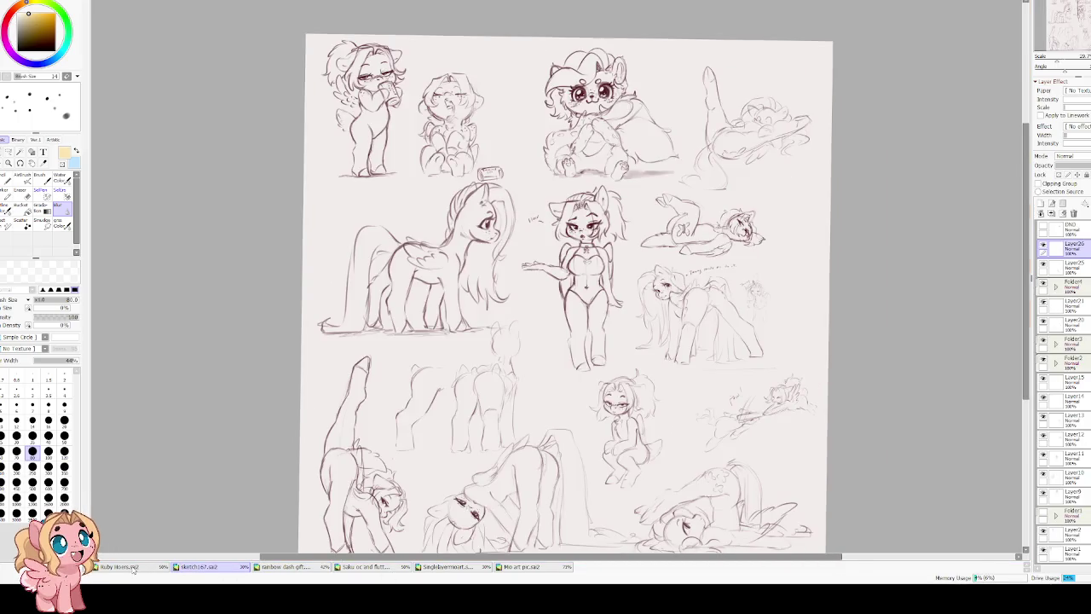
left_click(133, 567)
left_click(196, 567)
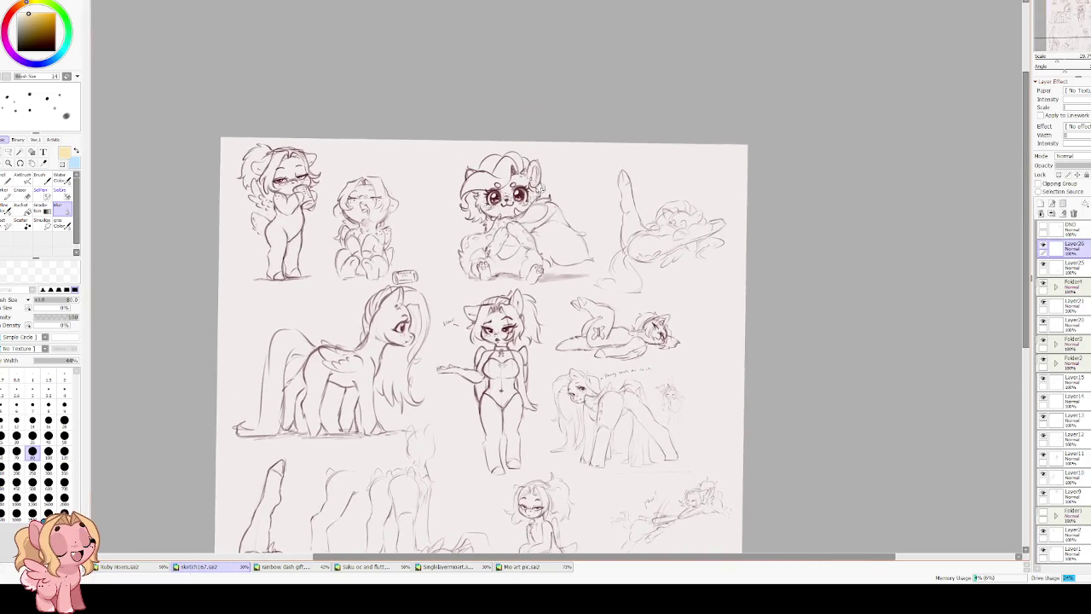
Zoom around sketch167, briefly check Saku OC, then pan to the page's top-left.
scroll(521, 185, "up", 2)
scroll(522, 186, "up", 1)
scroll(524, 183, "up", 1)
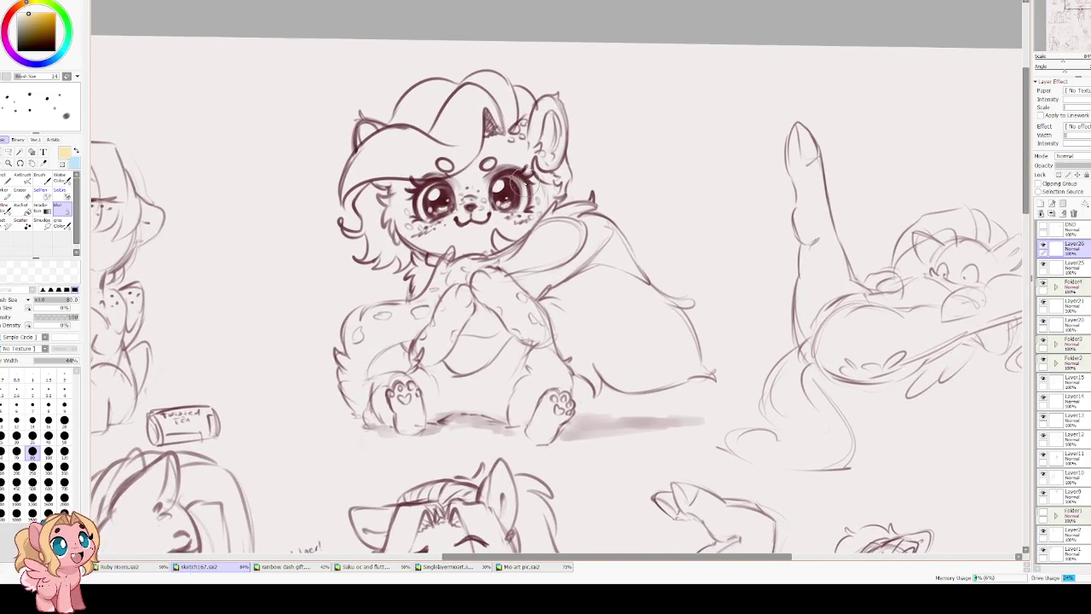
scroll(511, 183, "down", 1)
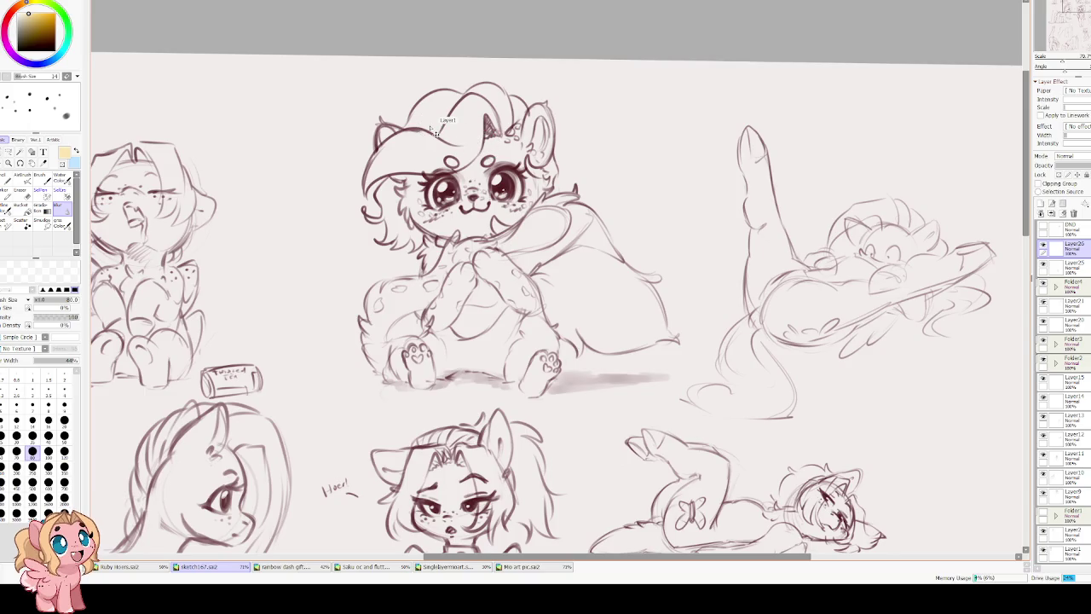
left_click(359, 567)
left_click(196, 567)
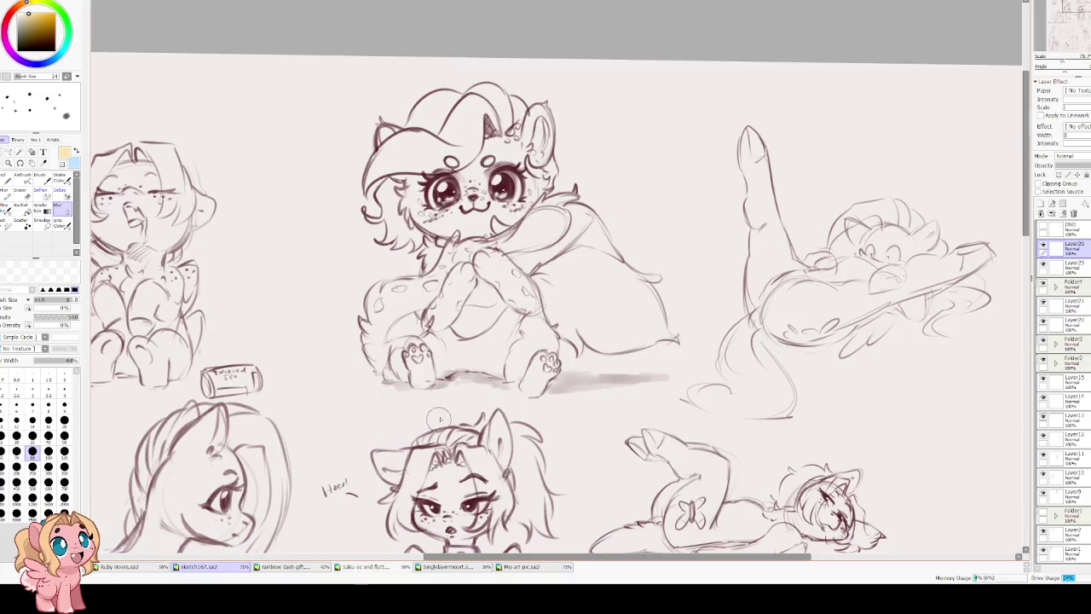
scroll(451, 177, "up", 2)
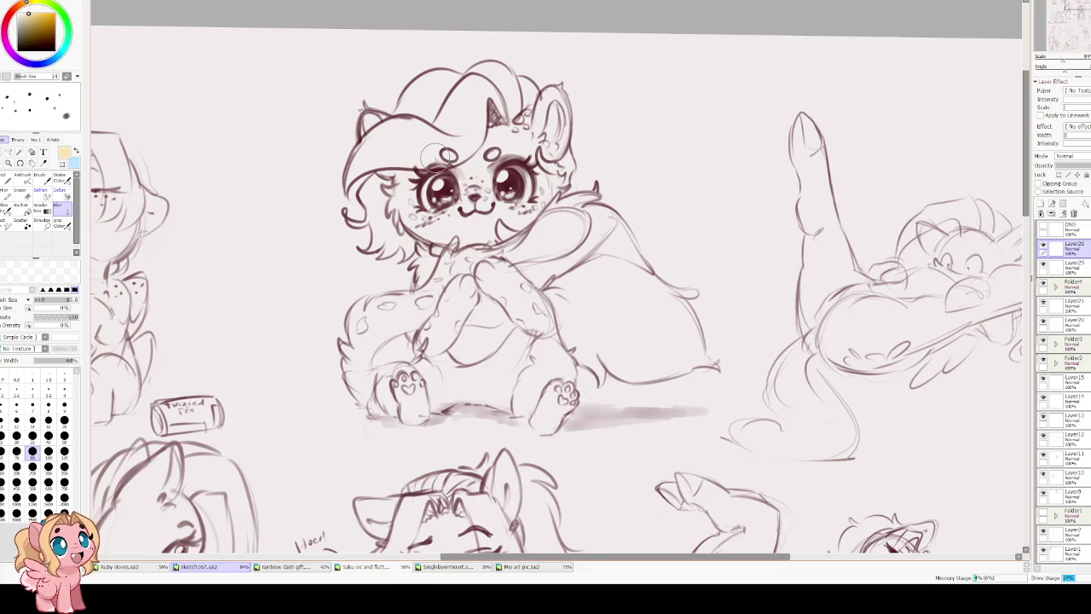
scroll(430, 162, "down", 2)
scroll(401, 175, "down", 1)
scroll(367, 228, "down", 1)
left_click_drag(368, 231, 453, 270)
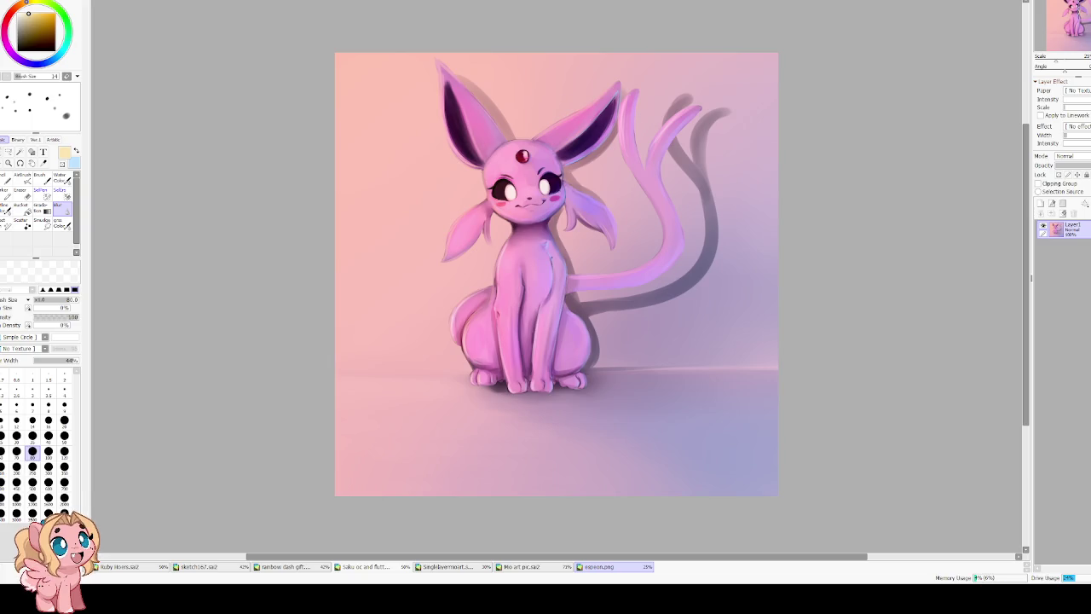
Close espeon.png with Ctrl+W and open the espeon.sai2 sketch file.
key("ctrl+w")
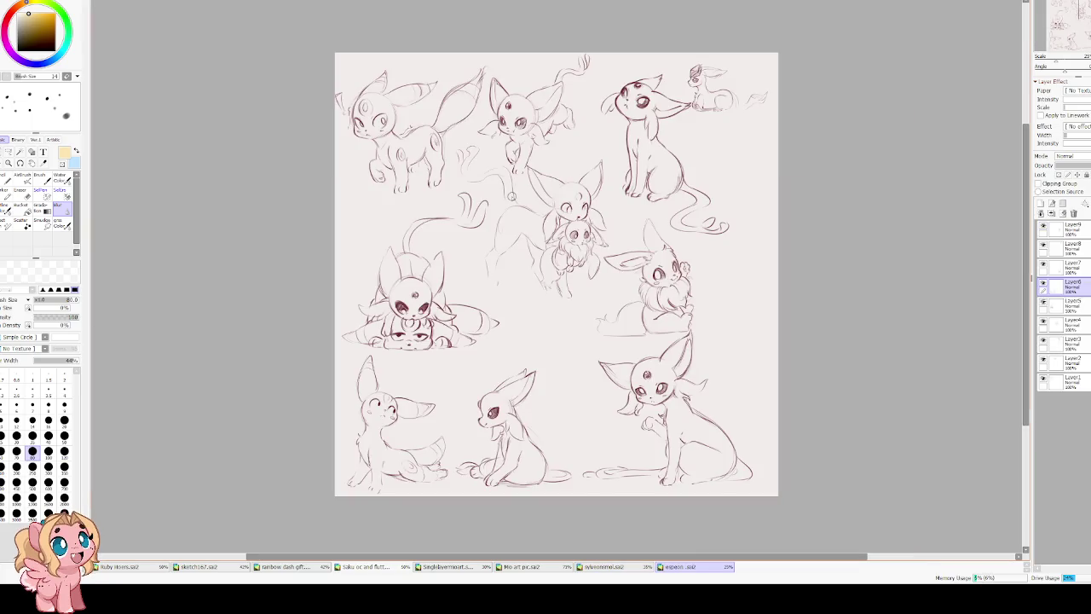
scroll(470, 227, "up", 2)
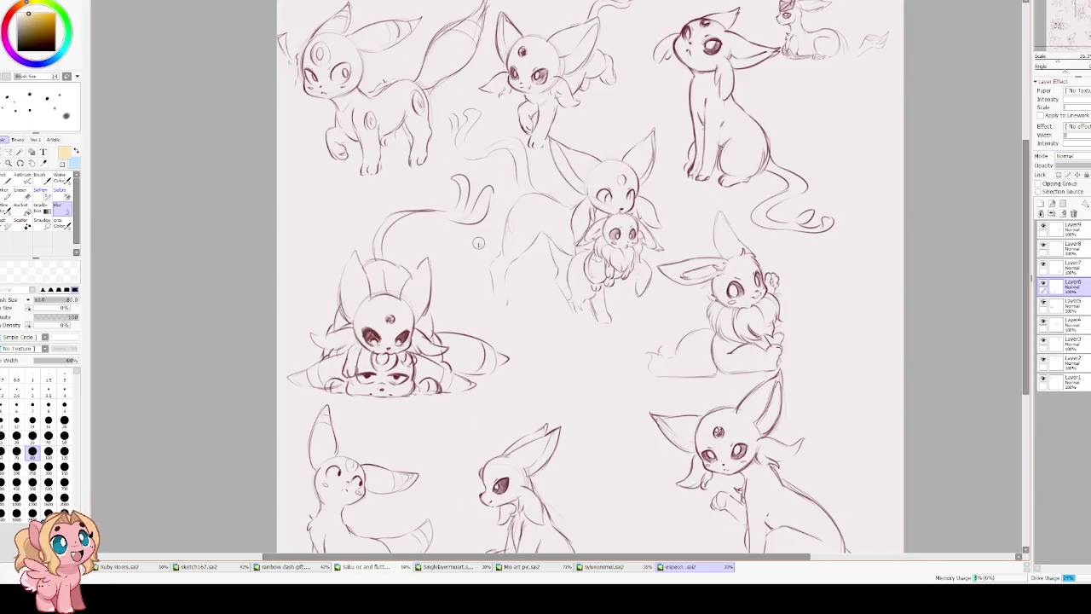
scroll(476, 239, "down", 1)
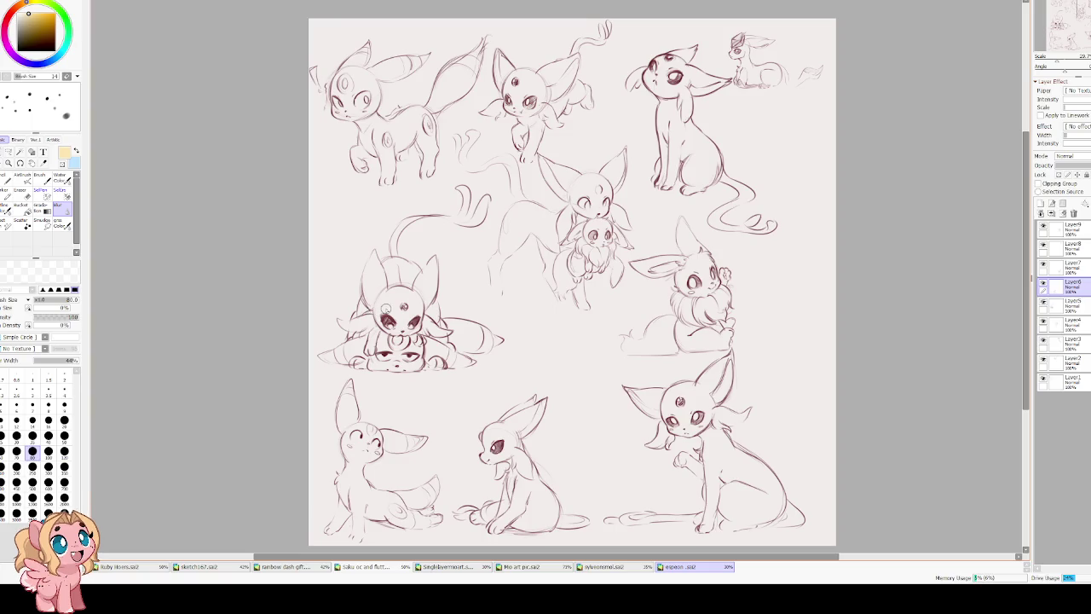
Zoom and pan around the sheet to view the Espeon, Umbreon and Eevee sketches.
scroll(385, 309, "up", 4)
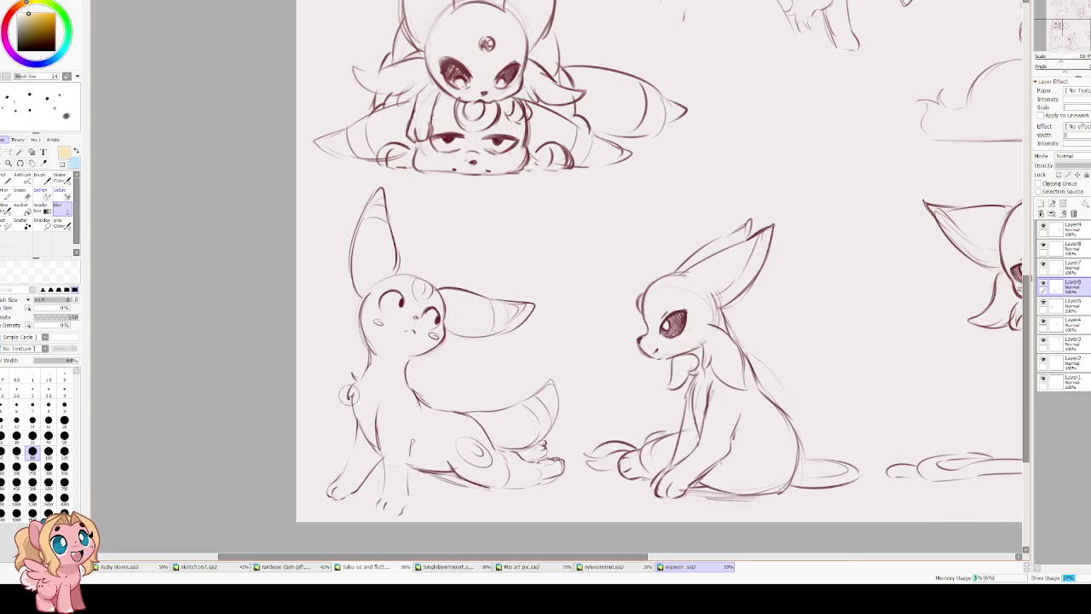
left_click_drag(518, 283, 364, 390)
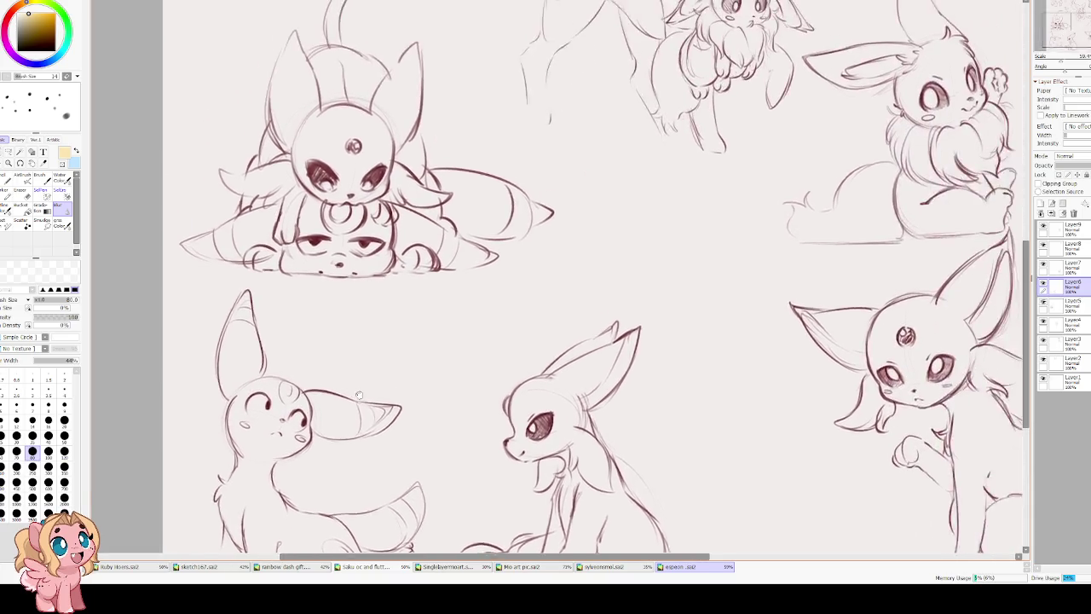
scroll(363, 391, "down", 2)
left_click_drag(421, 362, 361, 420)
scroll(361, 421, "down", 2)
scroll(395, 365, "up", 1)
left_click_drag(395, 365, 415, 236)
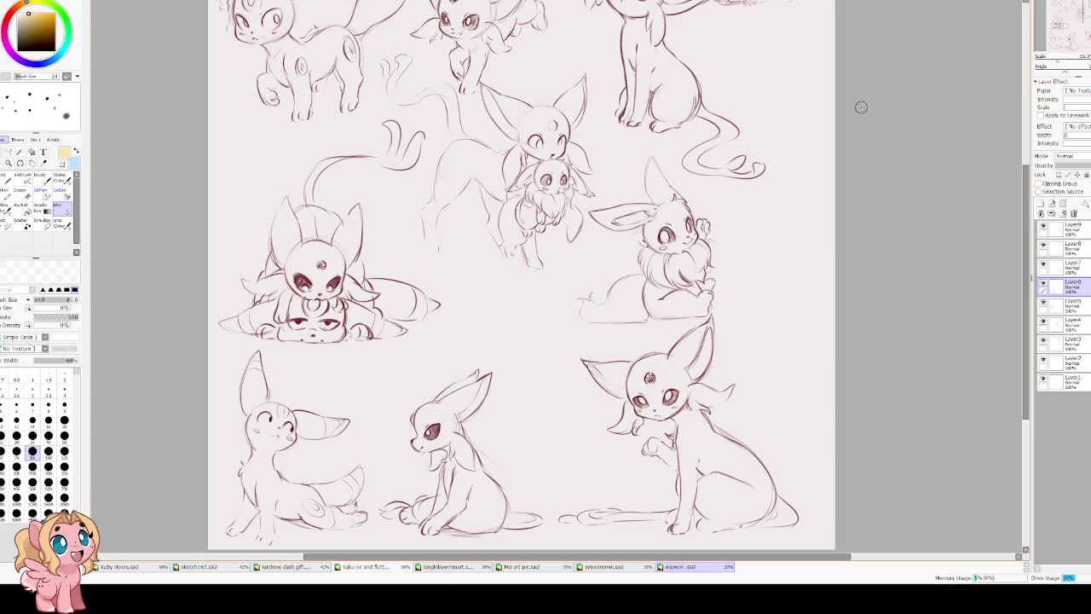
scroll(552, 140, "up", 1)
scroll(553, 139, "up", 1)
scroll(588, 110, "up", 1)
scroll(559, 182, "up", 1)
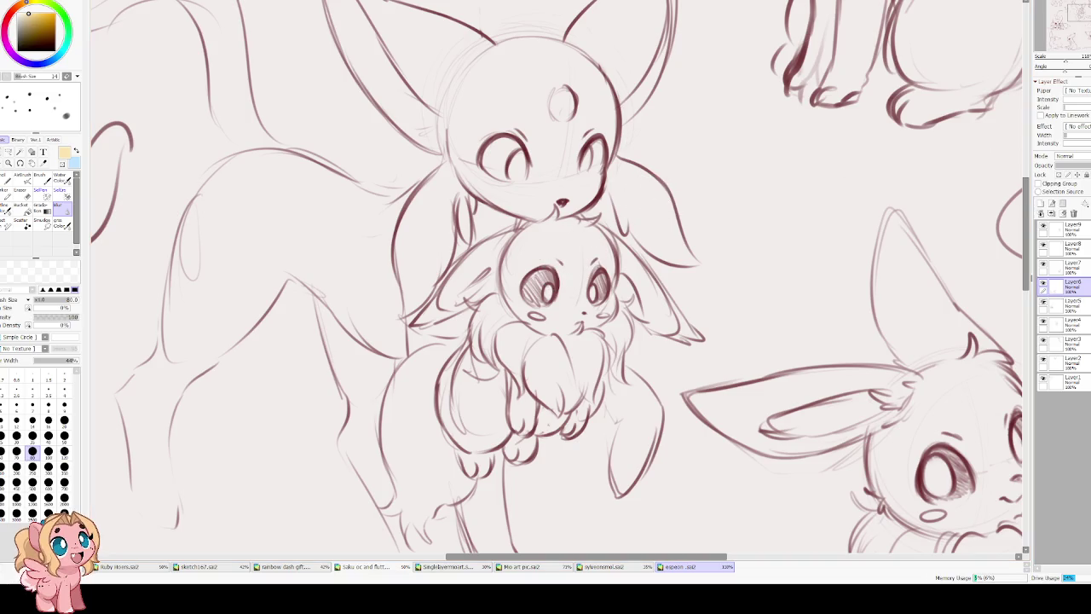
Close the Espeon and Sylveon sketch files and zoom in on the pony sketch sheet.
key("ctrl+w")
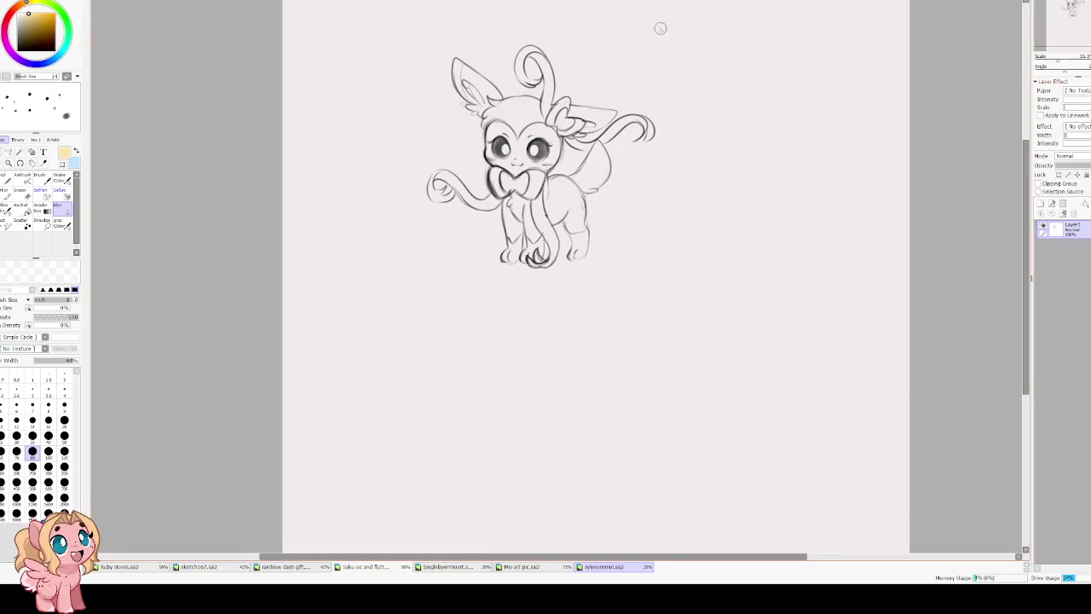
key("ctrl+w")
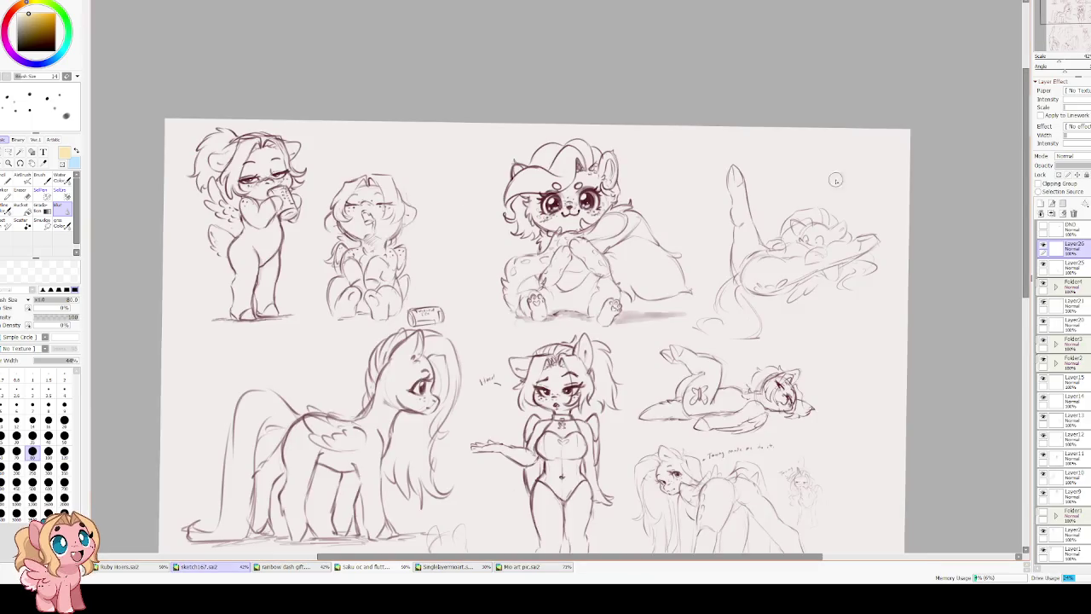
scroll(608, 288, "down", 2)
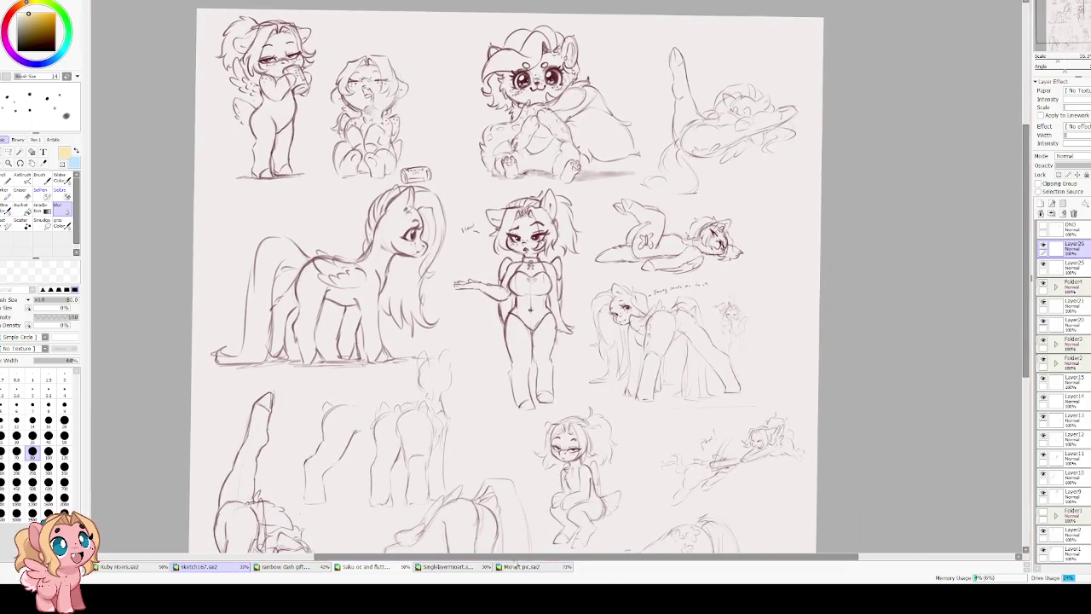
scroll(524, 286, "up", 2)
scroll(523, 286, "up", 1)
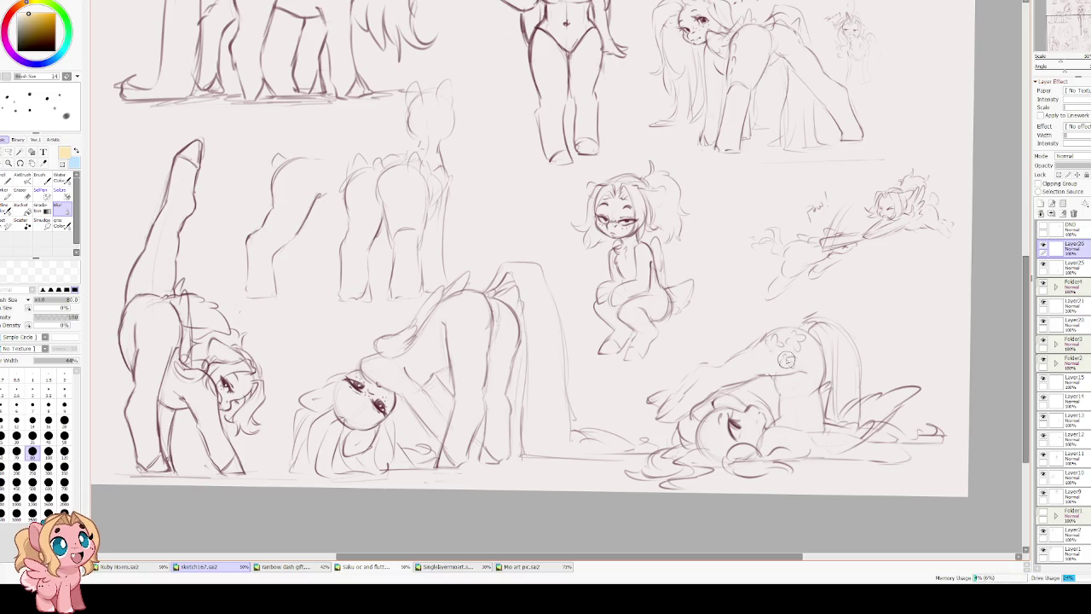
scroll(763, 362, "up", 1)
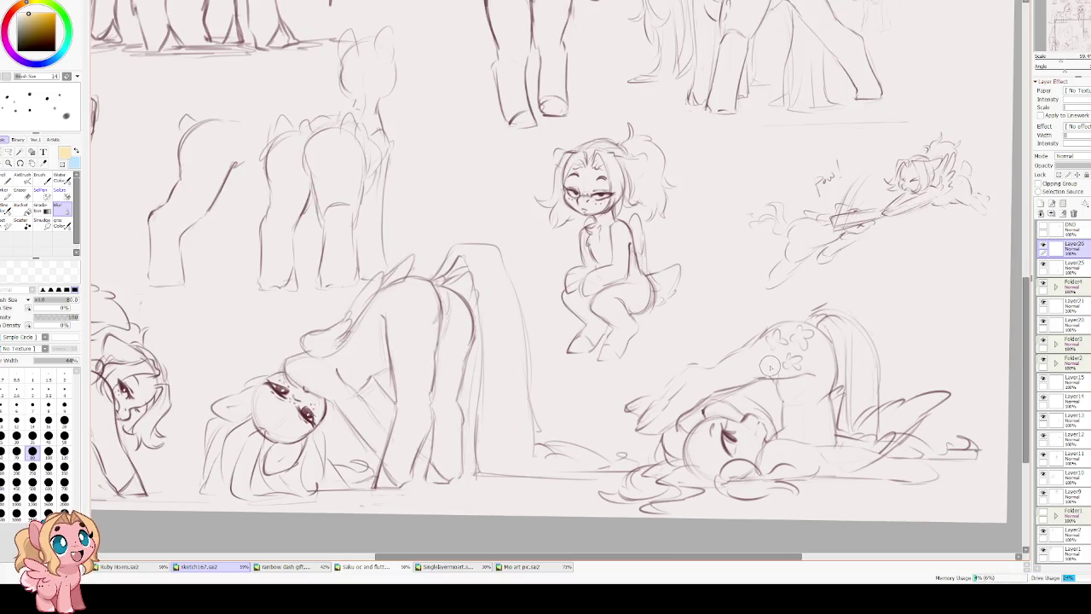
Tilt the view of the pony sheet and zoom closer on the lower sketches.
left_click_drag(793, 375, 783, 416)
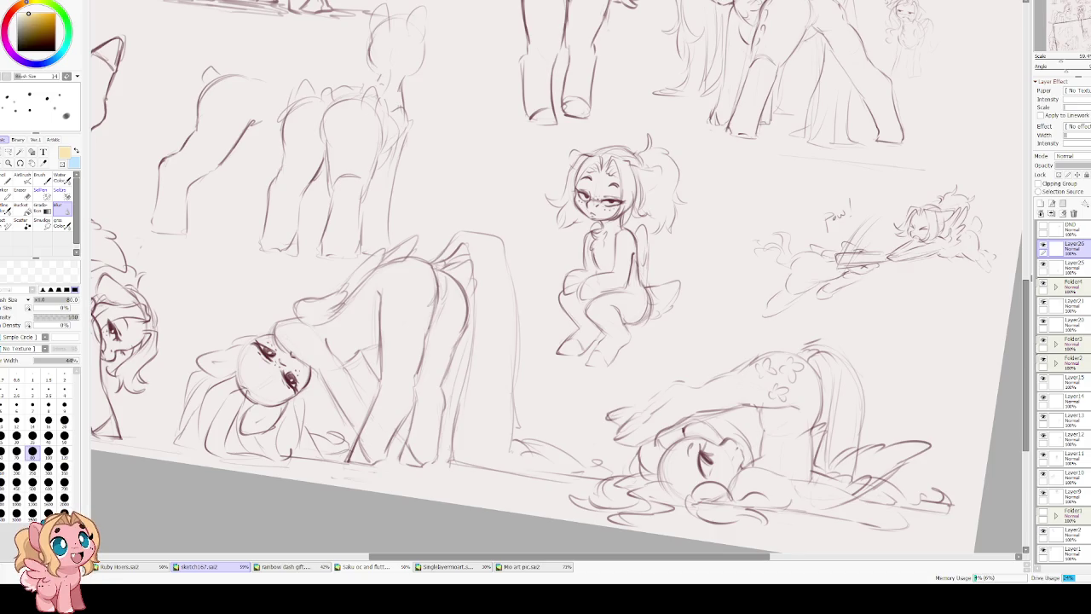
scroll(741, 393, "up", 1)
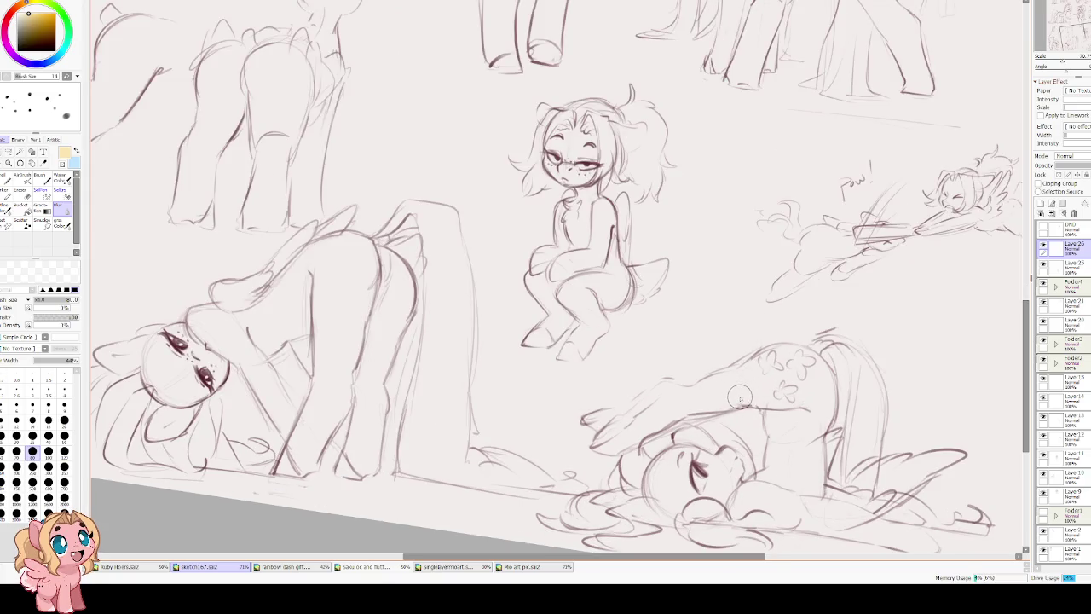
mouse_move(739, 395)
left_mouse_down()
mouse_move(436, 329)
mouse_move(457, 249)
left_mouse_up()
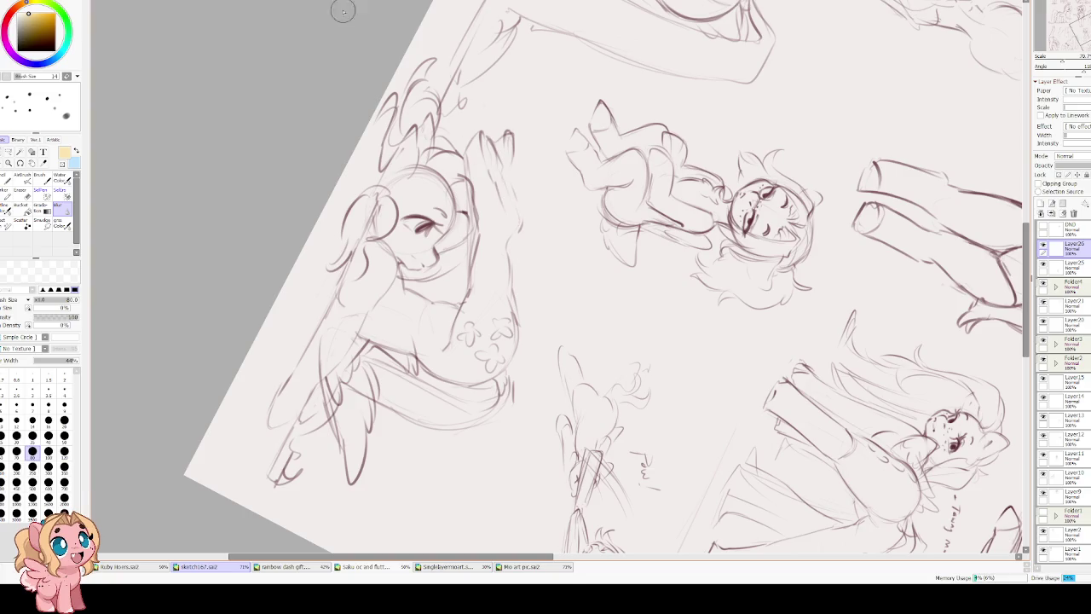
left_click(10, 151)
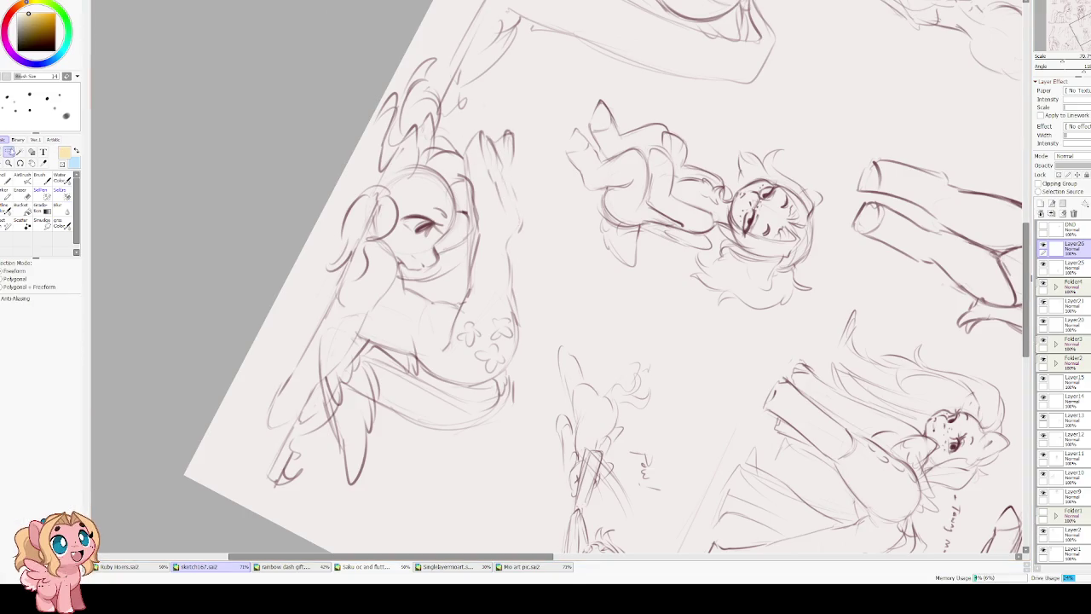
Select Folder4 and lasso the raised hindquarters of the lying pony.
left_click(1043, 246)
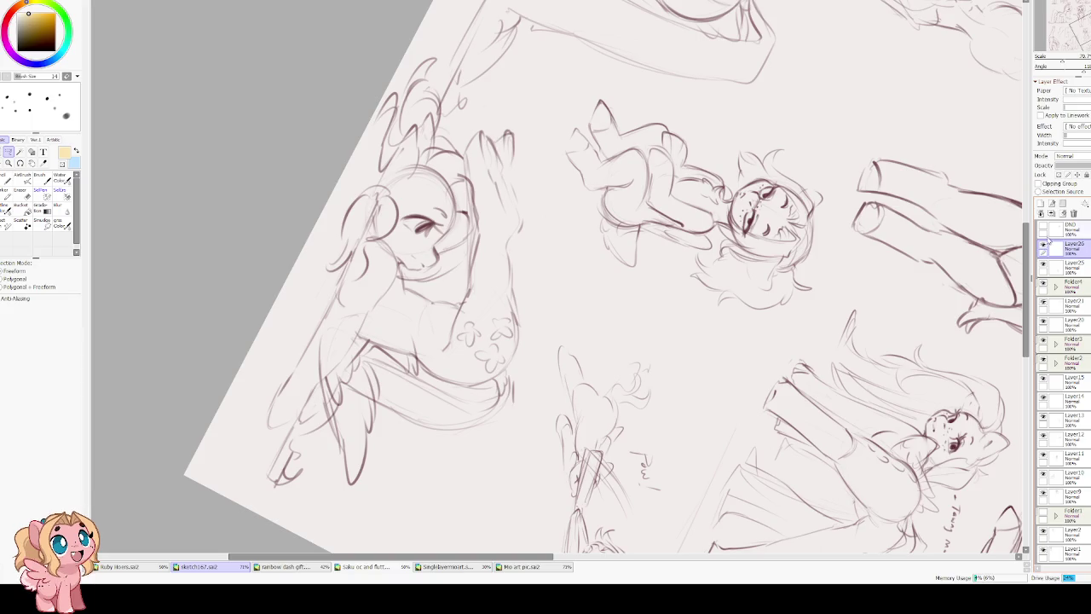
left_click(1043, 264)
left_click(1042, 287)
left_click(1042, 286)
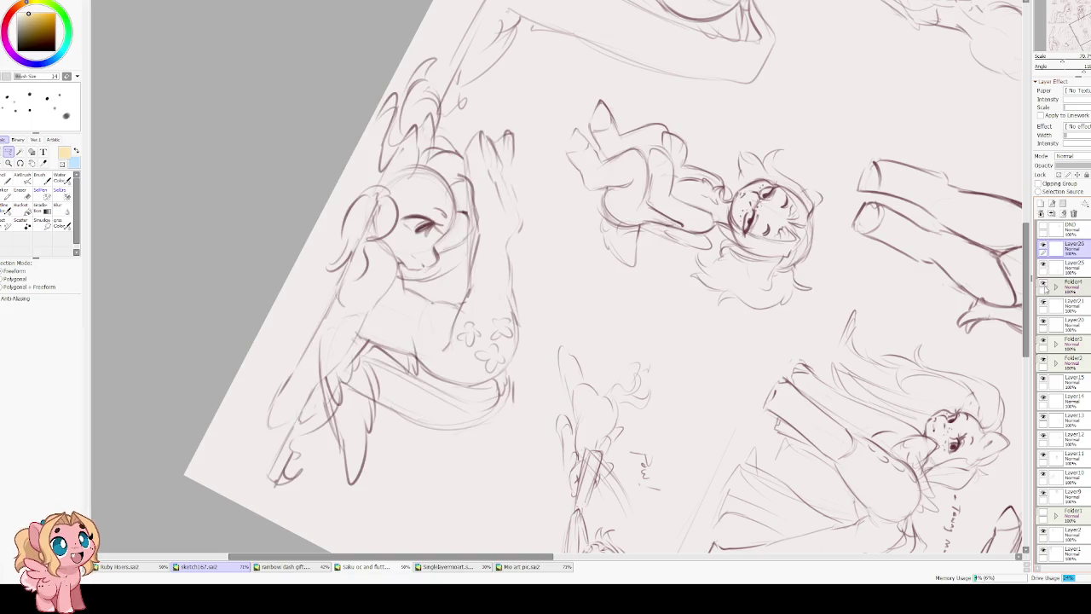
left_click(1078, 287)
left_click_drag(497, 121, 458, 186)
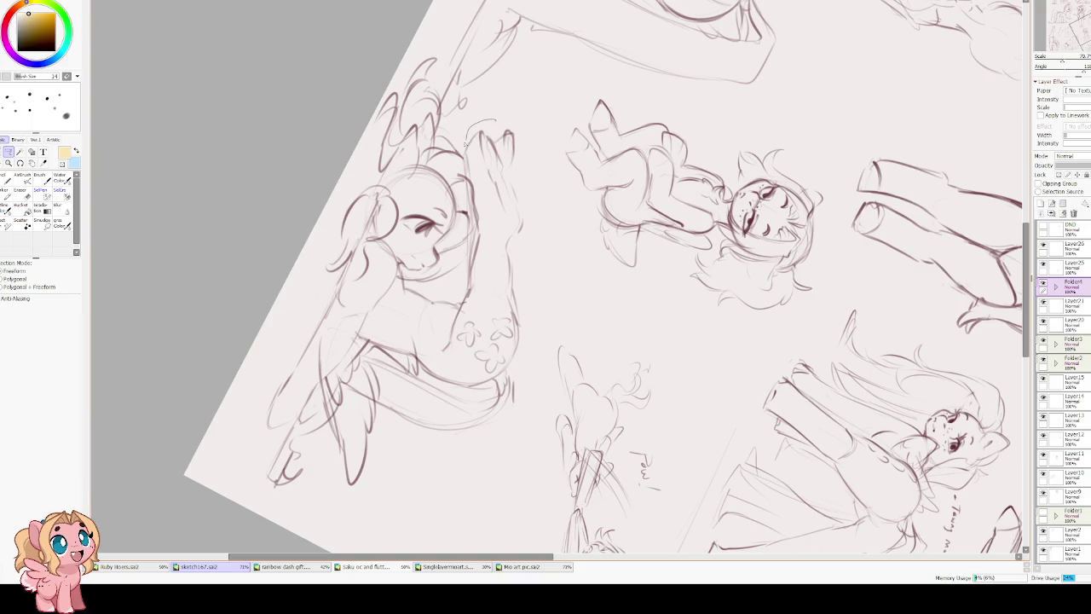
mouse_move(477, 223)
left_mouse_down()
mouse_move(439, 344)
mouse_move(501, 380)
mouse_move(532, 126)
left_mouse_up()
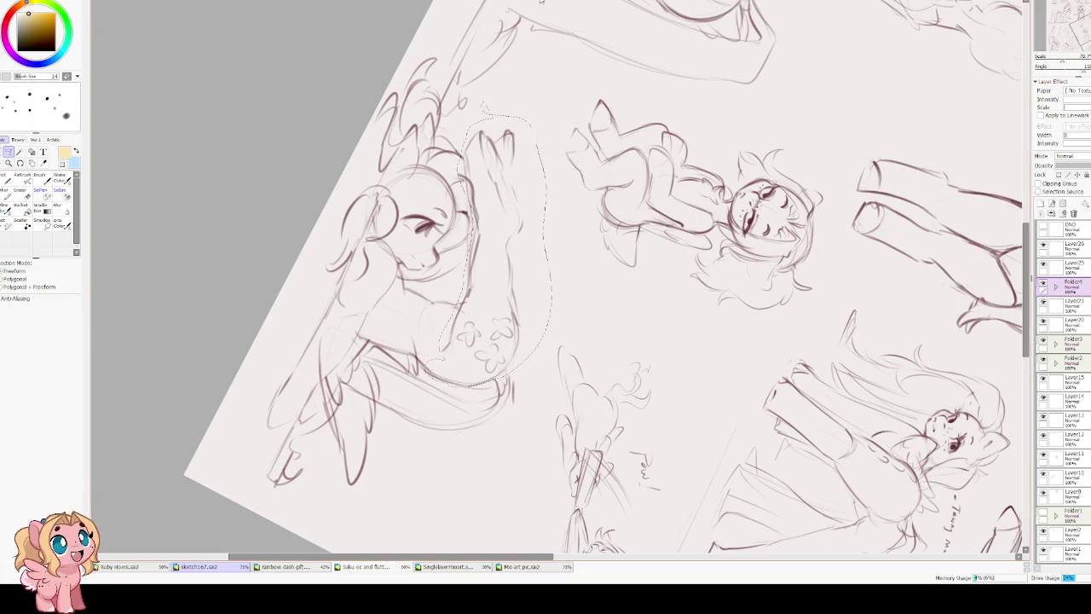
Enlarge, shift and slightly rotate the lassoed hindquarters, then apply and deselect.
key("ctrl+t")
left_click_drag(613, 176, 647, 164)
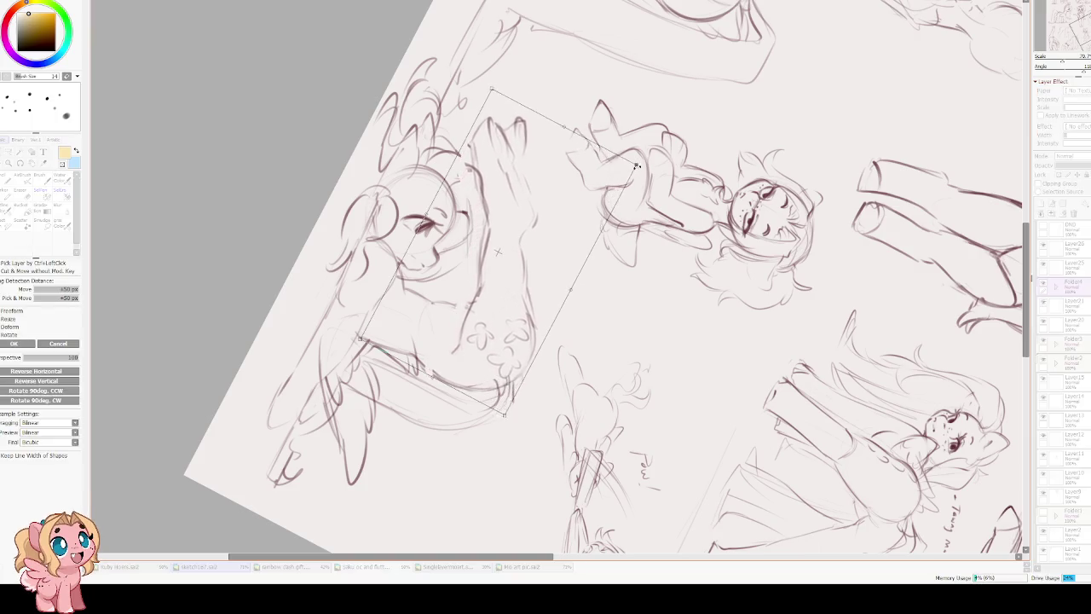
left_click_drag(553, 223, 536, 219)
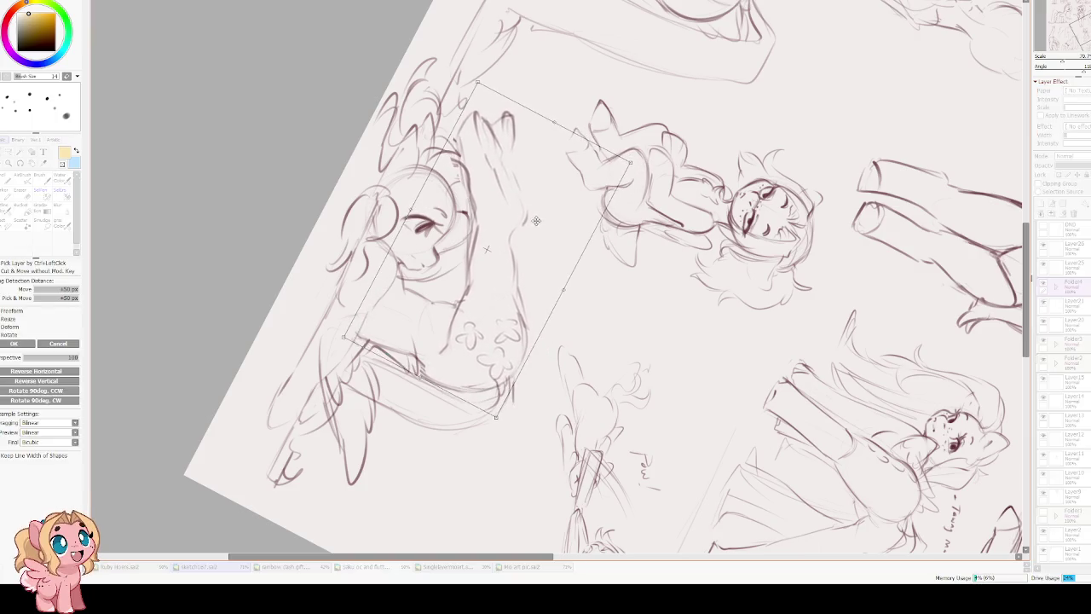
left_click_drag(367, 356, 347, 312)
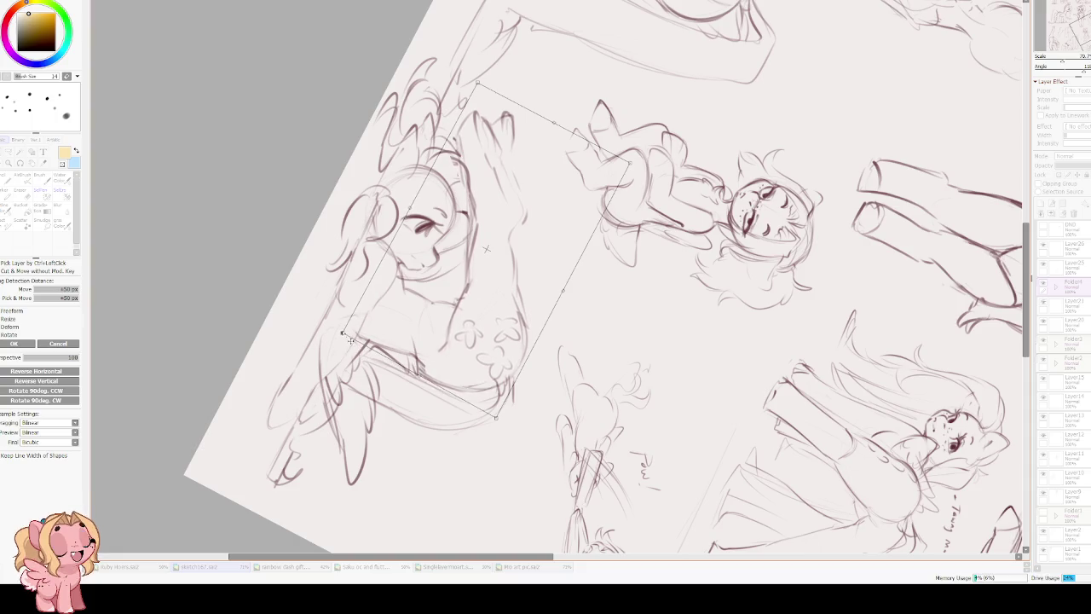
key("Return")
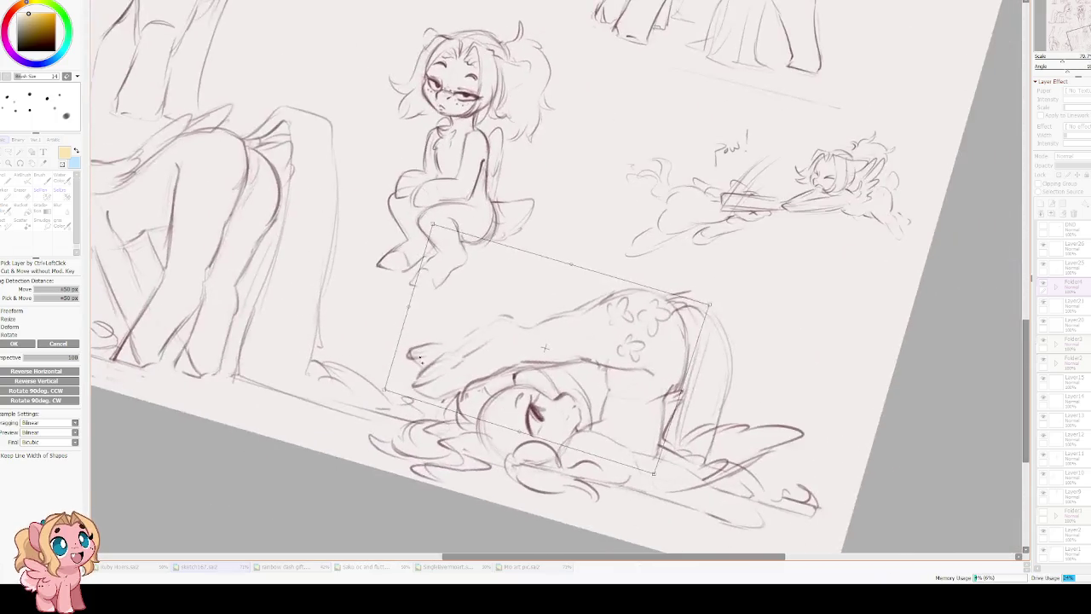
key("ctrl+d")
scroll(552, 296, "down", 3)
Straighten the tilted sheet view, then close the Mo art pic.sai2 document.
scroll(501, 261, "up", 2)
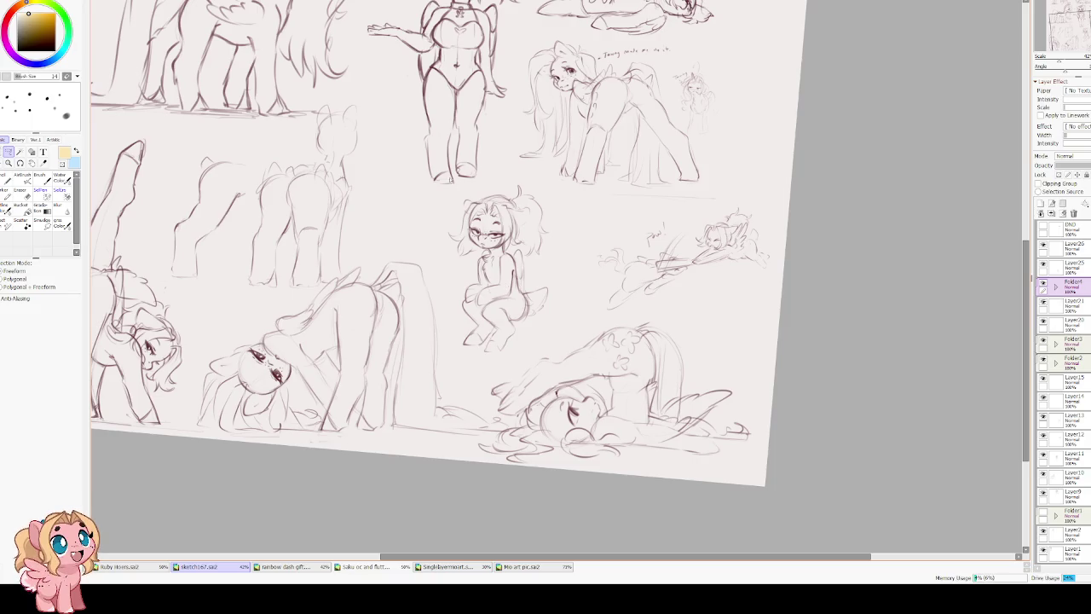
scroll(479, 220, "up", 3)
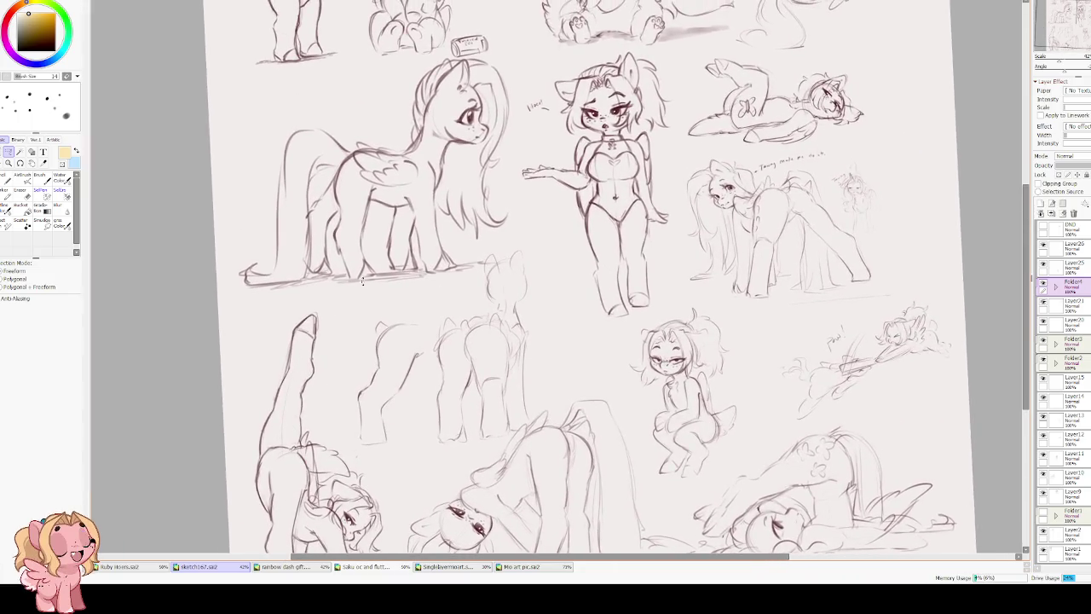
key("End")
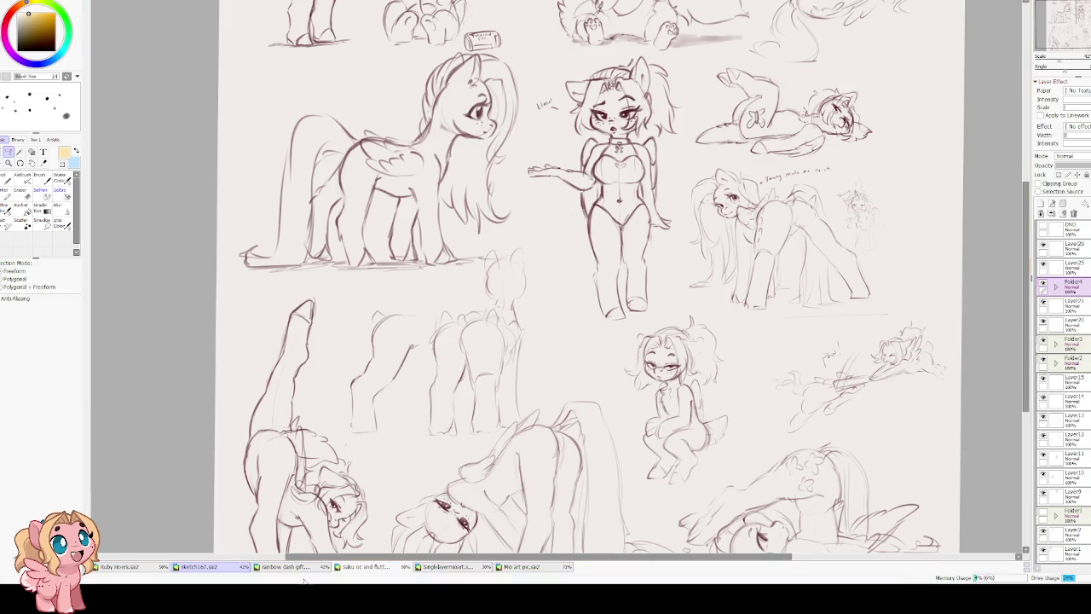
left_click(521, 567)
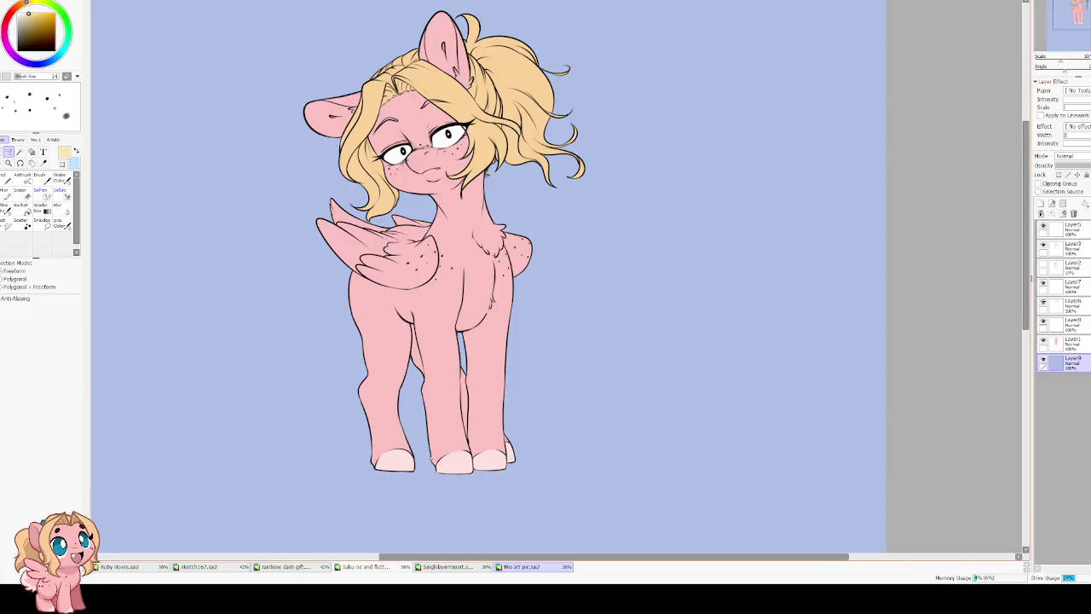
key("ctrl+w")
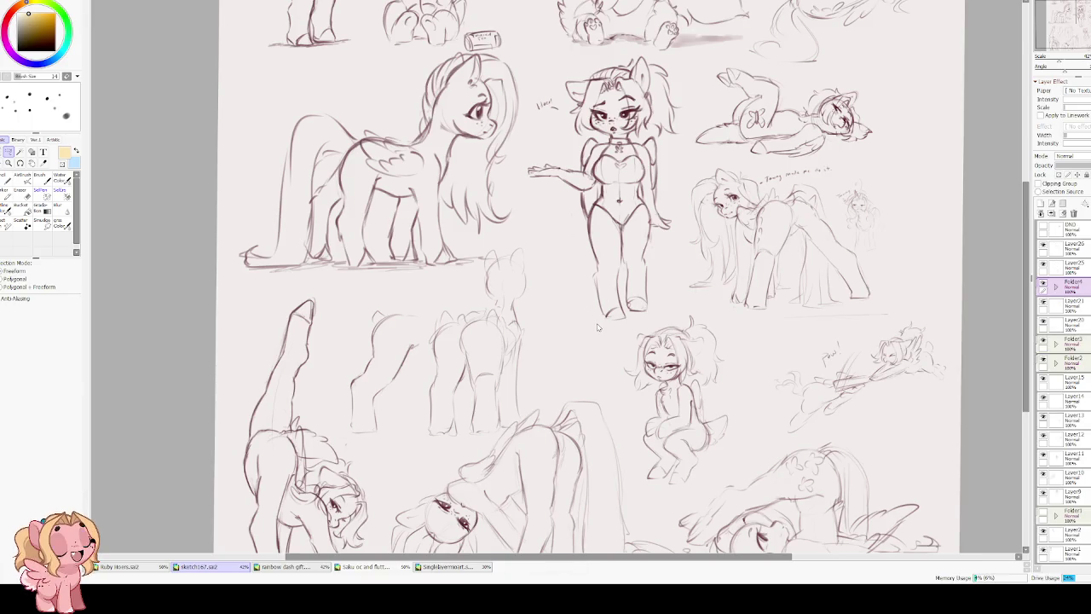
Create the new blank canvas NewCanvas5.
key("ctrl+n")
key("Return")
scroll(496, 188, "up", 1)
key("c")
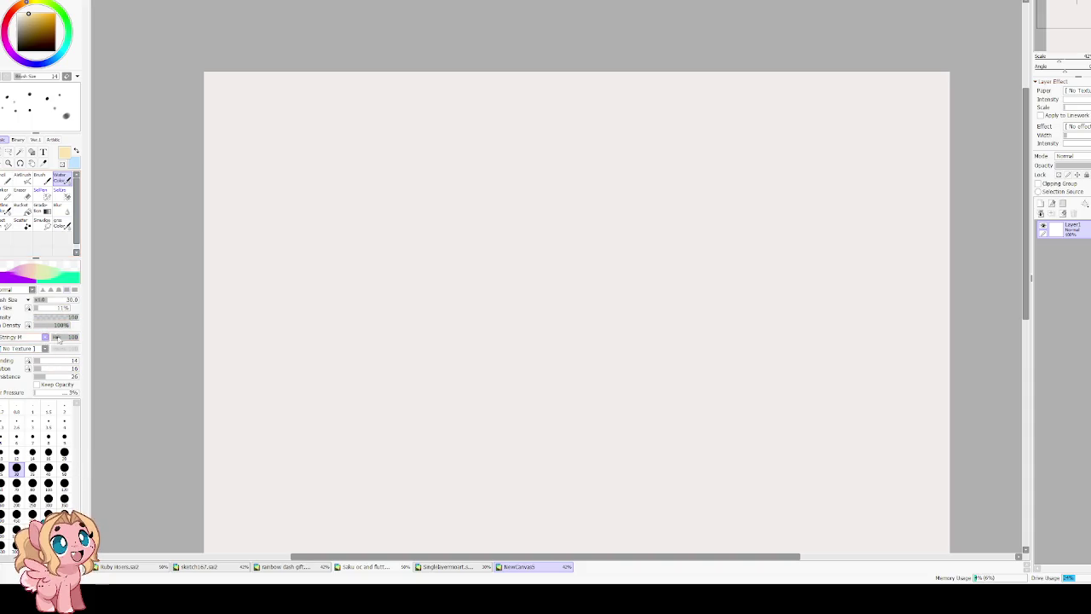
Set the watercolour brush to Simple Circle in black and test a few strokes.
left_click(34, 337)
left_click_drag(68, 311, 21, 311)
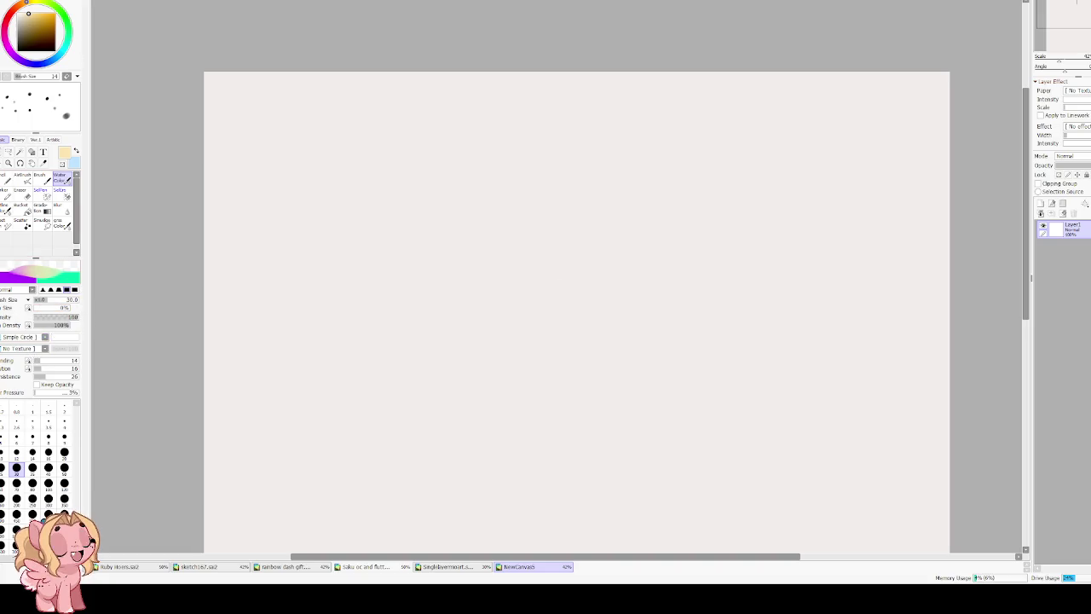
left_click_drag(453, 230, 392, 214)
left_click_drag(49, 34, 19, 50)
left_click_drag(406, 232, 497, 196)
left_click_drag(460, 248, 409, 139)
key("ctrl+z")
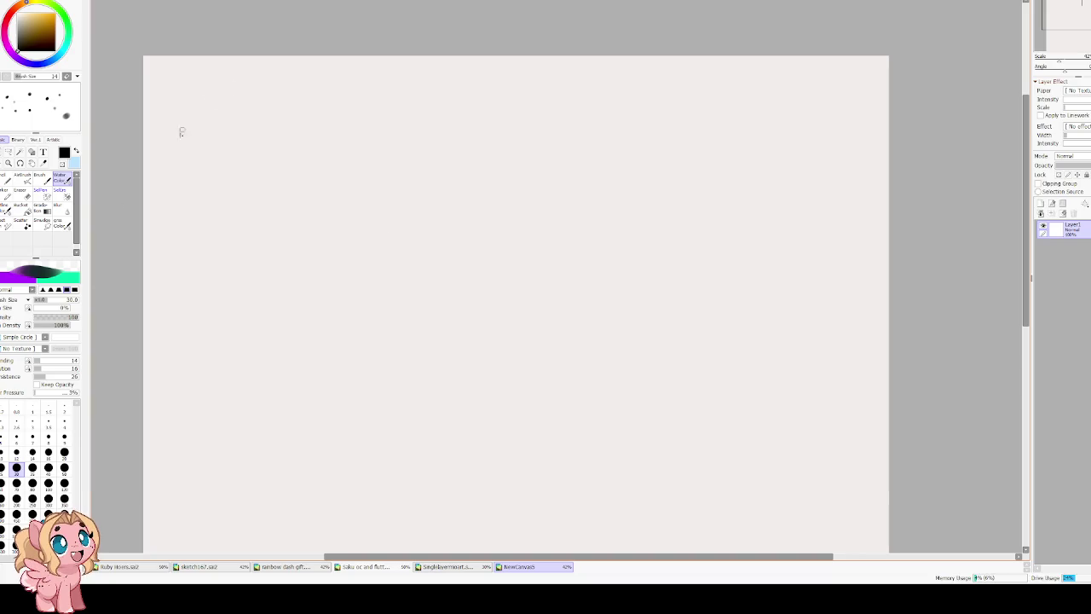
Raise the brush's dilution and blending and set its size to 25.
left_click_drag(69, 370, 61, 361)
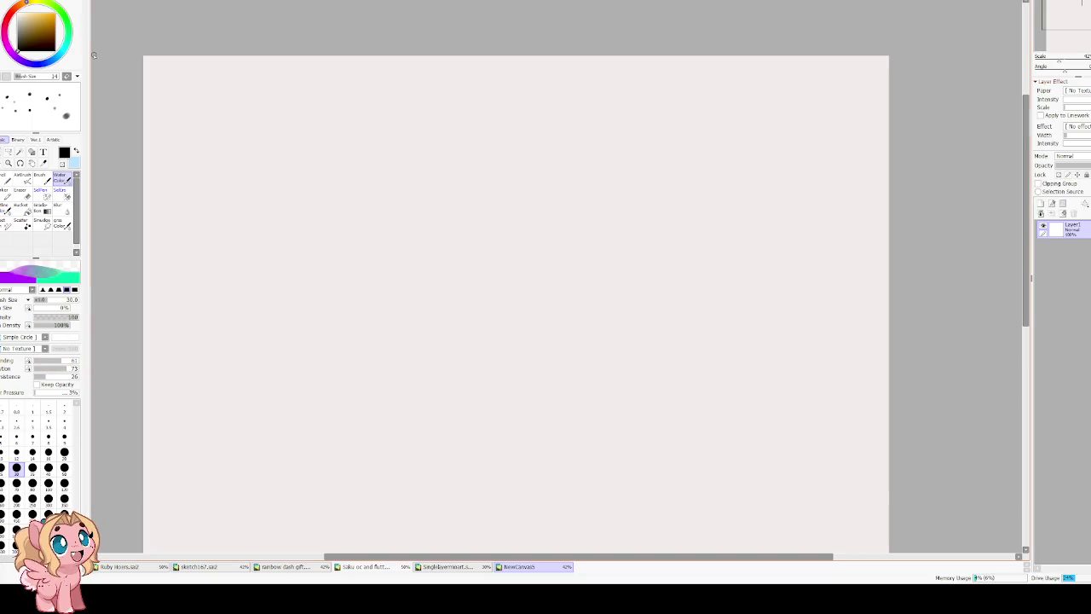
left_click(48, 452)
mouse_move(465, 219)
left_mouse_down()
mouse_move(537, 224)
mouse_move(559, 271)
mouse_move(526, 178)
mouse_move(494, 236)
left_mouse_up()
key("bracketright")
key("bracketright")
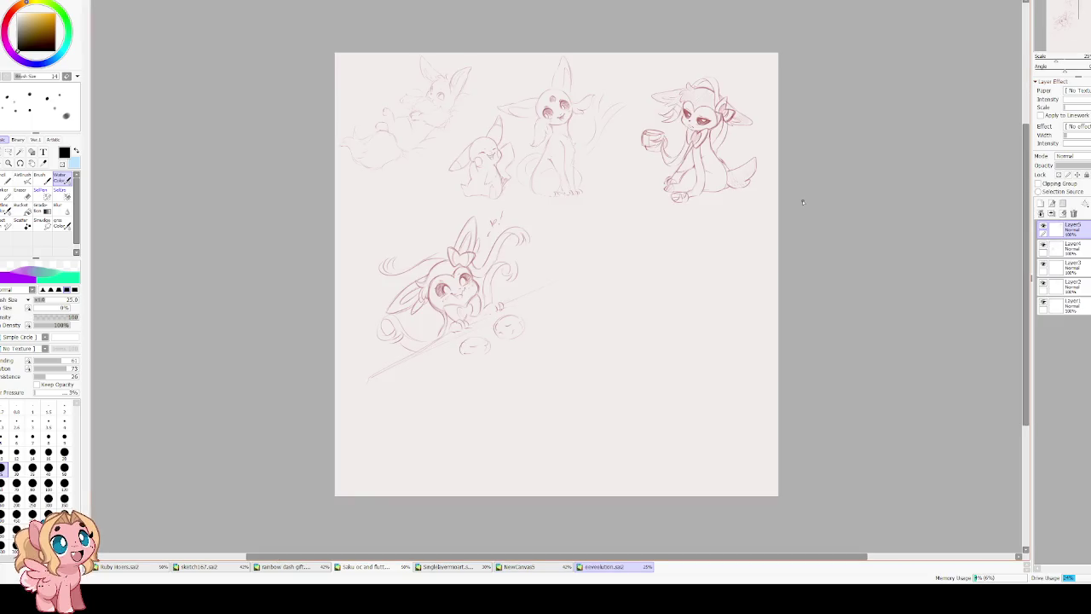
Zoom in twice on the Espeon, Eevee and Sylveon sketches, then back out one step.
scroll(626, 133, "up", 2)
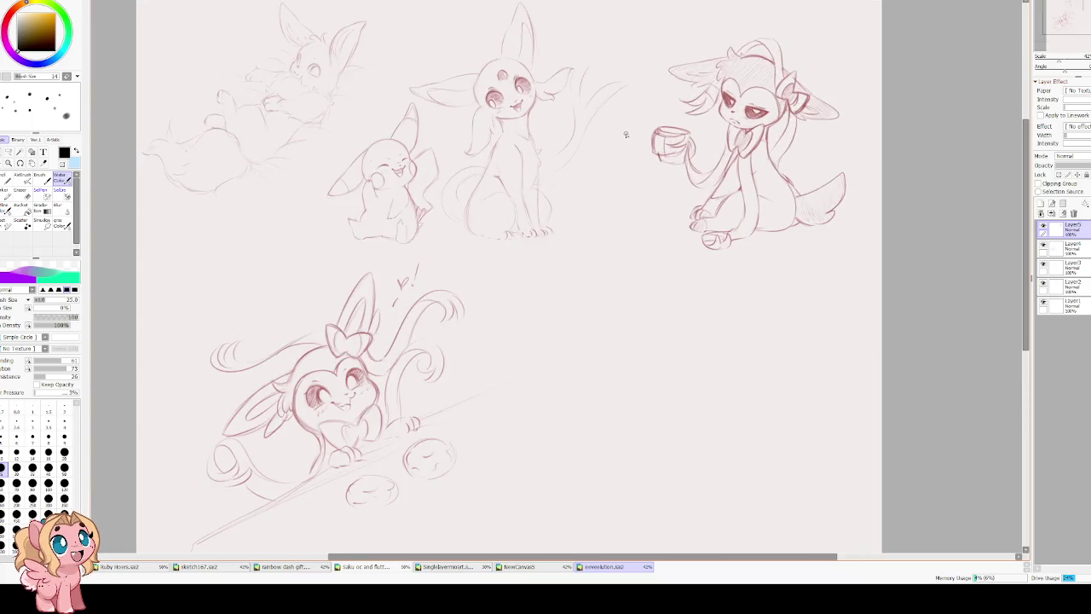
scroll(625, 134, "up", 1)
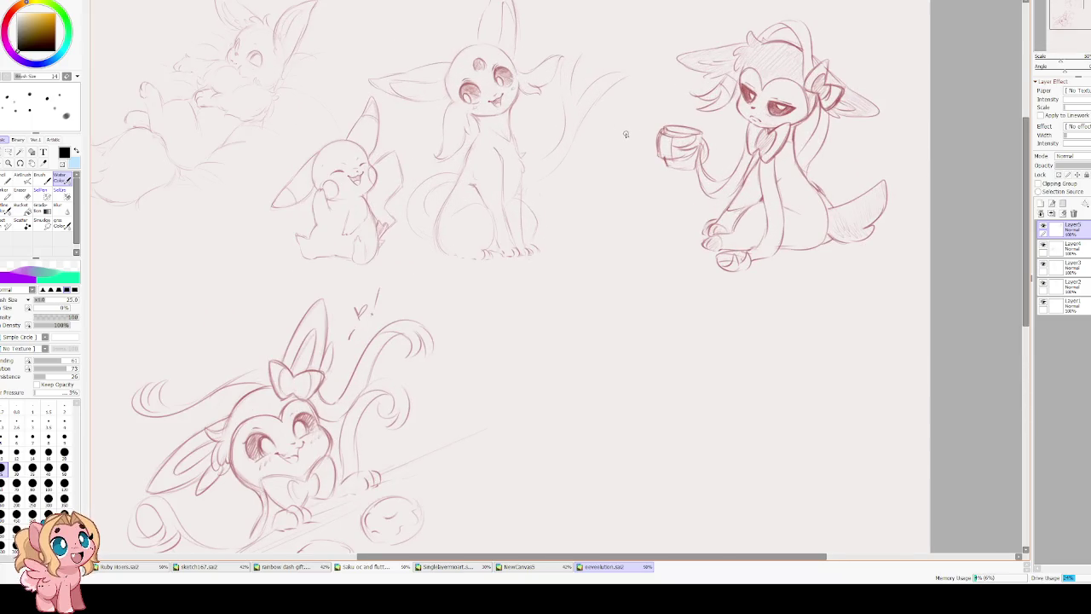
scroll(625, 133, "down", 1)
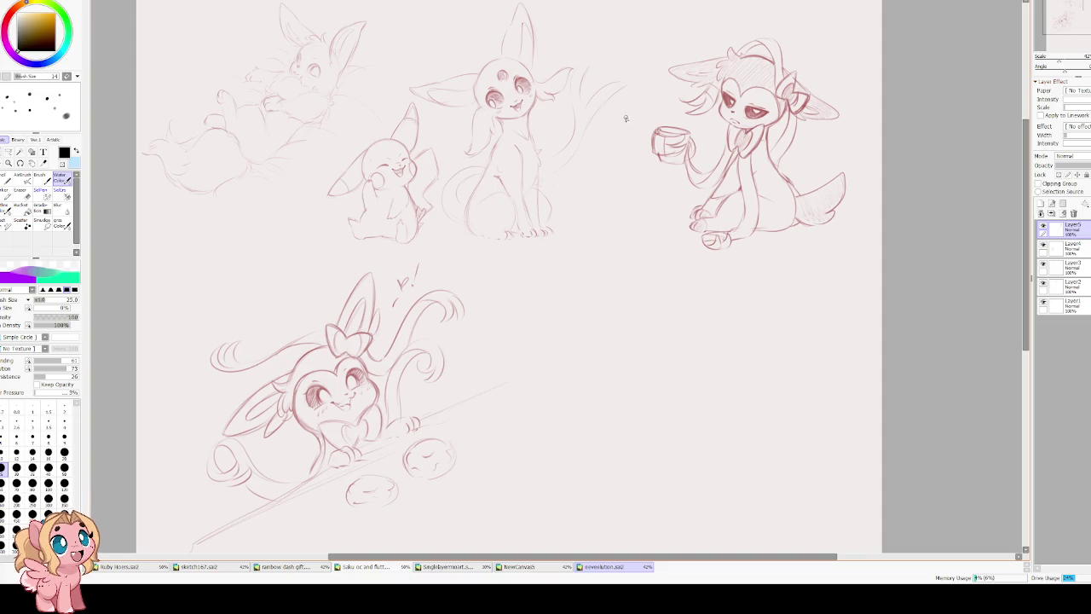
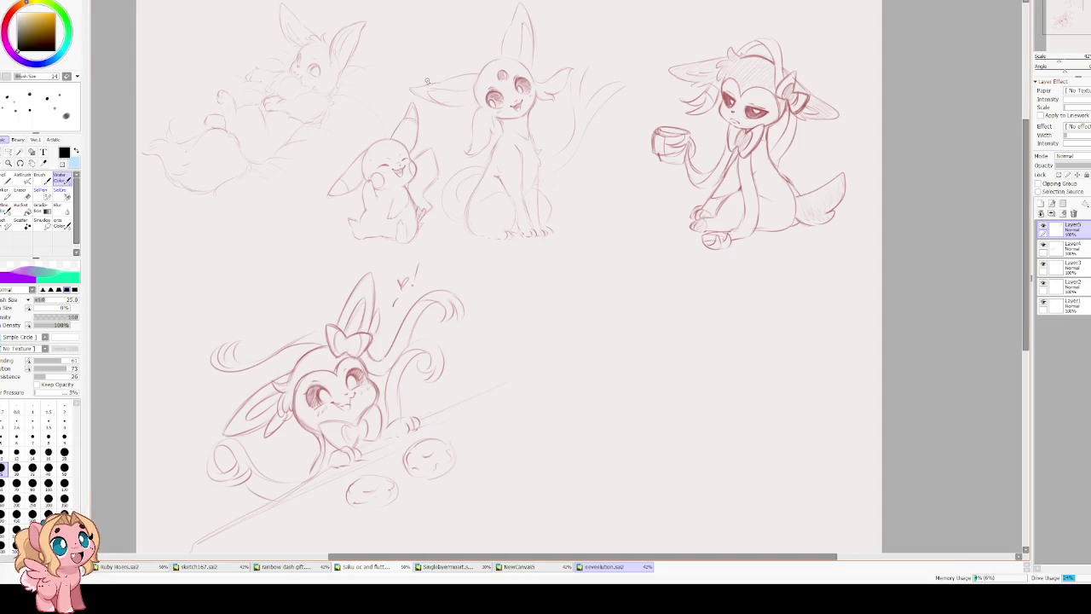
Switch to the NewCanvas document and trace the head circle with cross guide lines.
left_click_drag(594, 363, 523, 292)
left_click(519, 566)
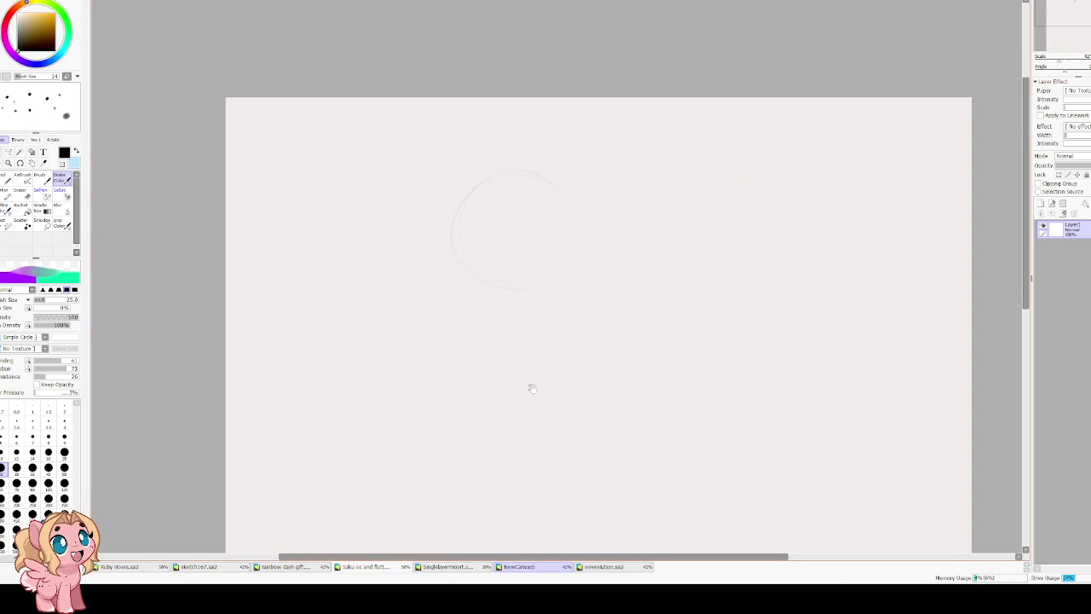
left_click_drag(490, 181, 495, 181)
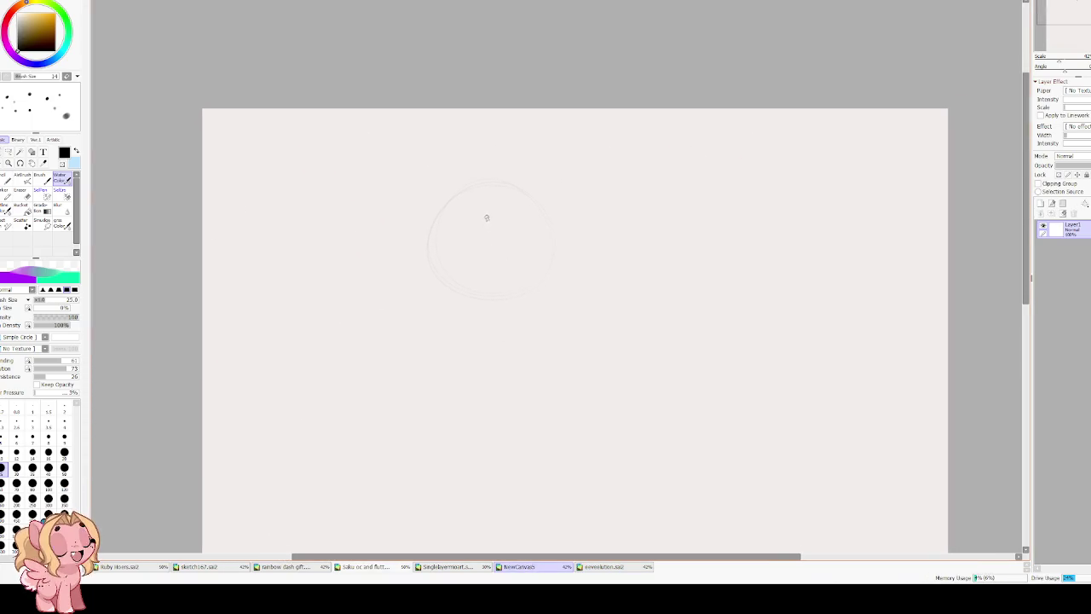
left_click_drag(552, 243, 457, 238)
left_click_drag(504, 203, 499, 233)
scroll(460, 209, "up", 2)
key("ctrl+z")
key("ctrl+z")
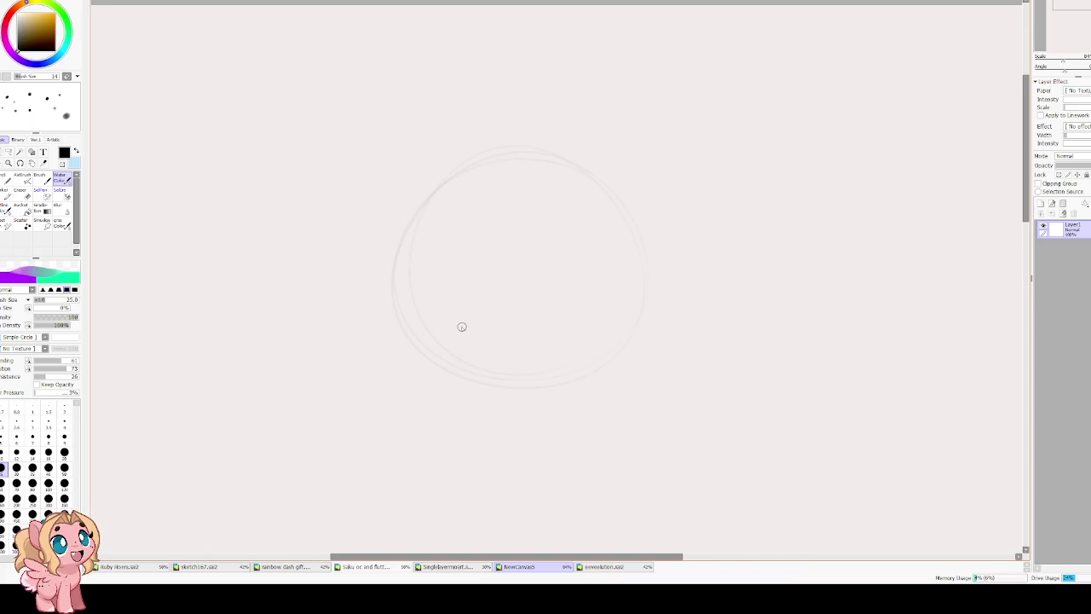
Add a long, thin diagonal face guide and try out the eye arcs.
left_click_drag(633, 256, 522, 333)
key("ctrl+z")
left_click_drag(656, 275, 496, 333)
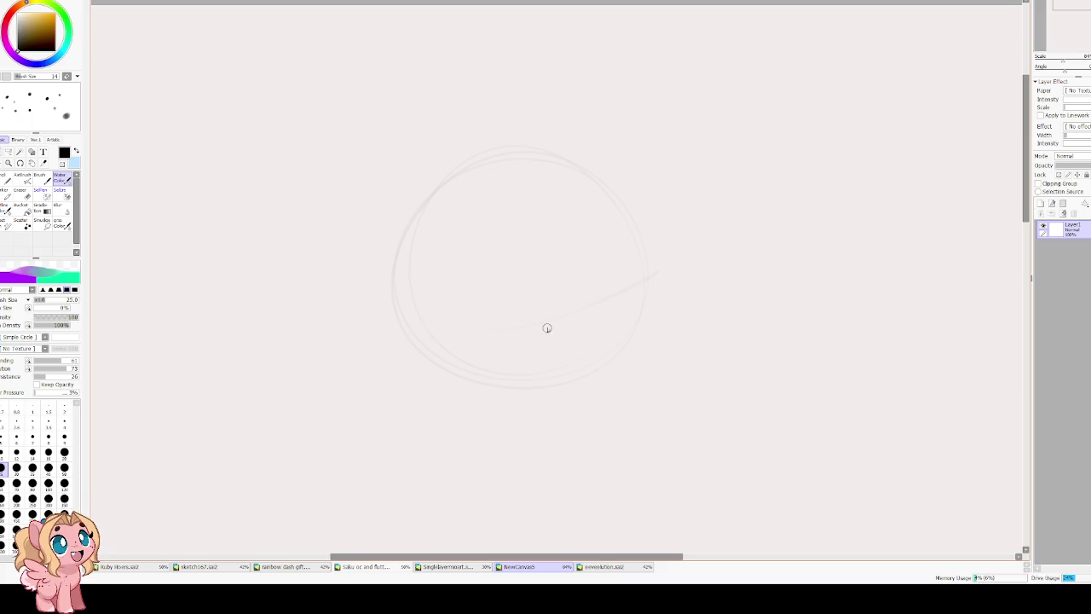
left_click_drag(481, 273, 450, 329)
mouse_move(527, 314)
left_mouse_down()
mouse_move(516, 285)
mouse_move(511, 334)
left_mouse_up()
key("ctrl+z")
key("ctrl+z")
Sketch the right eye oval and a closed M-shaped mouth below it.
left_click_drag(597, 281, 601, 306)
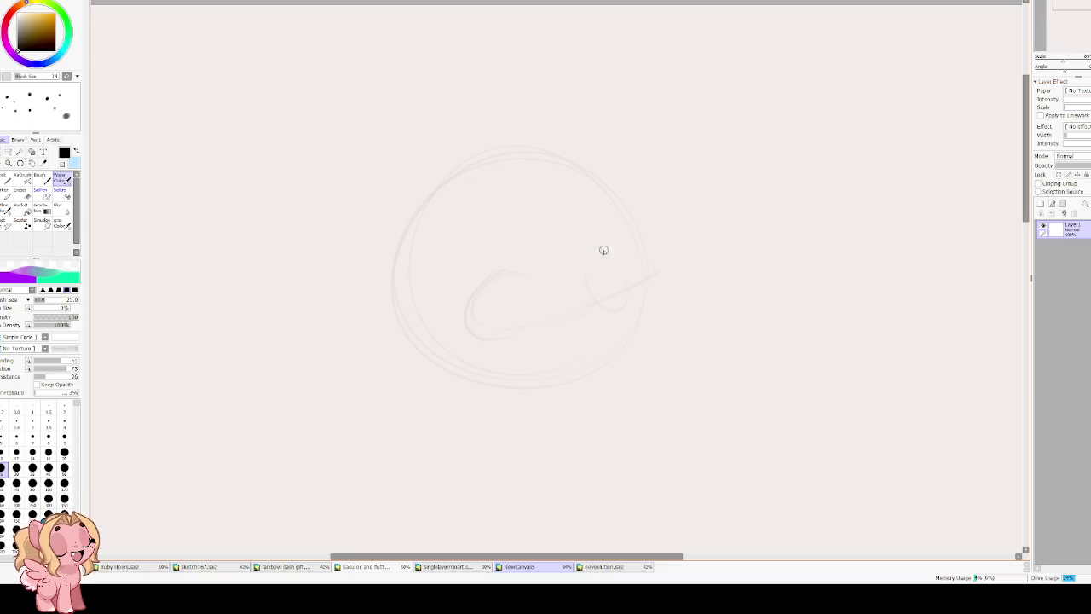
mouse_move(547, 339)
left_mouse_down()
mouse_move(560, 324)
mouse_move(581, 358)
mouse_move(579, 324)
mouse_move(597, 346)
mouse_move(573, 366)
left_mouse_up()
left_click_drag(562, 323, 595, 358)
left_click_drag(557, 321, 550, 362)
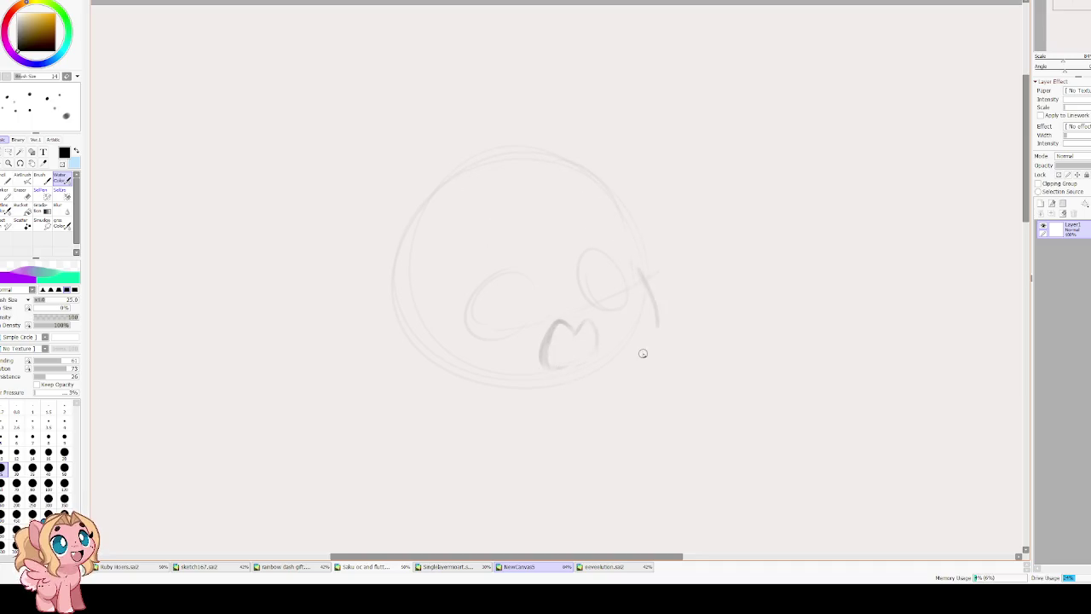
Redraw a shorter right edge of the head and extend the eye's lower line.
left_click_drag(614, 200, 631, 288)
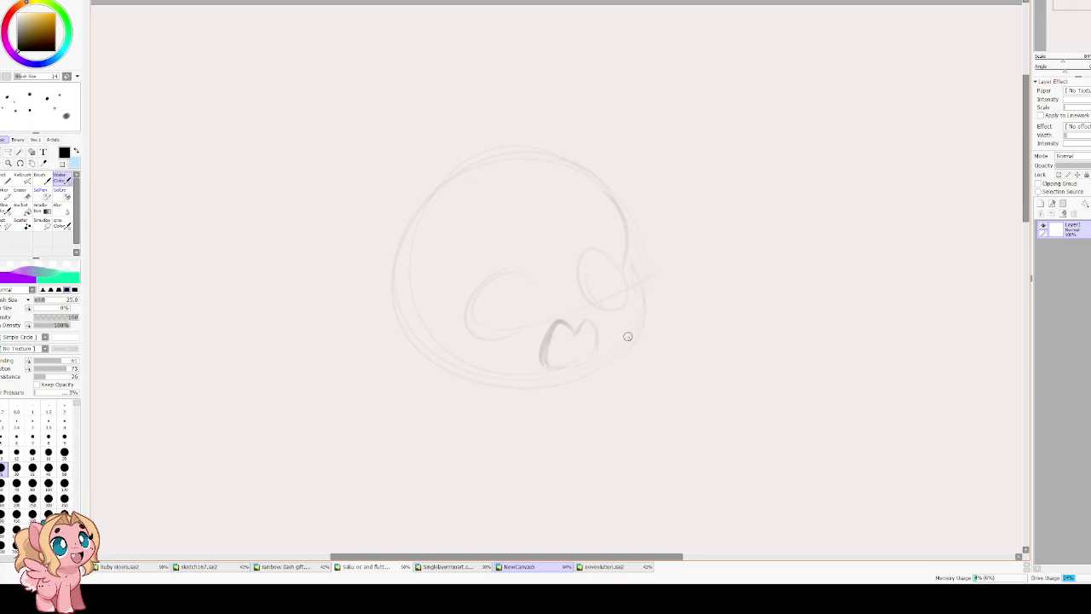
key("ctrl+z")
left_click_drag(609, 190, 646, 271)
key("ctrl+z")
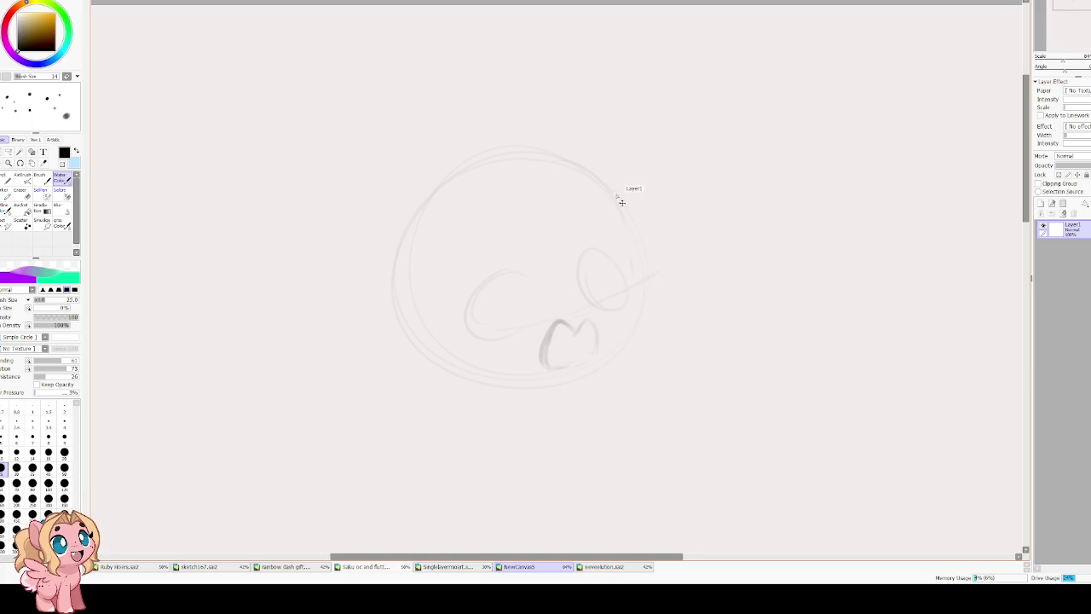
left_click_drag(603, 186, 634, 264)
left_click_drag(614, 300, 589, 307)
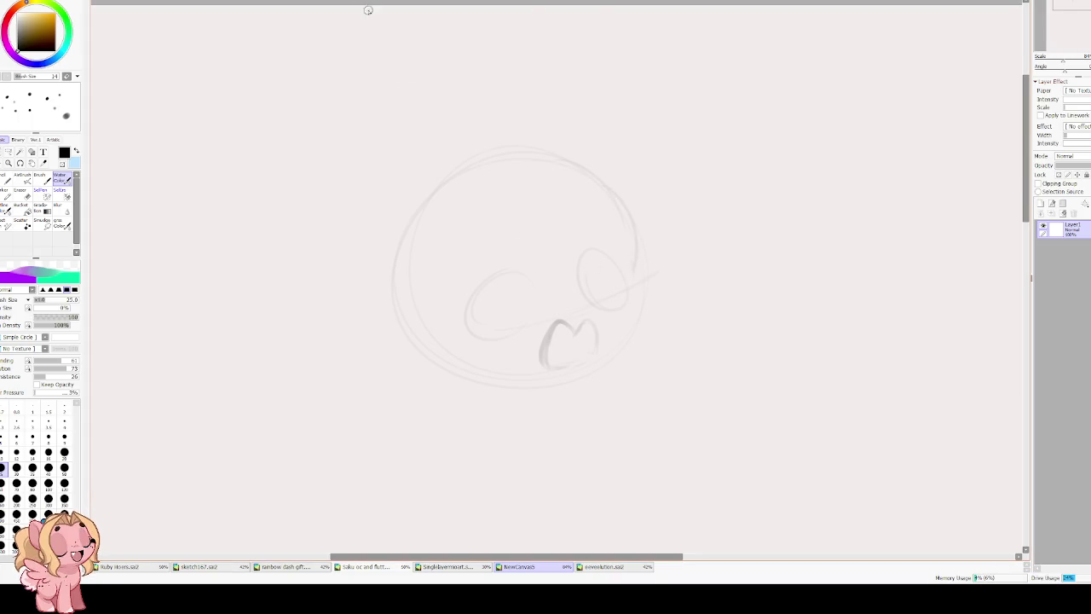
With the view flipped, outline both eye ovals and retrace the closed M-shaped mouth.
key("h")
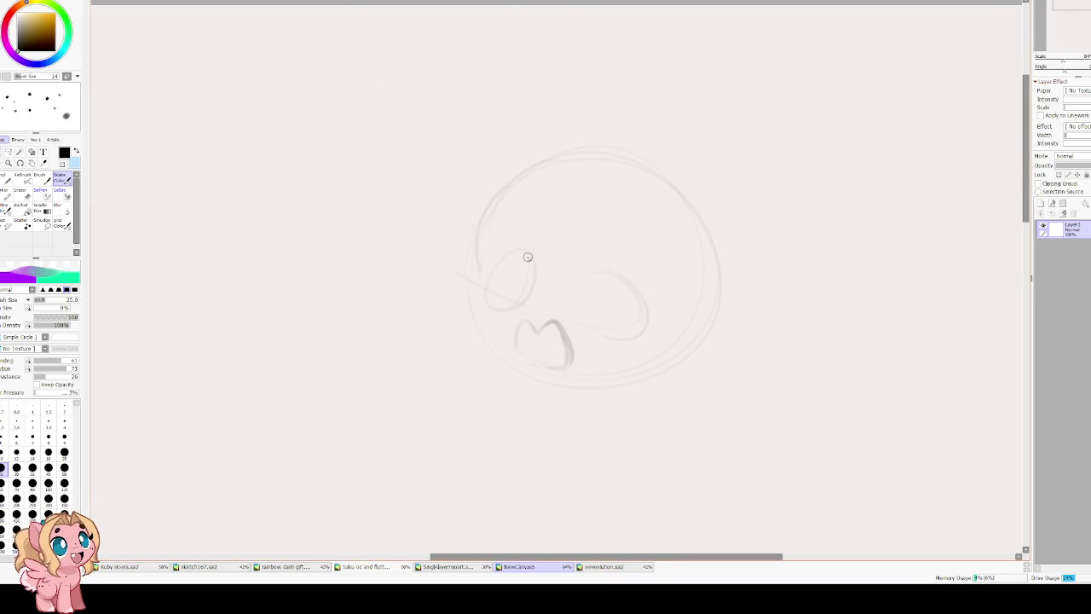
mouse_move(535, 162)
left_mouse_down()
mouse_move(479, 273)
mouse_move(666, 381)
left_mouse_up()
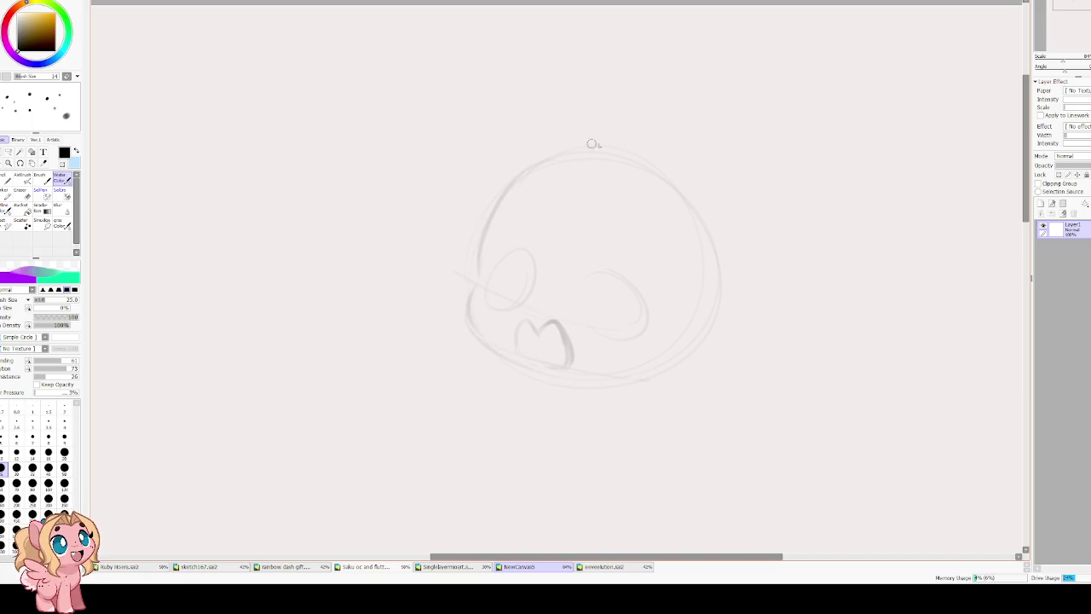
left_click_drag(525, 249, 497, 303)
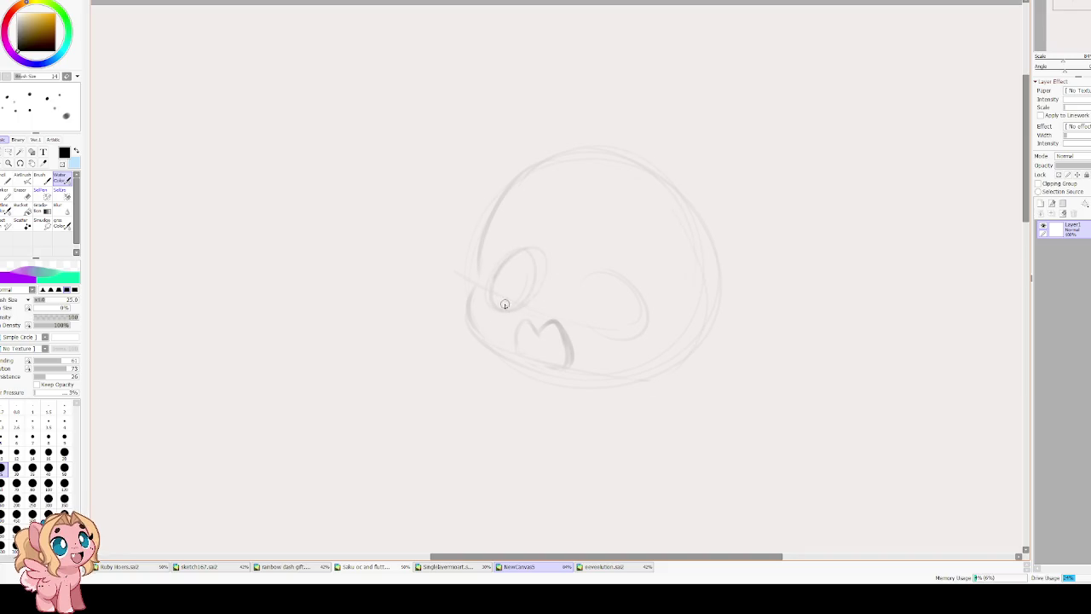
mouse_move(608, 293)
left_mouse_down()
mouse_move(619, 266)
mouse_move(592, 315)
left_mouse_up()
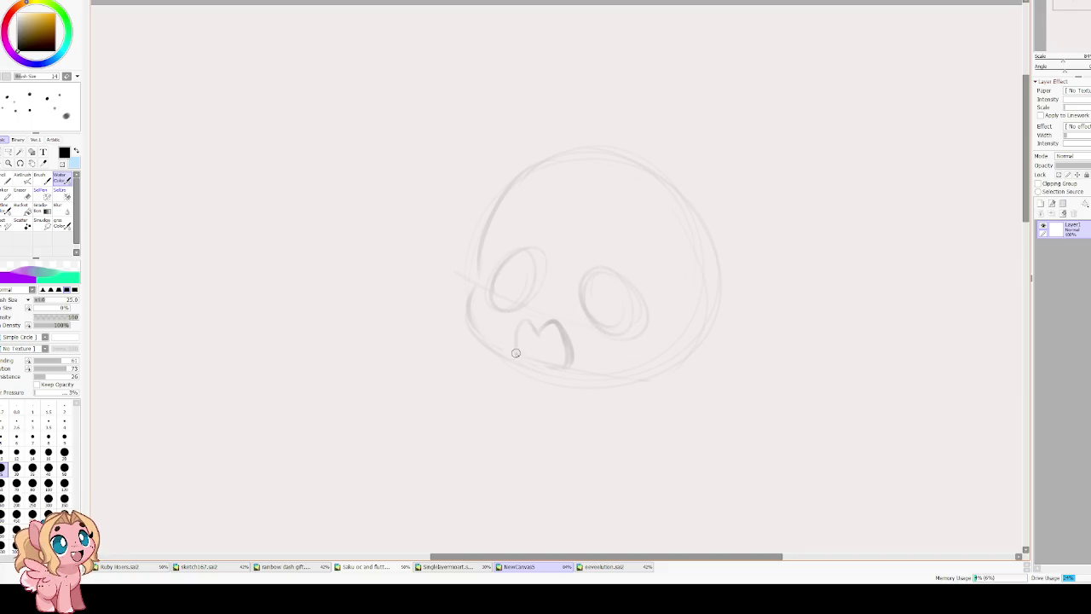
left_click_drag(518, 348, 573, 367)
left_click_drag(538, 333, 516, 351)
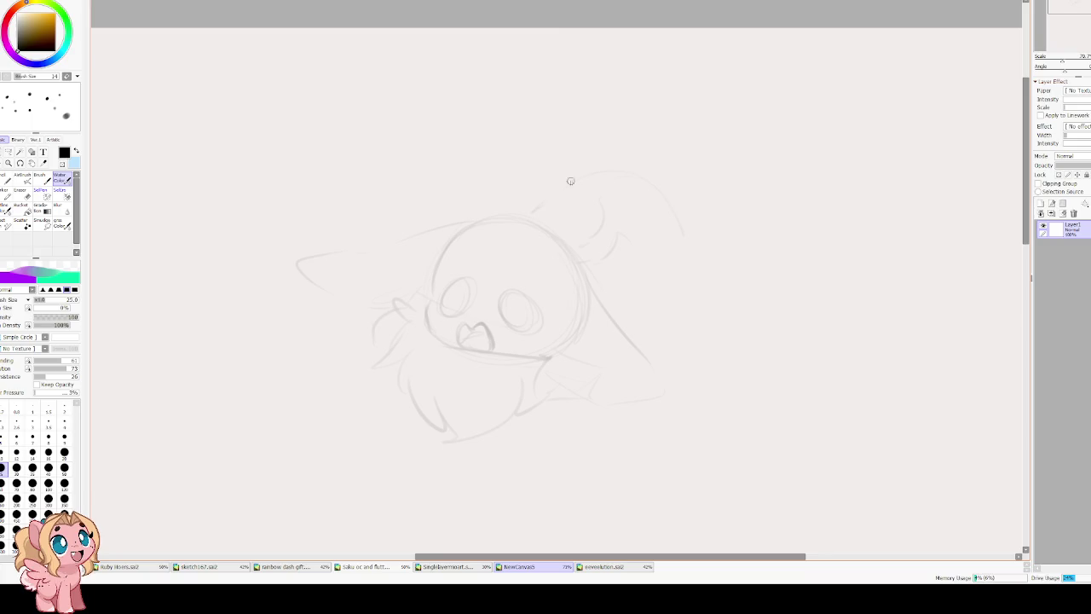
Remove the lower body strokes and redraw the ear arc at upper right.
key("ctrl+z")
key("ctrl+z")
left_click_drag(396, 309, 375, 337)
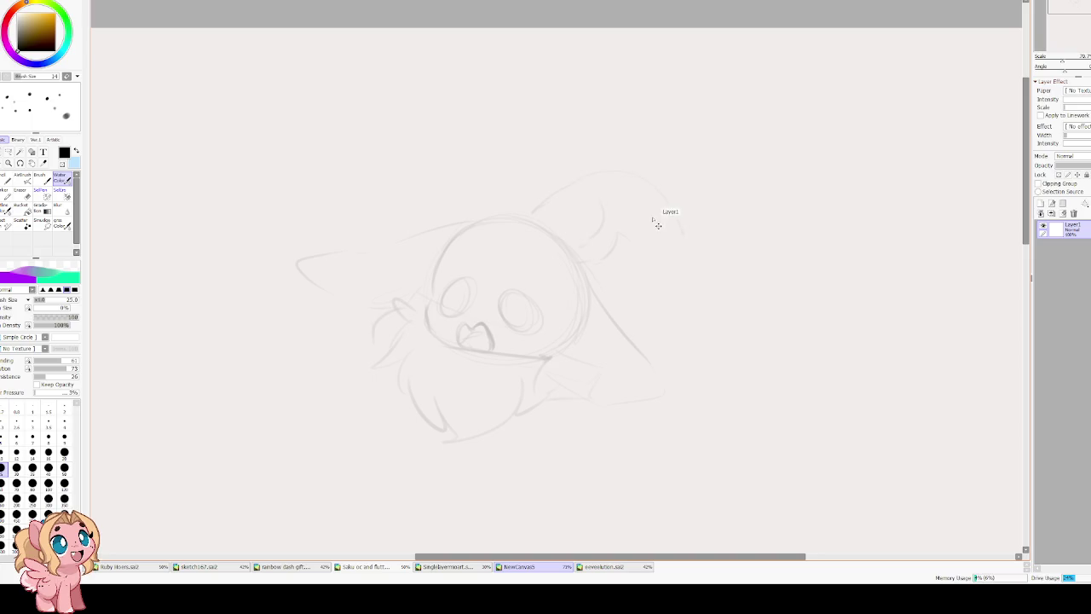
key("e")
left_click_drag(585, 240, 560, 187)
key("c")
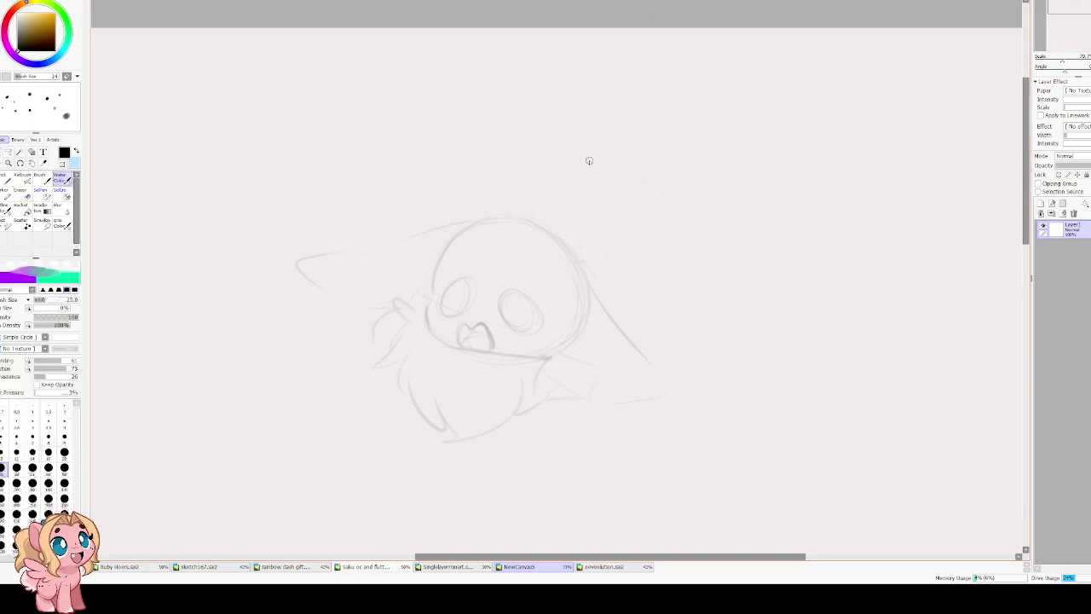
left_click_drag(673, 230, 537, 224)
left_click_drag(615, 329, 632, 303)
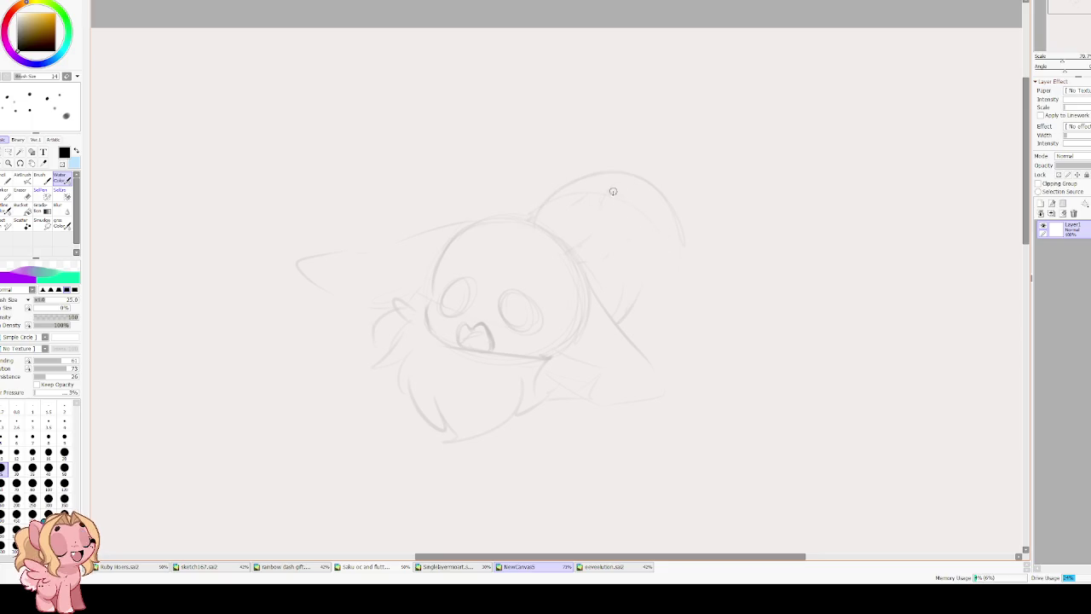
Replace the old ear lines with a large mane arc and a curled tail.
key("e")
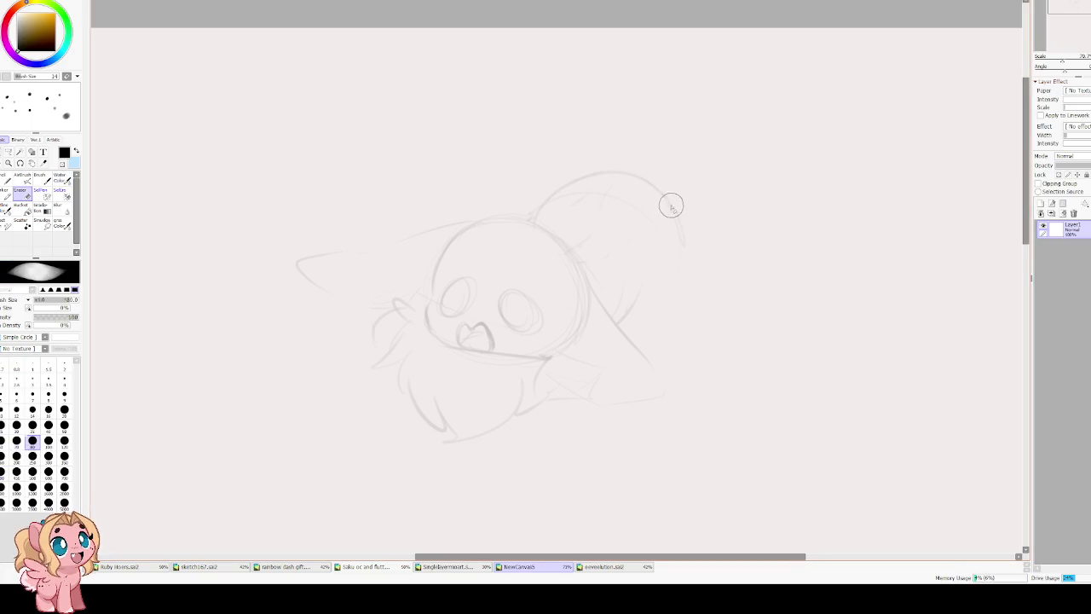
left_click_drag(657, 199, 574, 97)
key("c")
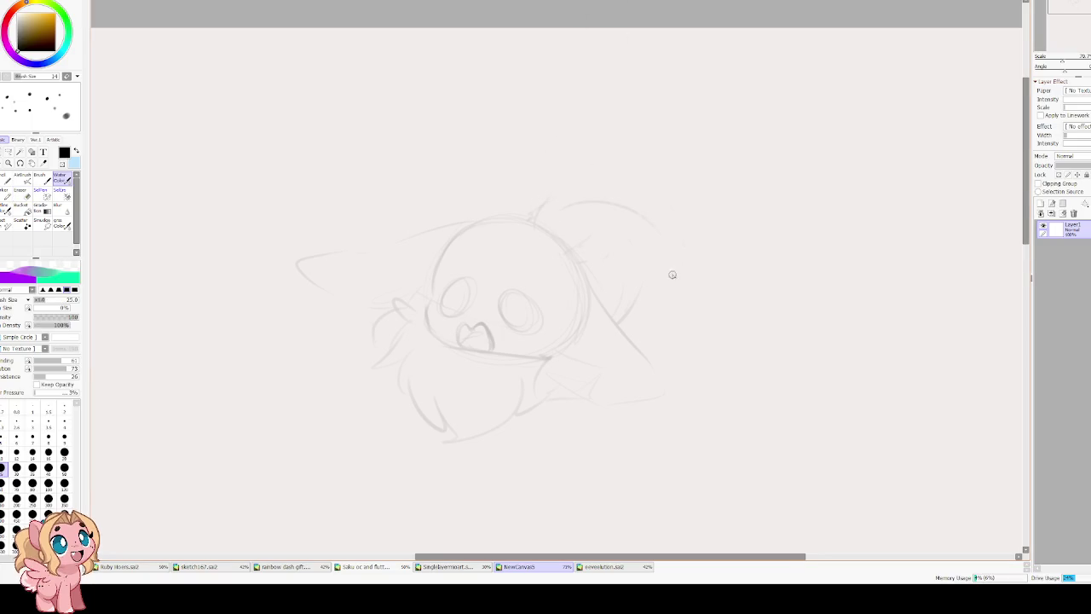
left_click_drag(549, 195, 657, 304)
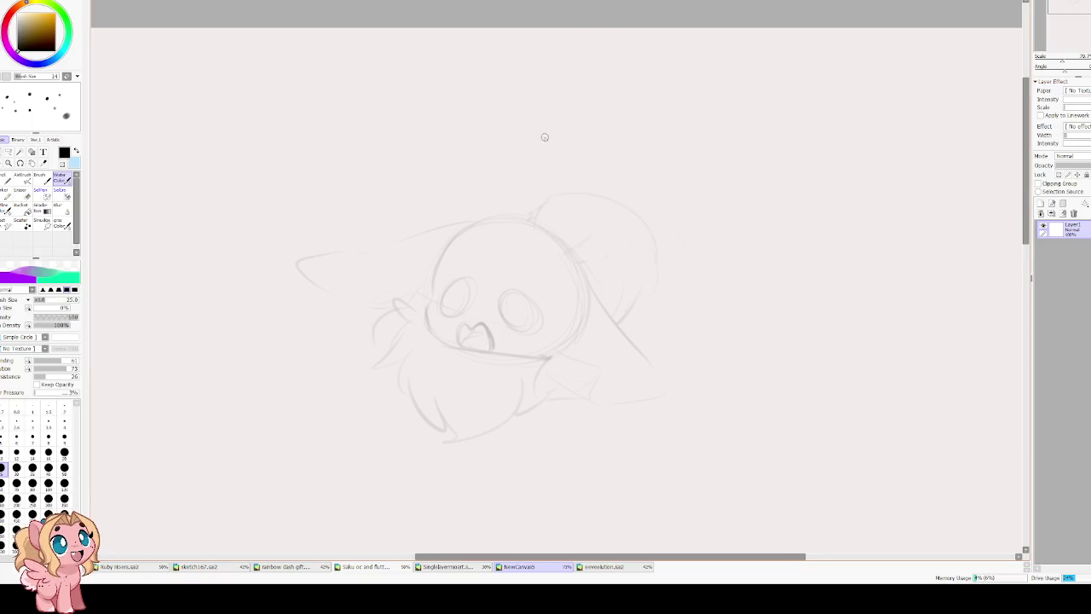
left_click_drag(689, 135, 686, 77)
mouse_move(565, 183)
left_mouse_down()
mouse_move(682, 281)
mouse_move(663, 278)
mouse_move(636, 305)
left_mouse_up()
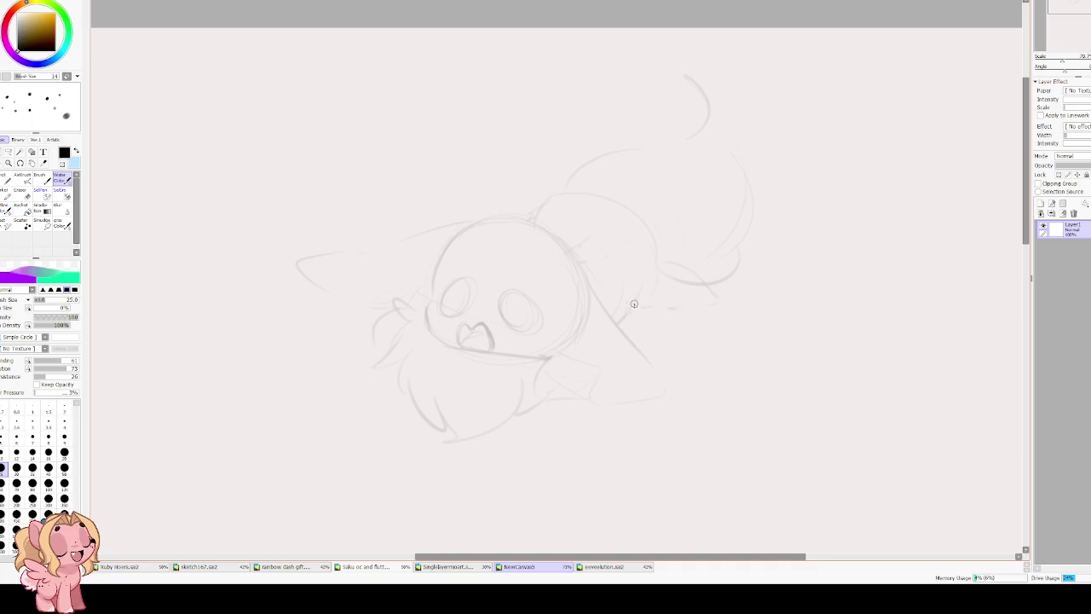
left_click_drag(718, 292, 698, 306)
Draw the body line down to a lower paw and add strokes to the left wing.
mouse_move(547, 364)
left_mouse_down()
mouse_move(527, 394)
mouse_move(550, 422)
left_mouse_up()
left_click_drag(597, 356, 527, 418)
left_click_drag(575, 388, 552, 411)
mouse_move(395, 304)
left_mouse_down()
mouse_move(352, 346)
mouse_move(365, 351)
left_mouse_up()
Add a head tuft, strengthen the right body line and sketch eyebrows above the eyes.
mouse_move(505, 212)
left_mouse_down()
mouse_move(521, 180)
mouse_move(516, 212)
mouse_move(462, 212)
mouse_move(418, 232)
left_mouse_up()
left_click_drag(310, 255, 344, 284)
left_click_drag(600, 292, 653, 368)
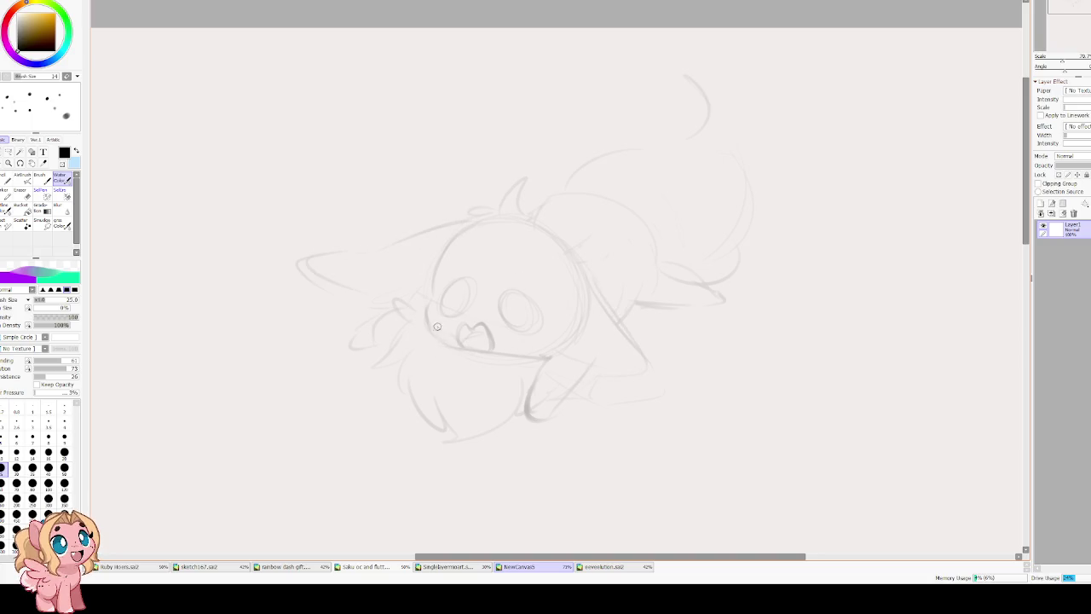
left_click_drag(469, 248, 477, 245)
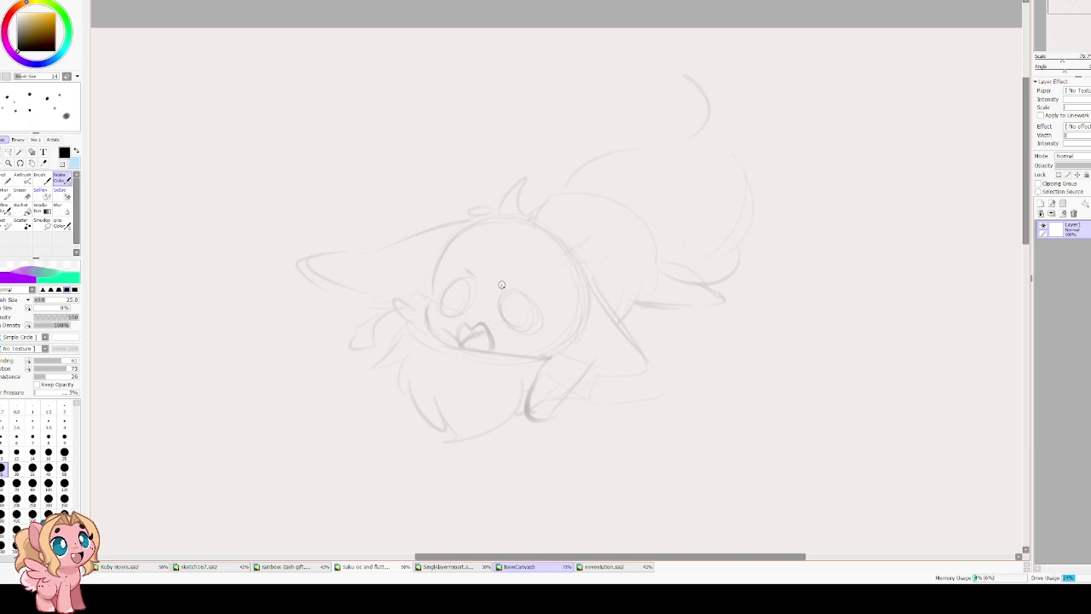
mouse_move(474, 265)
left_mouse_down()
mouse_move(516, 272)
mouse_move(462, 314)
mouse_move(513, 324)
left_mouse_up()
key("ctrl+z")
Scale the whole unicorn sketch down from its corner.
left_click_drag(504, 248, 446, 215)
key("ctrl+t")
left_click_drag(707, 35, 555, 163)
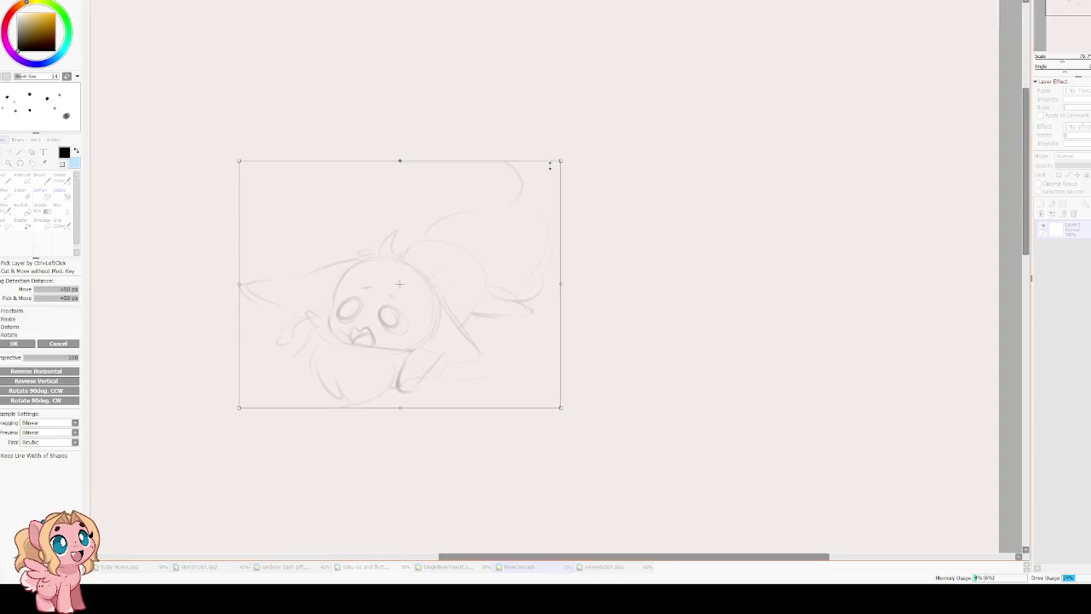
key("Return")
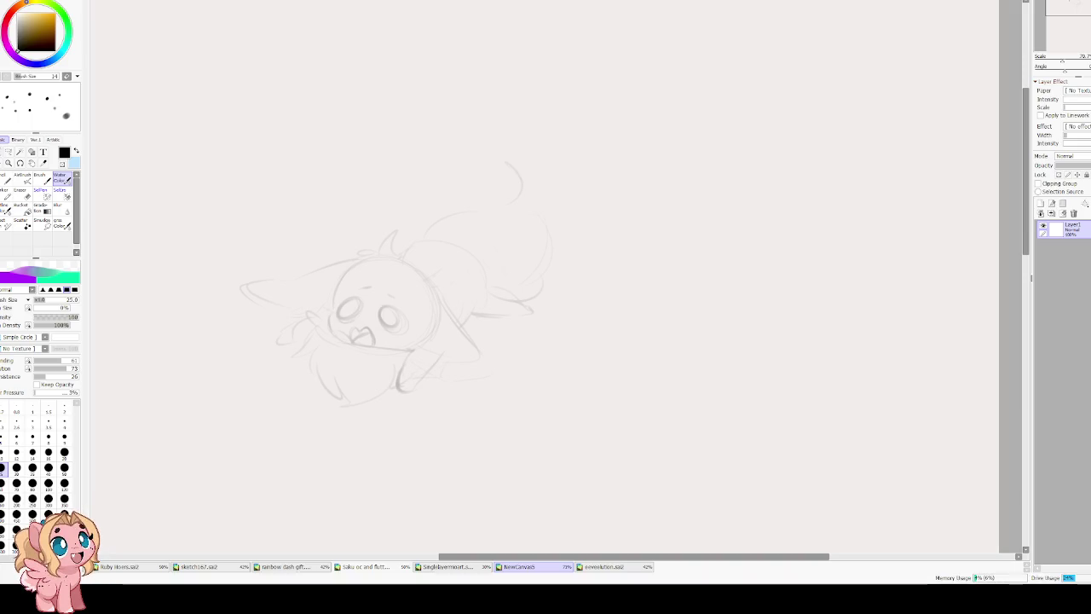
Shrink the unicorn sketch further and position it in the upper left.
scroll(554, 165, "down", 2)
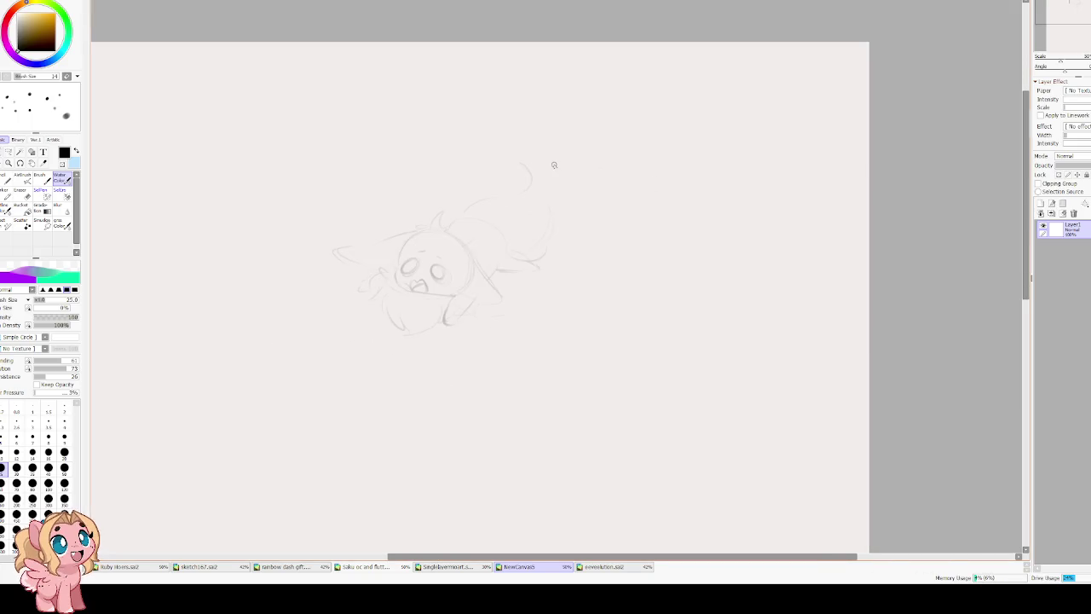
mouse_move(526, 165)
left_mouse_down()
mouse_move(722, 207)
mouse_move(361, 104)
left_mouse_up()
key("ctrl+t")
left_click_drag(487, 69, 432, 103)
left_click_drag(358, 170, 401, 138)
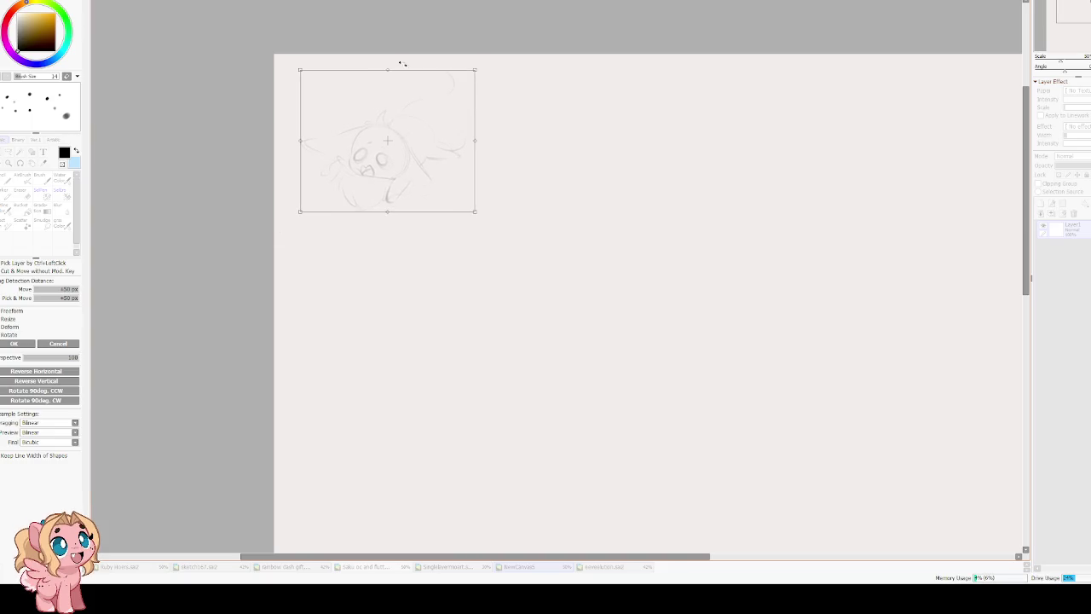
key("Return")
Add a new layer for the second pony.
scroll(914, 239, "right", 3)
scroll(915, 240, "up", 1)
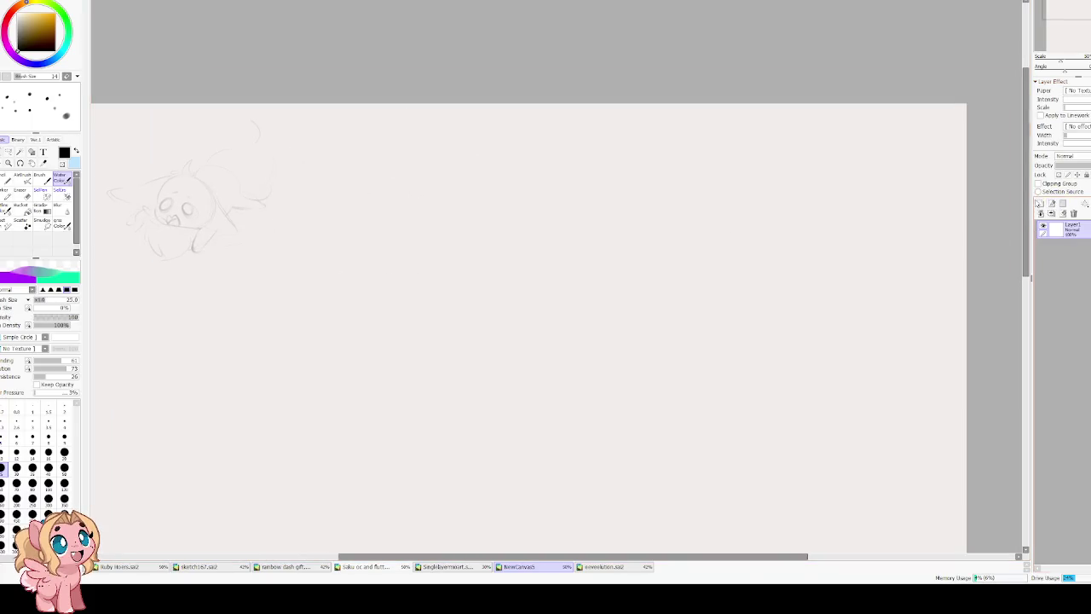
left_click(1041, 205)
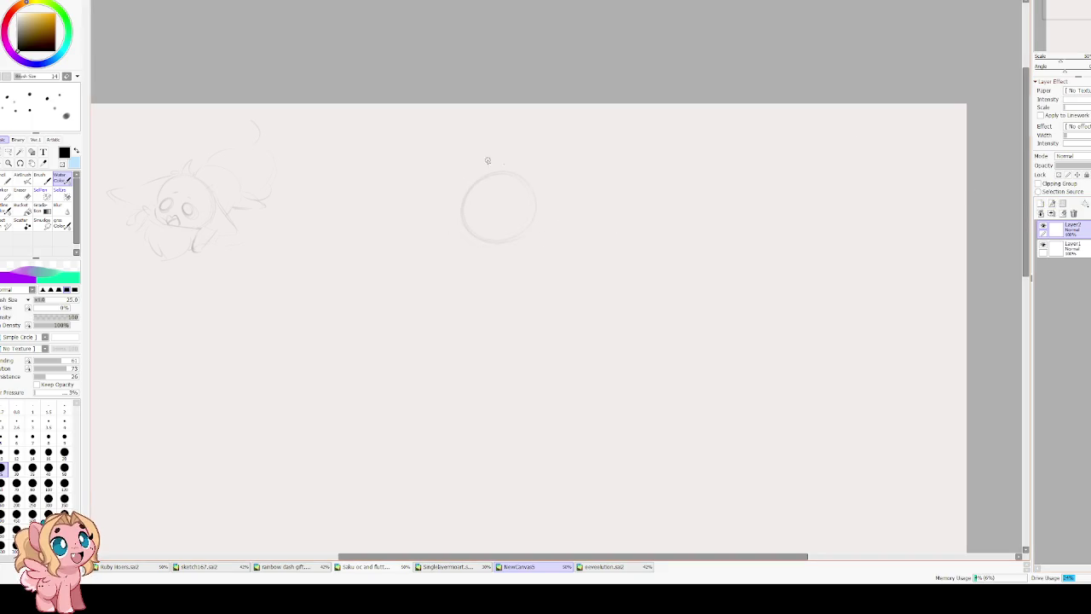
Make the brush smaller and enlarge the new head circle.
scroll(495, 198, "up", 2)
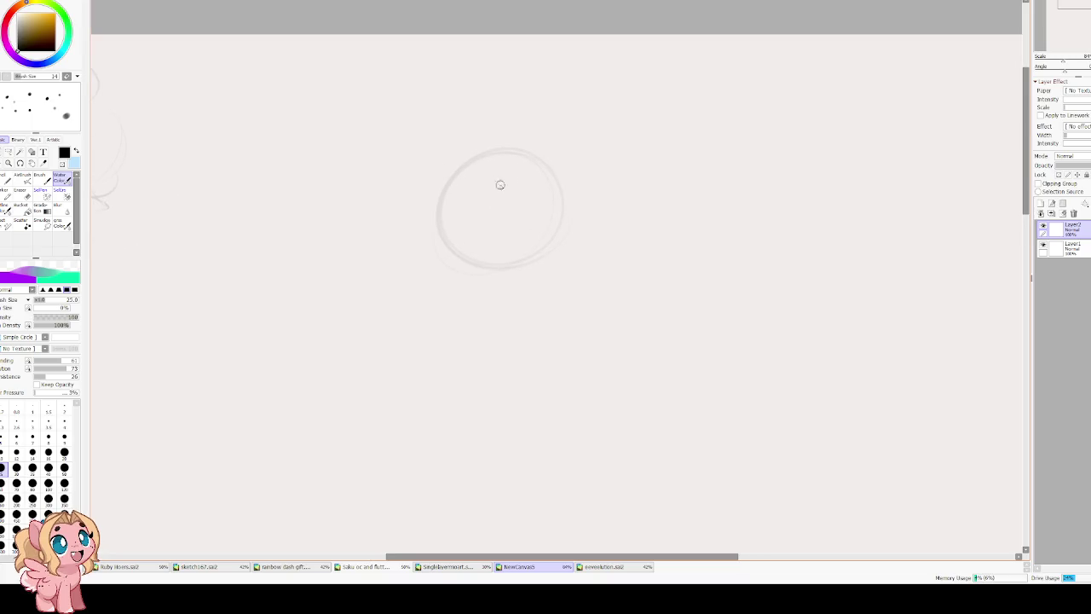
key("bracketleft")
key("bracketleft")
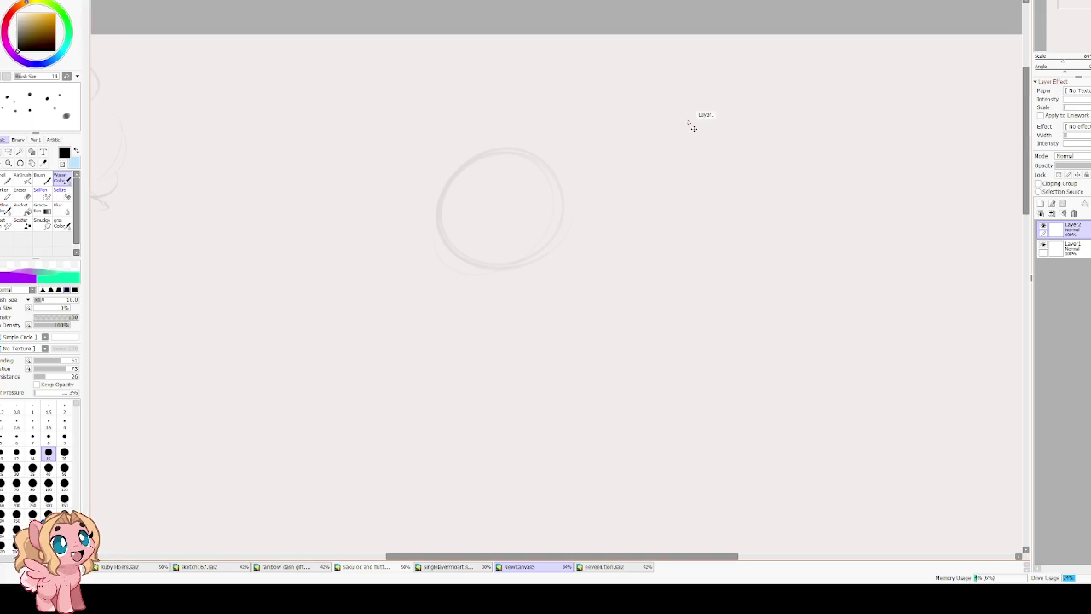
key("ctrl+t")
left_click_drag(572, 143, 587, 128)
key("Return")
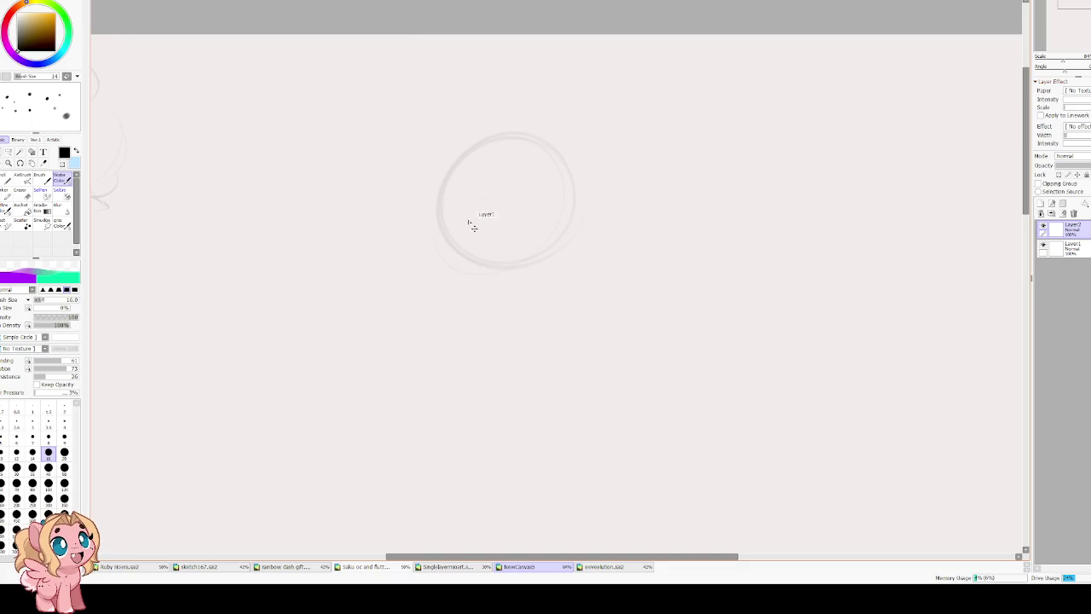
Draw a vertical head guide, the right eye arc and lashes over the left eye.
left_click_drag(495, 256, 502, 139)
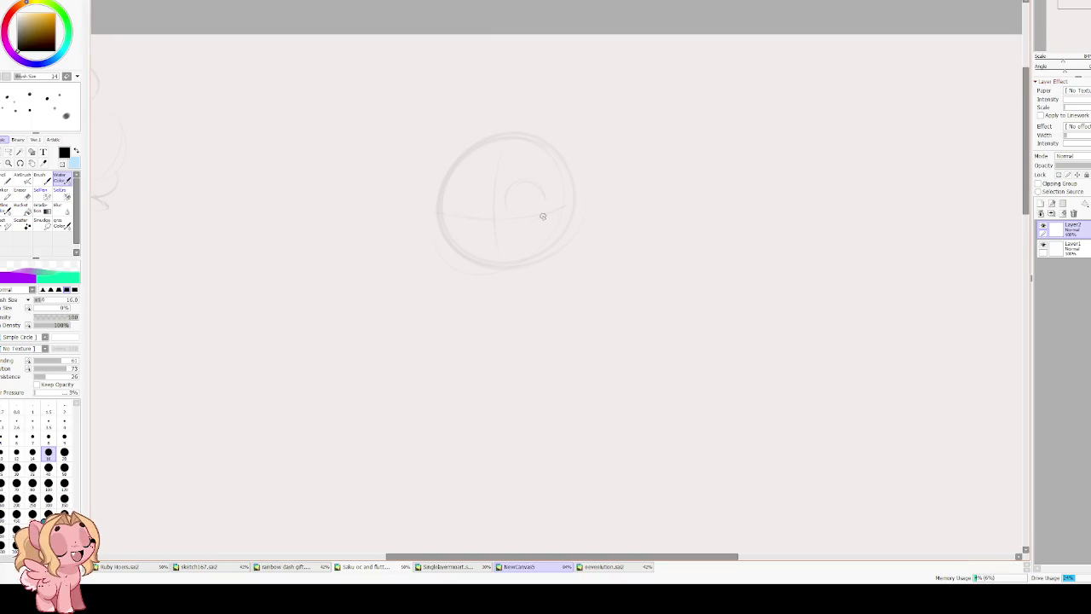
left_click_drag(547, 211, 511, 214)
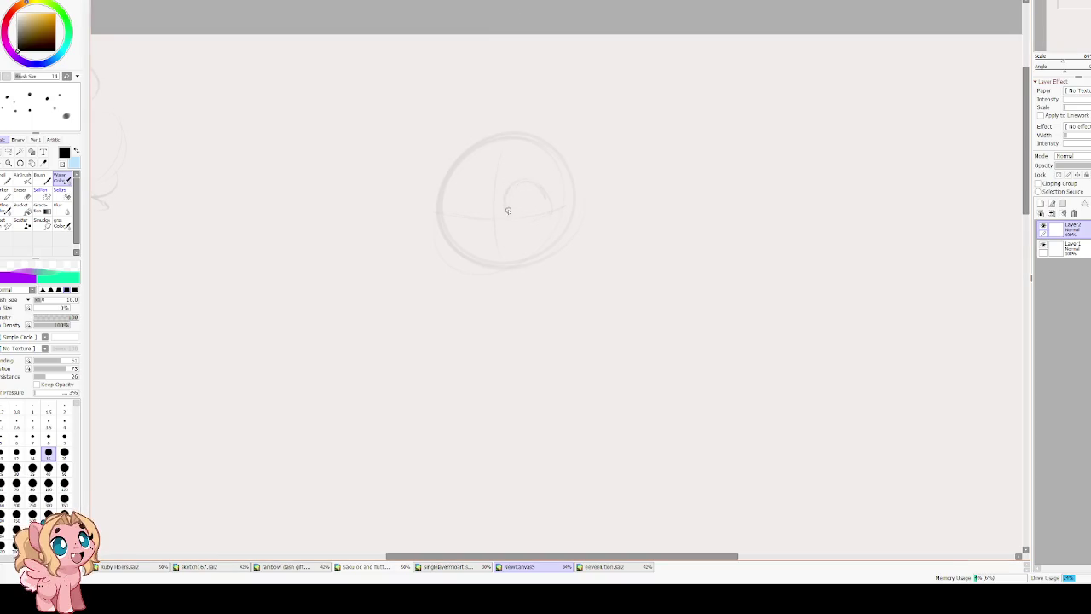
key("ctrl+z")
left_click_drag(524, 187, 554, 209)
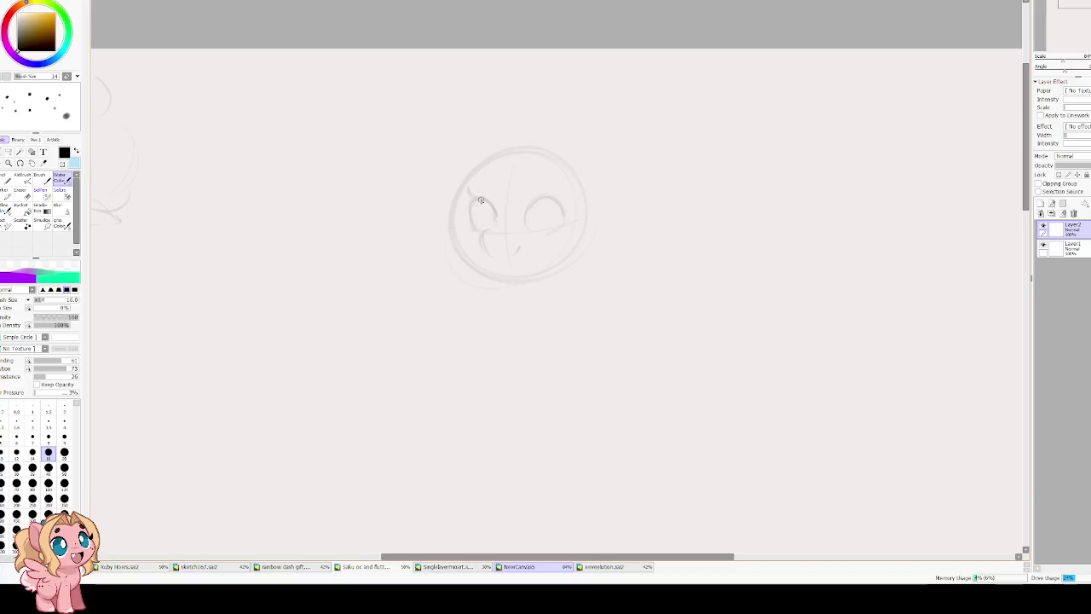
left_click_drag(461, 191, 474, 198)
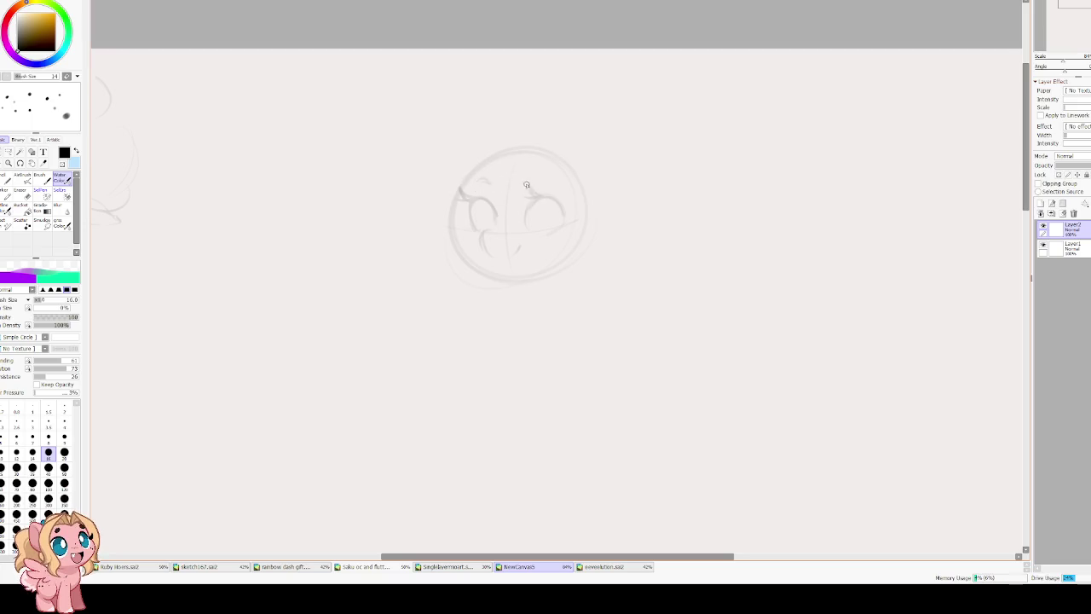
left_click_drag(484, 160, 462, 191)
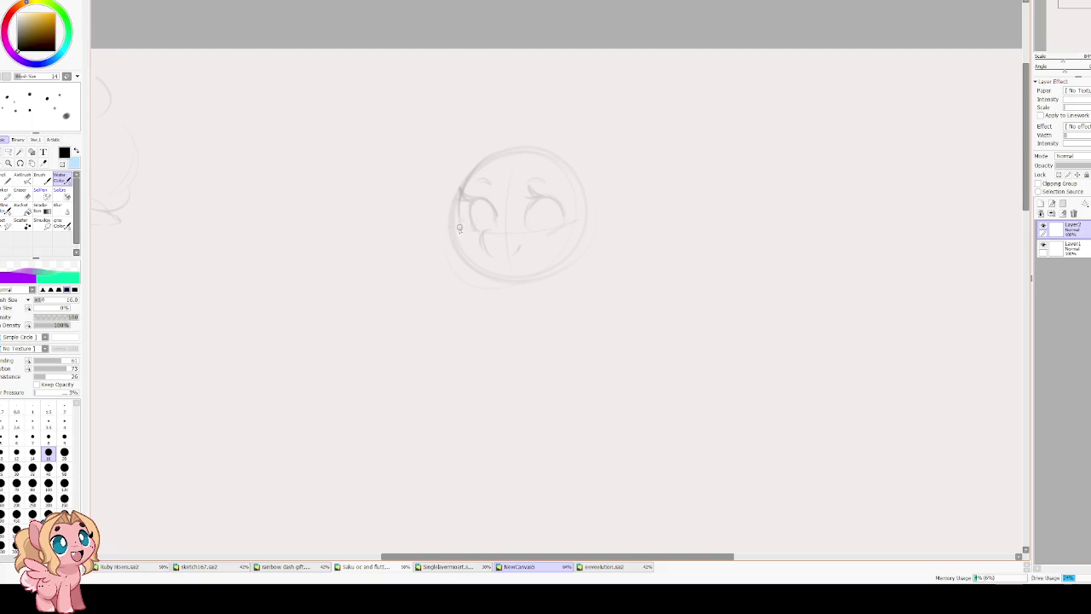
mouse_move(451, 252)
left_mouse_down()
mouse_move(564, 251)
mouse_move(499, 265)
left_mouse_up()
Sketch the left and right ears and the right cheek.
left_click_drag(460, 112, 466, 186)
left_click_drag(590, 153, 602, 198)
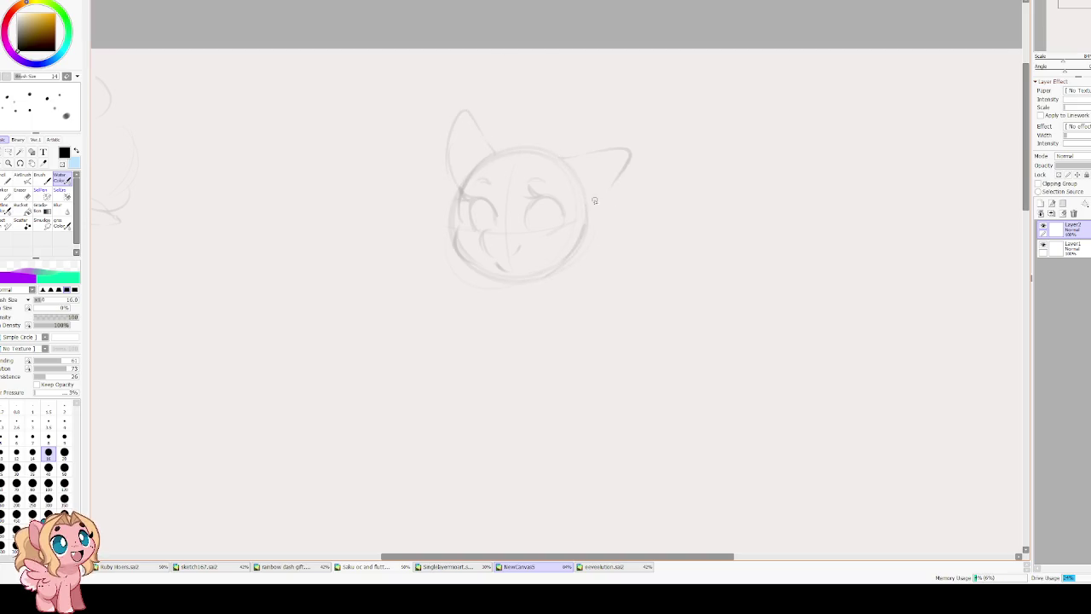
key("ctrl+z")
left_click_drag(606, 154, 626, 181)
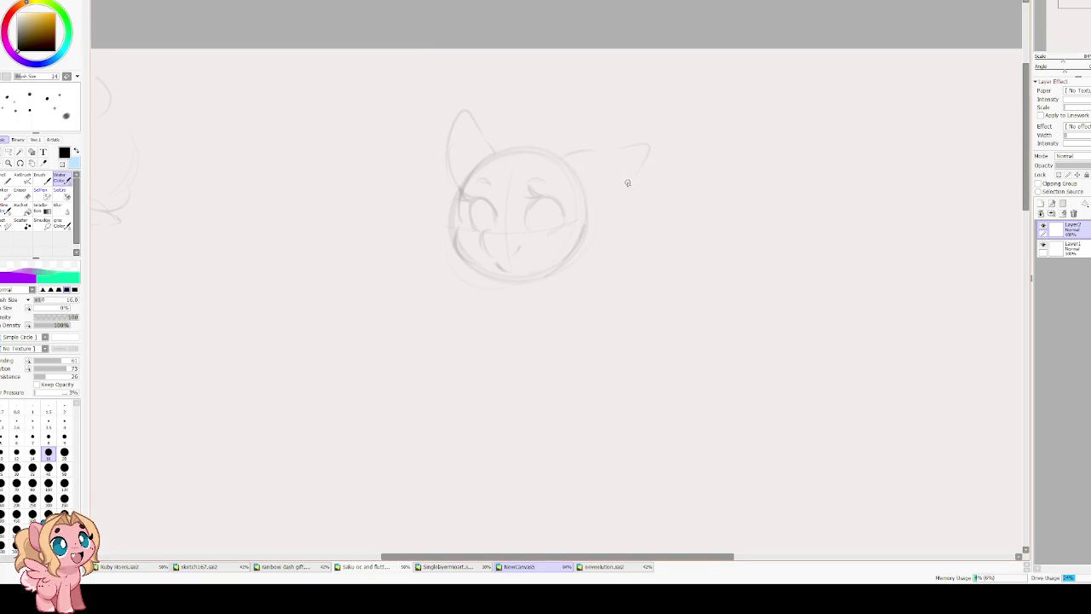
left_click_drag(515, 280, 535, 297)
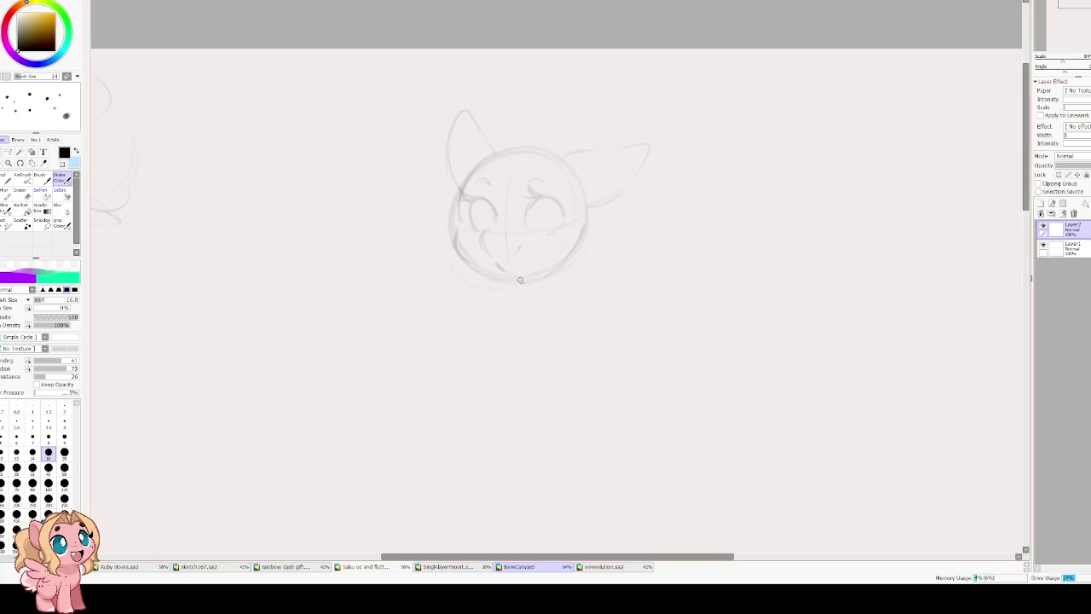
left_click_drag(584, 223, 579, 266)
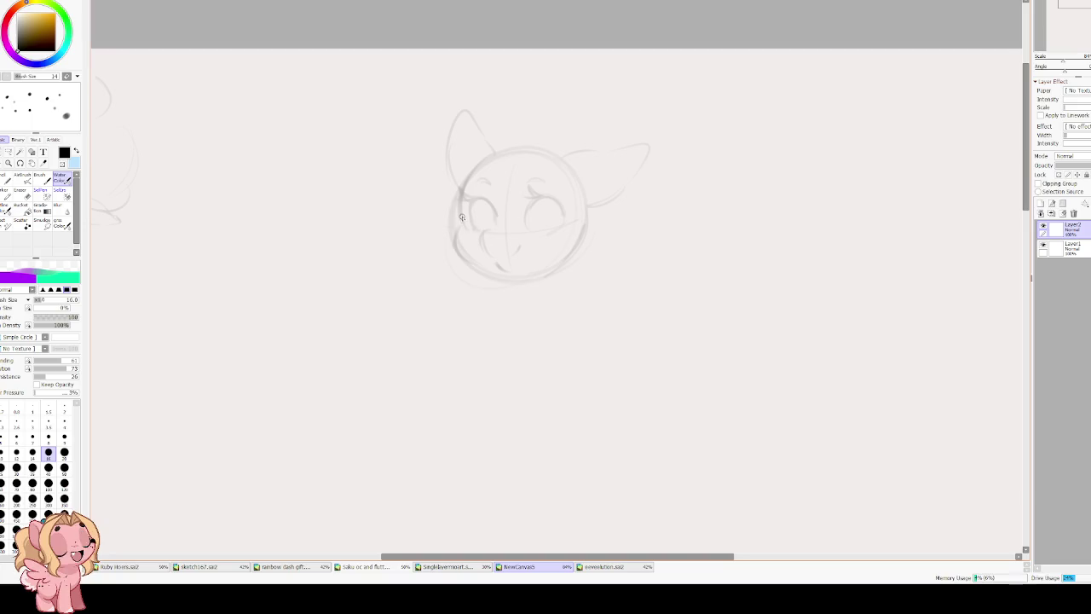
Retrace the left jaw, shape both eyes with a pupil, and darken the head top.
mouse_move(470, 176)
left_mouse_down()
mouse_move(500, 279)
mouse_move(546, 262)
left_mouse_up()
mouse_move(482, 202)
left_mouse_down()
mouse_move(491, 227)
mouse_move(478, 223)
left_mouse_up()
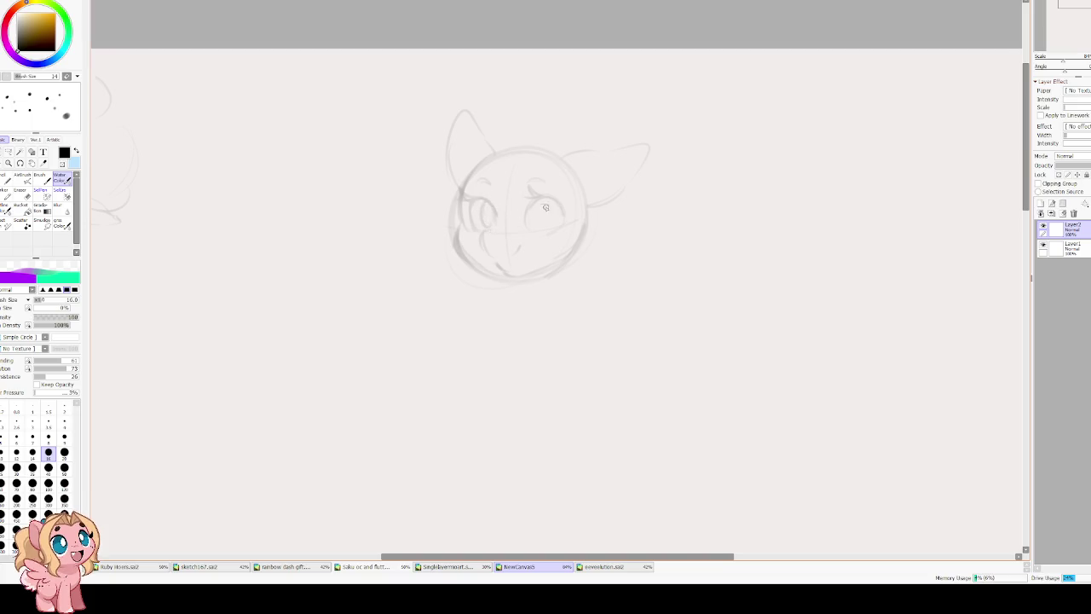
left_click_drag(538, 195, 536, 228)
mouse_move(479, 206)
left_mouse_down()
mouse_move(490, 221)
mouse_move(484, 196)
left_mouse_up()
mouse_move(556, 193)
left_mouse_down()
mouse_move(533, 199)
mouse_move(491, 181)
mouse_move(550, 186)
left_mouse_up()
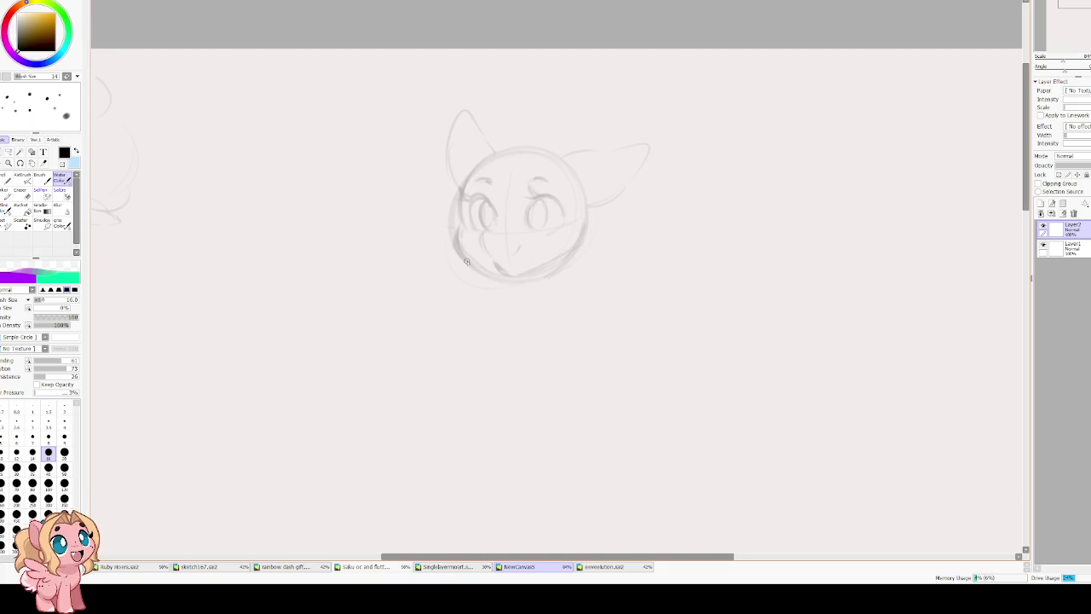
mouse_move(467, 182)
left_mouse_down()
mouse_move(514, 158)
mouse_move(583, 182)
left_mouse_up()
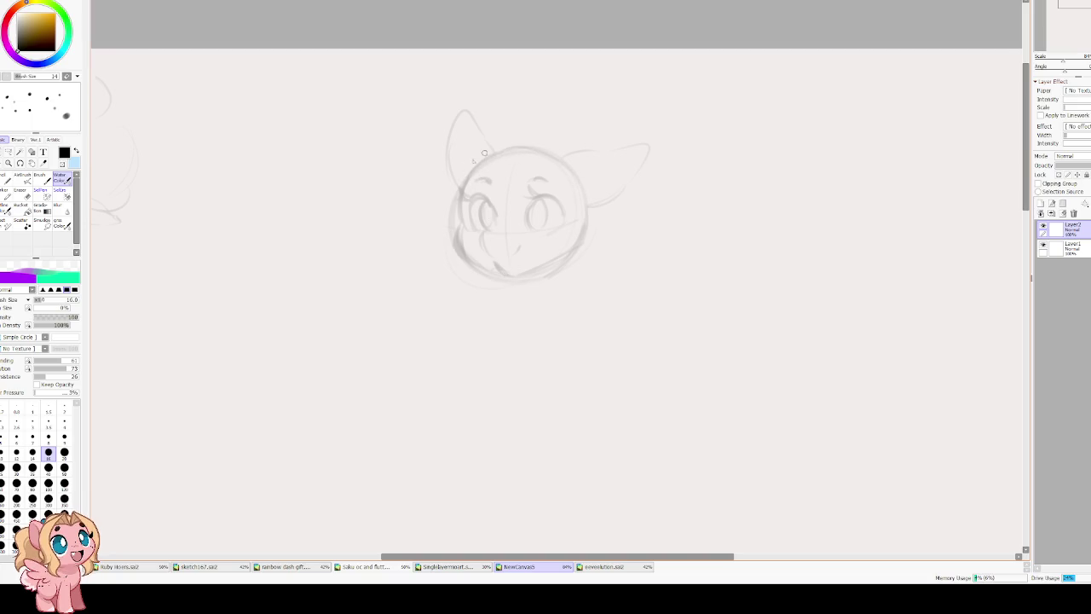
Sketch the small nose and mouth.
key("e")
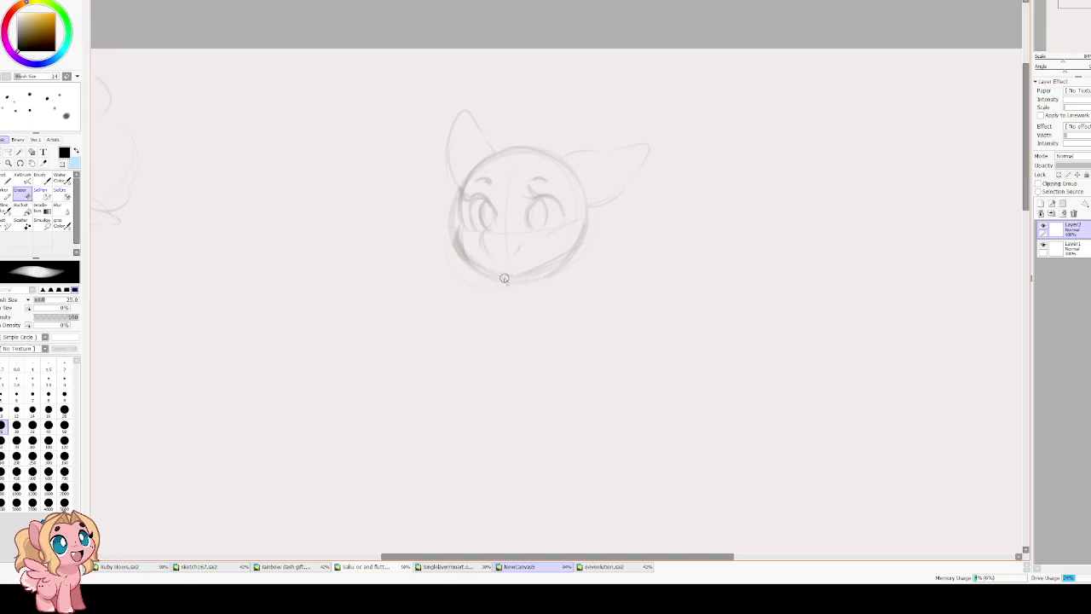
key("e")
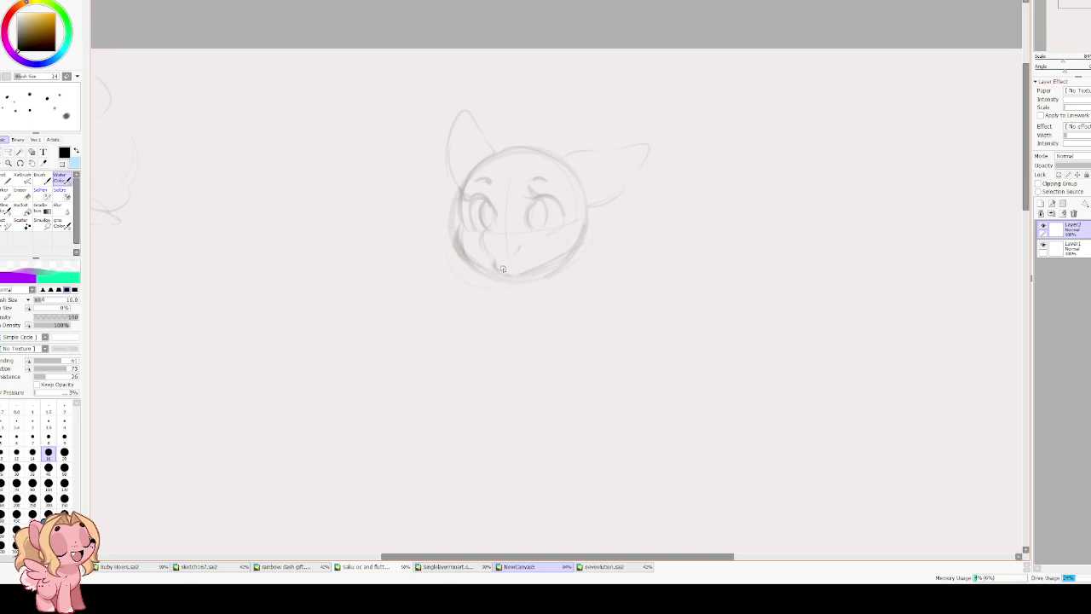
left_click_drag(516, 242, 523, 247)
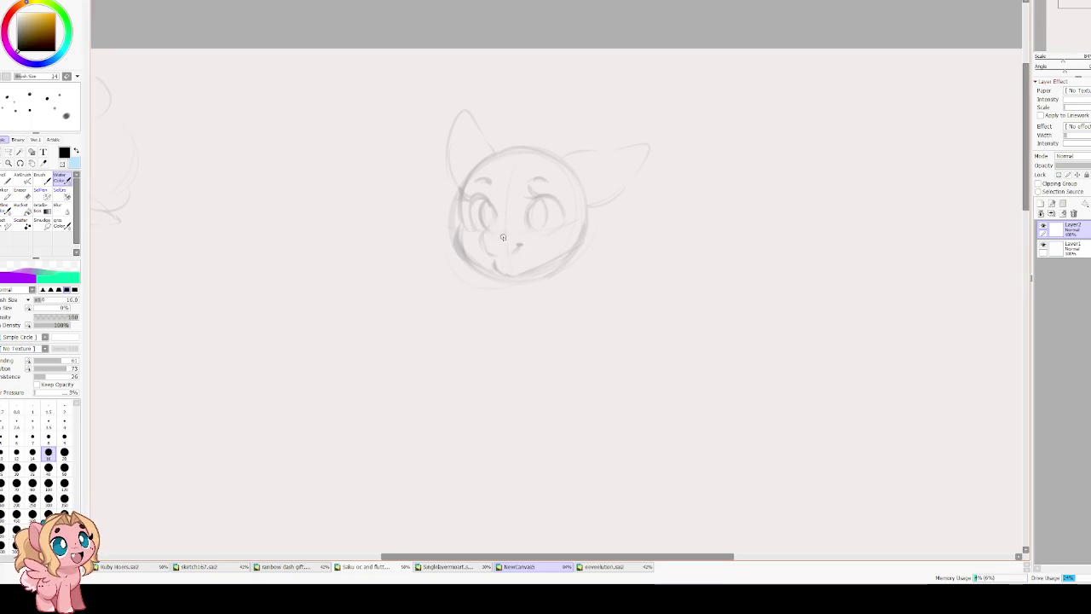
Draw a horn on the forehead and mark the muzzle, removing a stray chin stroke.
scroll(513, 191, "up", 2)
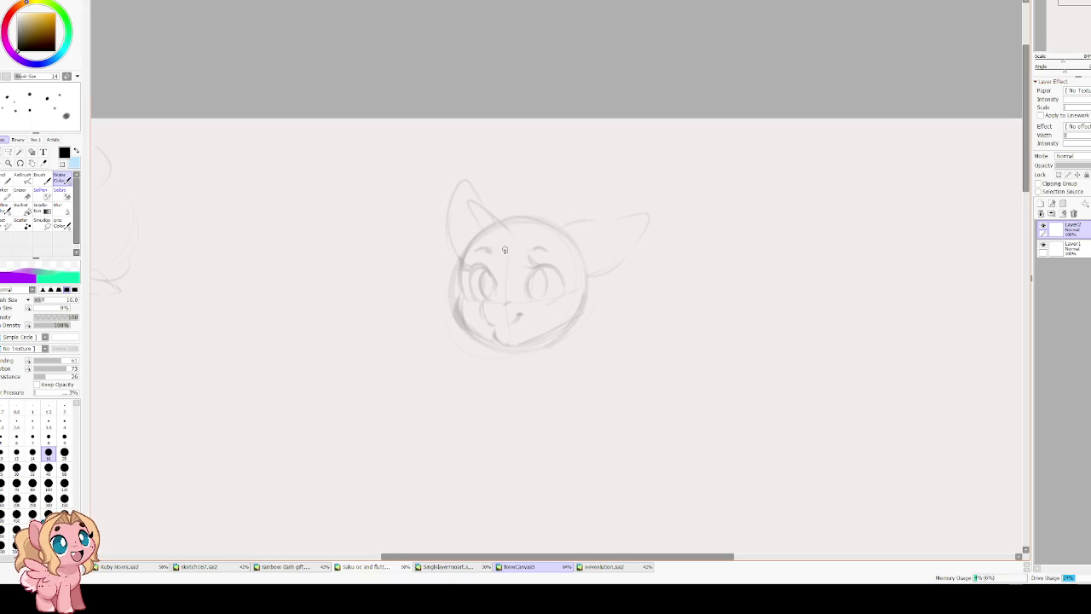
left_click_drag(478, 204, 510, 235)
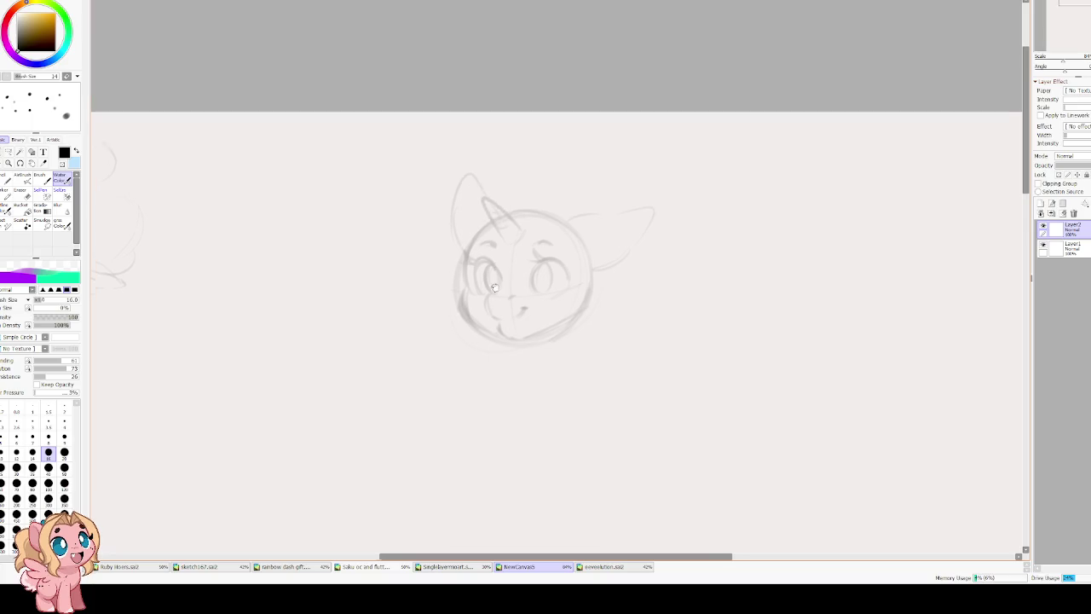
scroll(482, 220, "down", 2)
key("ctrl+t")
key("Return")
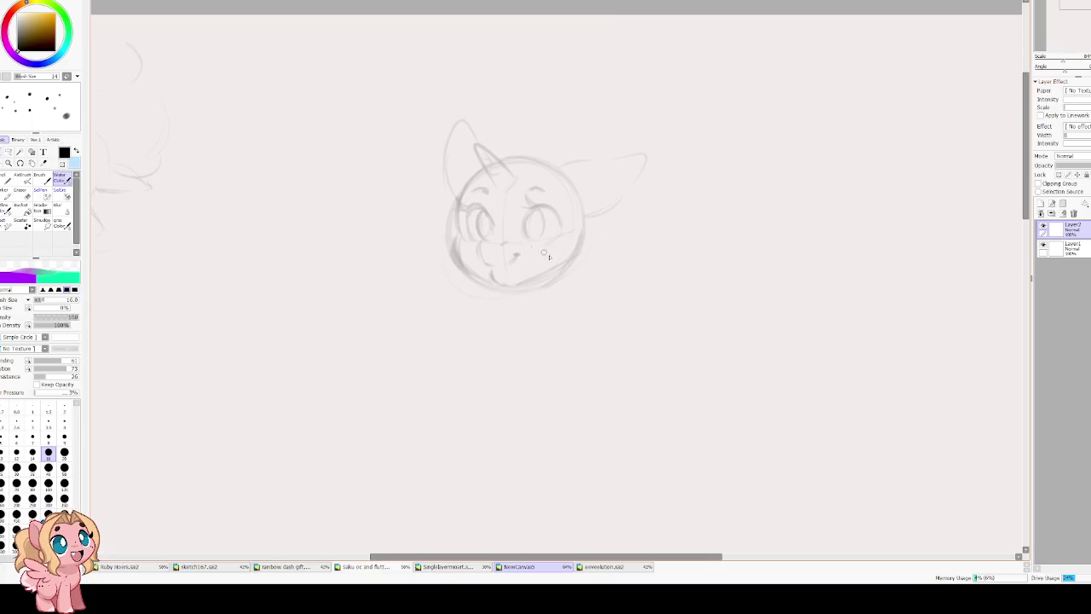
left_click_drag(509, 256, 518, 254)
key("ctrl+z")
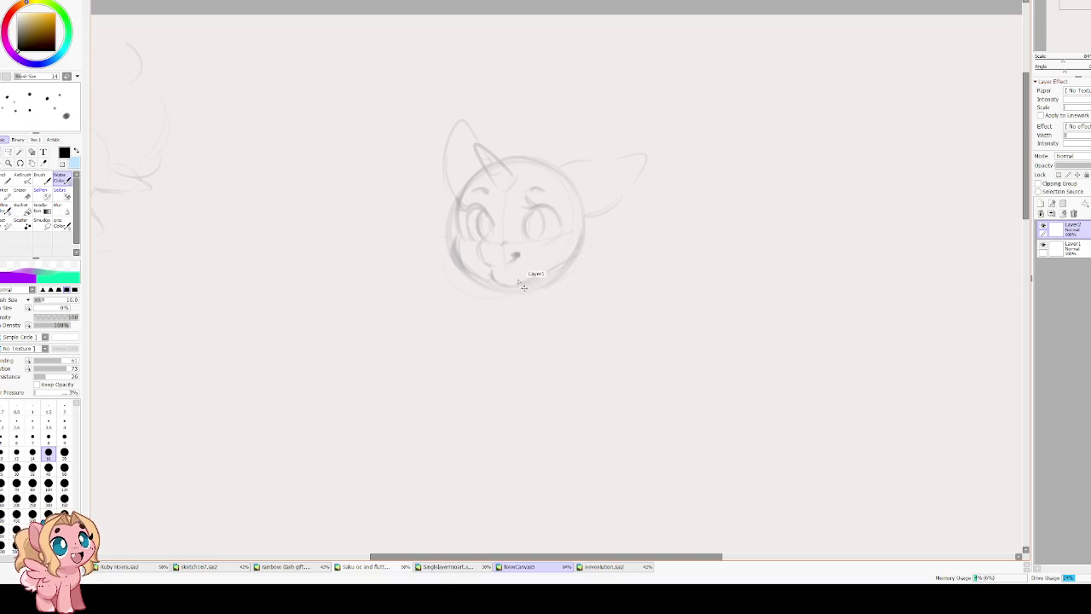
Sketch the first body and back curves, erasing a stray curve beside the head.
left_click_drag(576, 250, 576, 279)
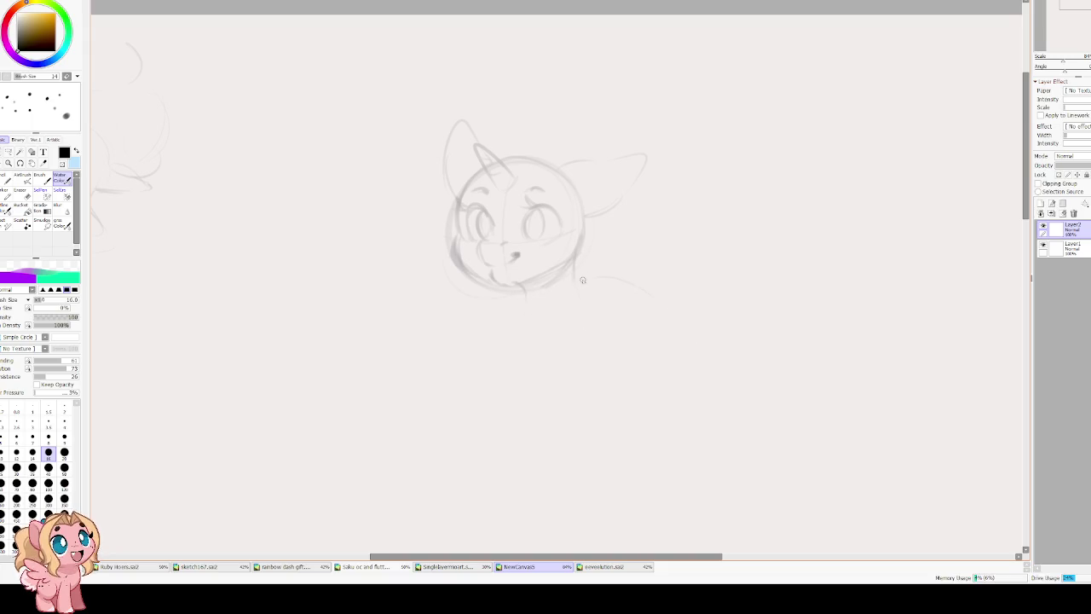
left_click_drag(528, 356, 620, 342)
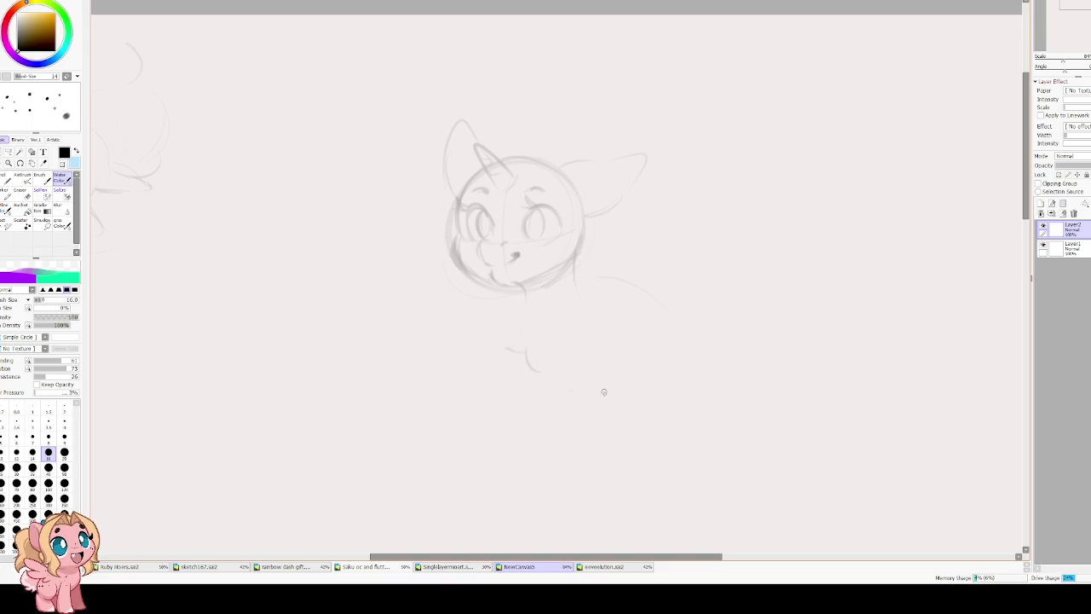
left_click_drag(594, 273, 682, 319)
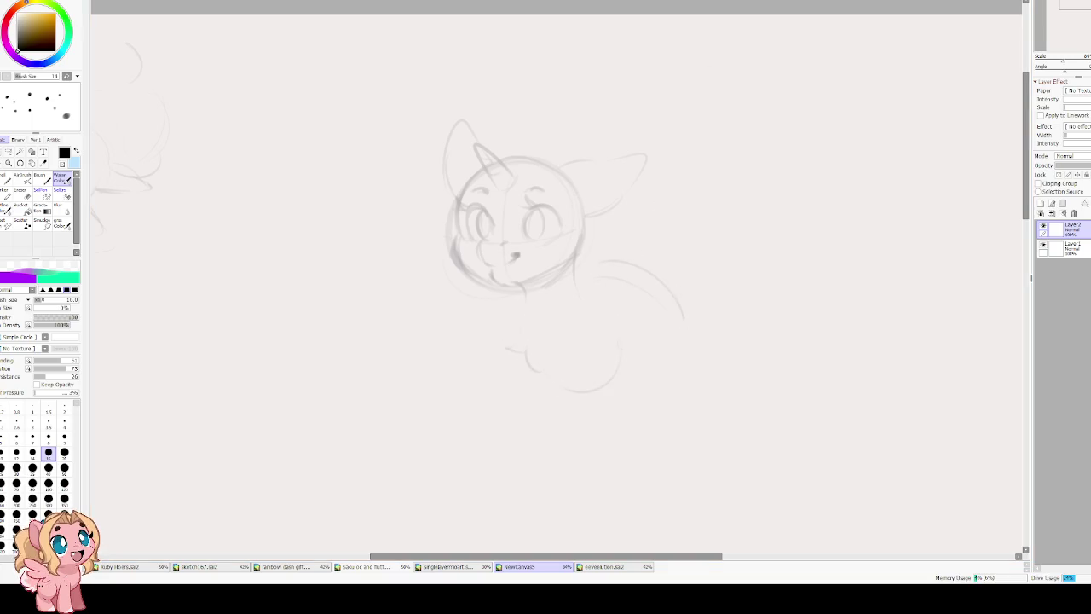
key("e")
key("bracketright")
key("bracketright")
key("bracketright")
mouse_move(676, 302)
left_mouse_down()
mouse_move(647, 261)
mouse_move(684, 316)
left_mouse_up()
key("w")
Draw the body's right side, lower belly curve and back-to-rump curve.
left_click_drag(580, 271, 585, 300)
left_click_drag(511, 361, 612, 406)
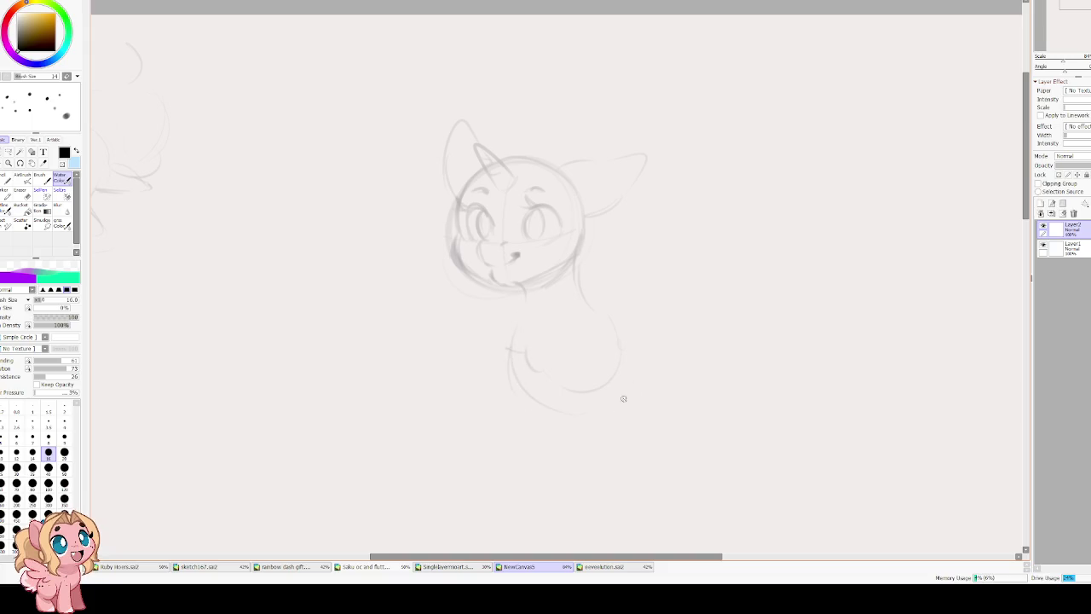
key("ctrl+z")
left_click_drag(526, 337, 602, 385)
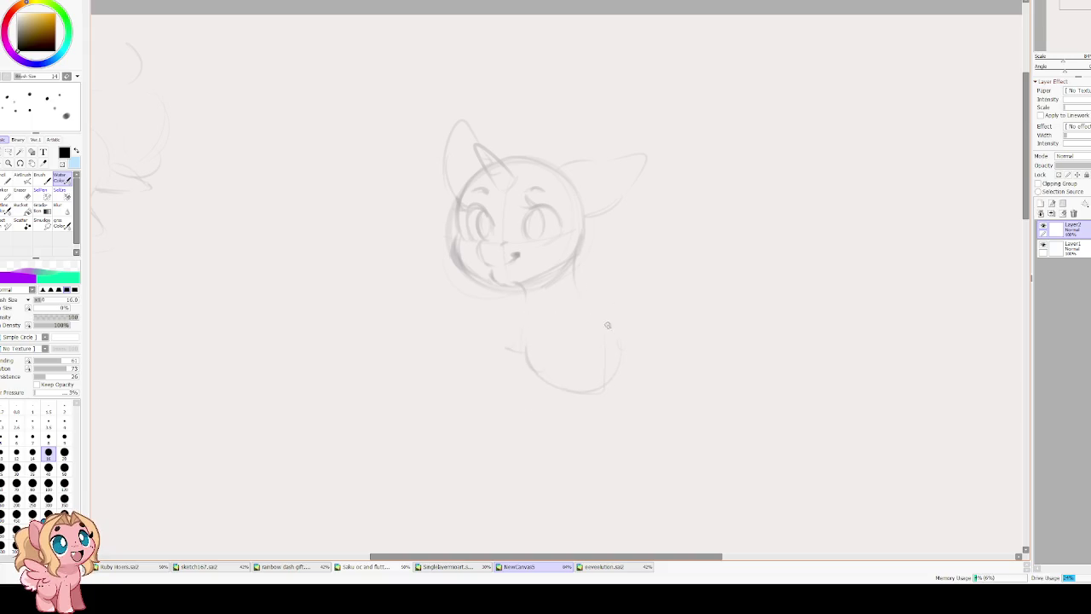
left_click_drag(580, 275, 664, 308)
left_click_drag(632, 268, 673, 362)
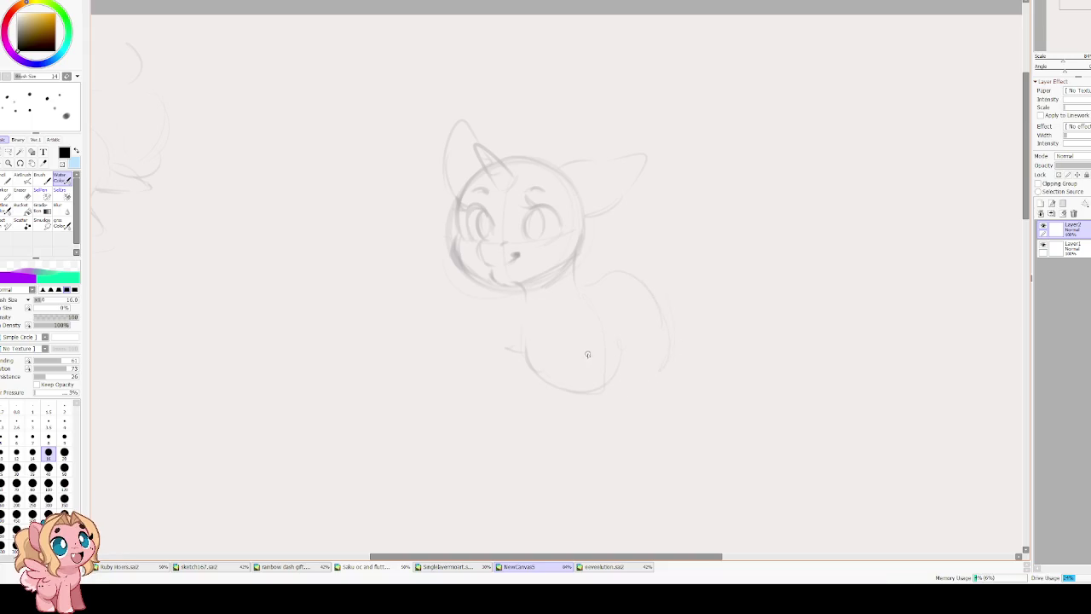
Sketch two front legs, the rear body and a back leg with hooves.
left_click_drag(567, 452, 583, 488)
left_click_drag(605, 346, 594, 483)
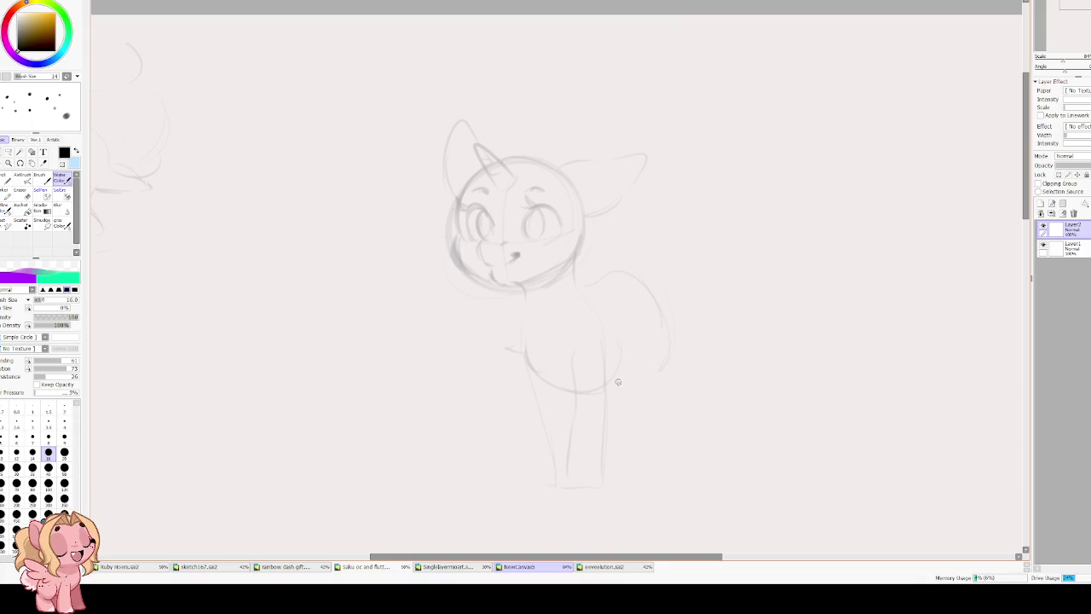
left_click_drag(652, 399, 637, 471)
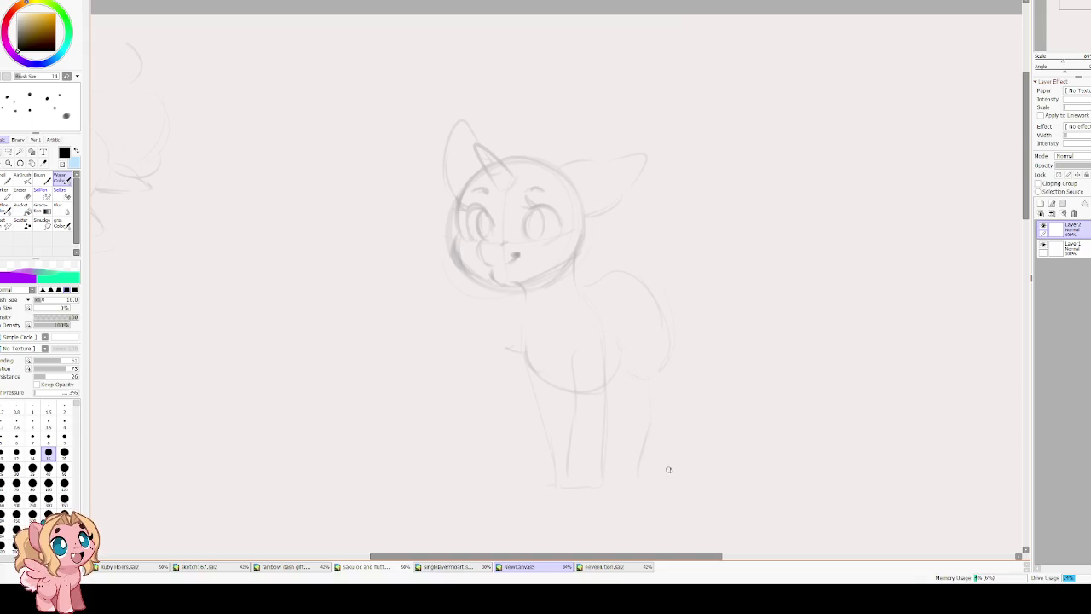
key("ctrl+z")
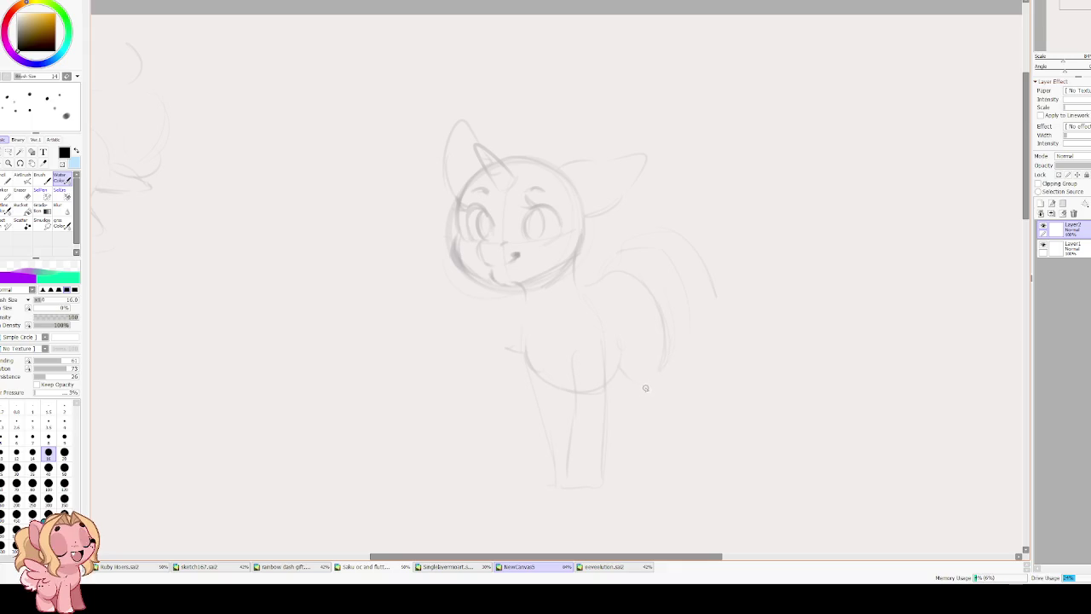
left_click_drag(660, 370, 662, 330)
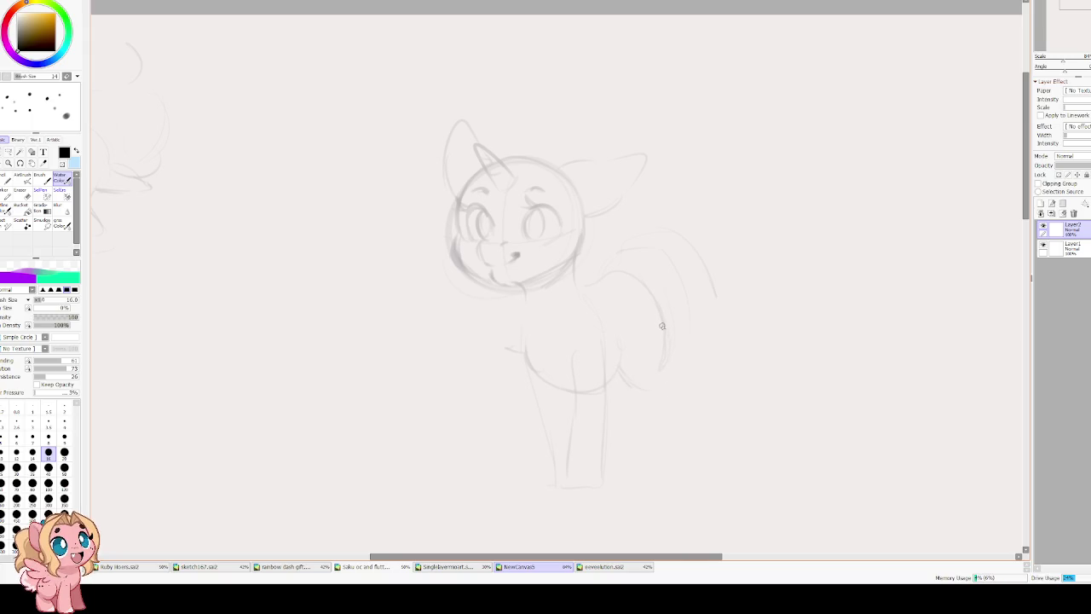
left_click_drag(658, 398, 692, 467)
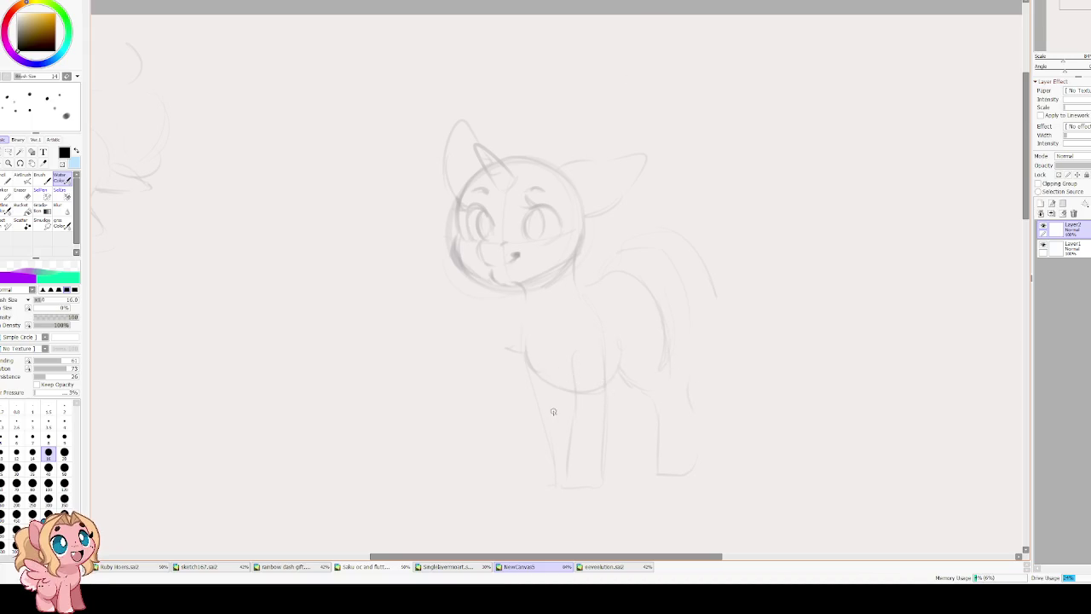
left_click_drag(530, 414, 537, 488)
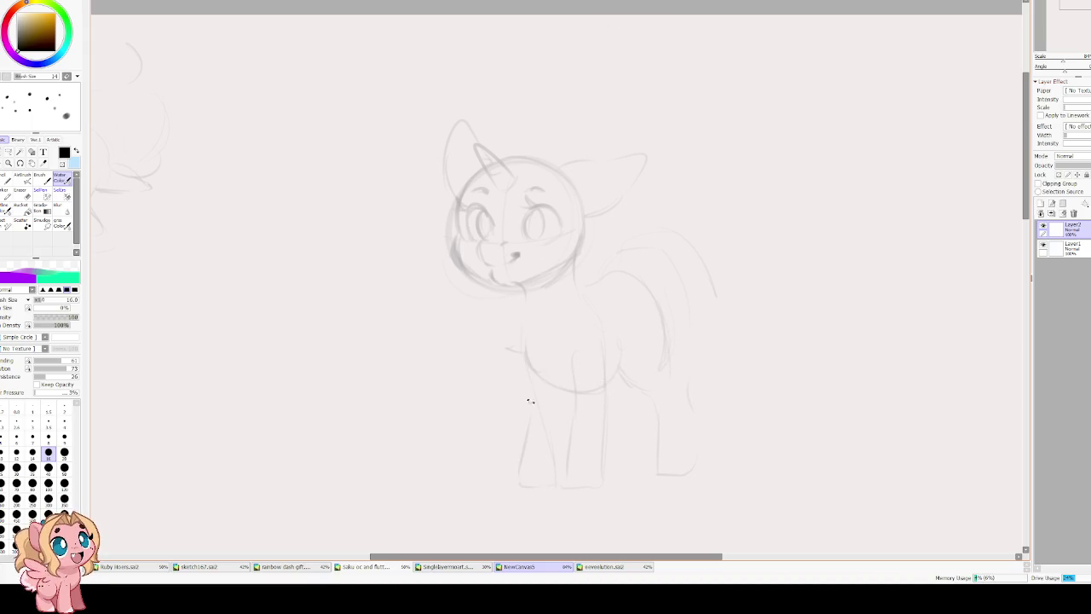
left_click_drag(526, 396, 546, 433)
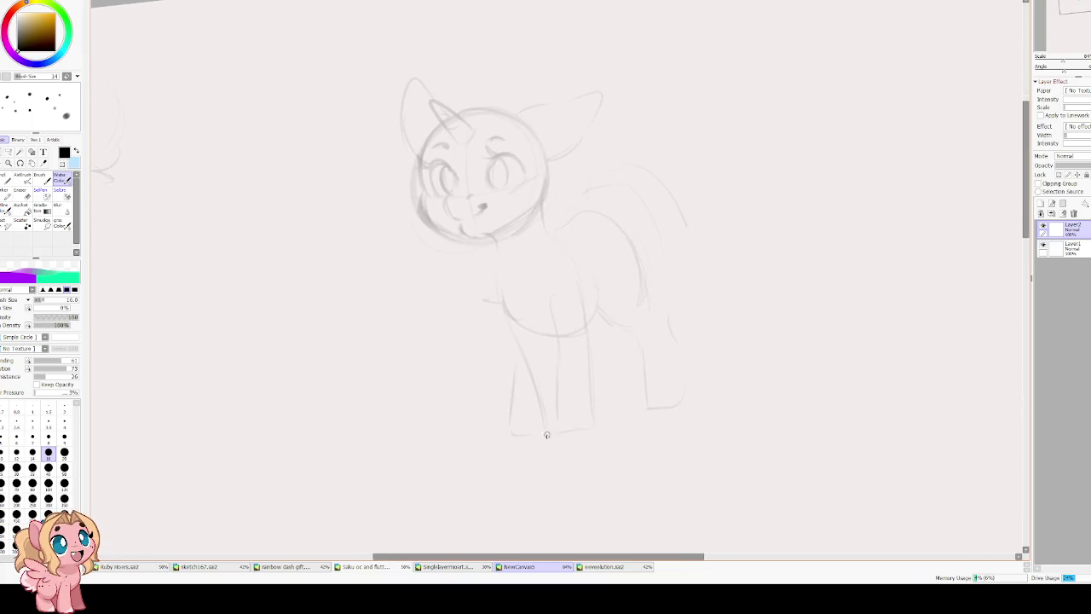
Sketch fluffy chest strokes and a feathered folded wing on the side.
mouse_move(446, 370)
left_mouse_down()
mouse_move(407, 347)
mouse_move(537, 300)
mouse_move(491, 356)
left_mouse_up()
left_click_drag(480, 298, 478, 367)
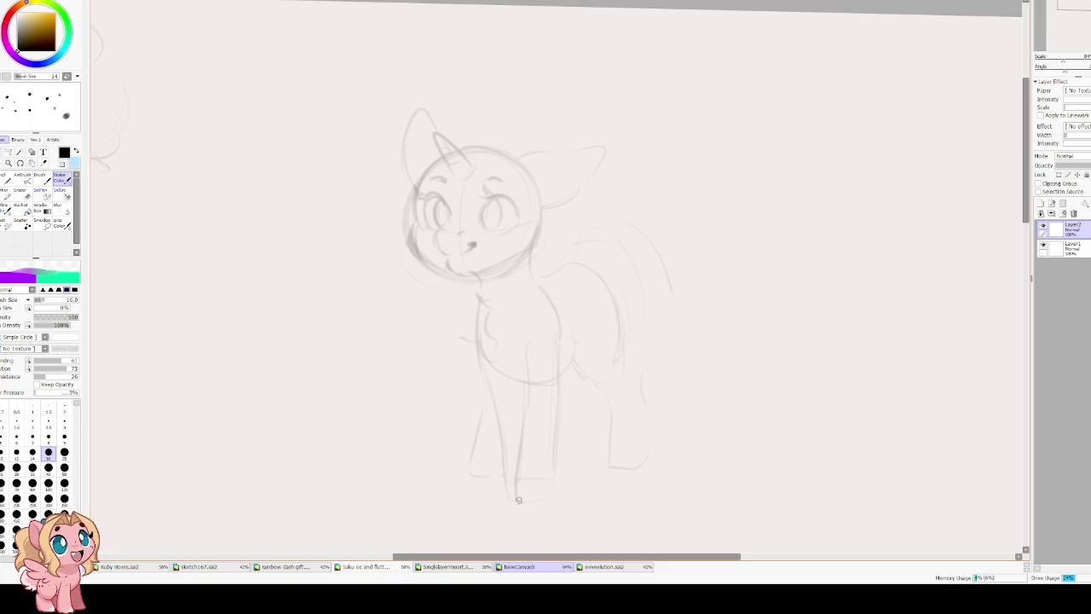
left_click_drag(419, 394, 502, 401)
left_click_drag(554, 351, 566, 388)
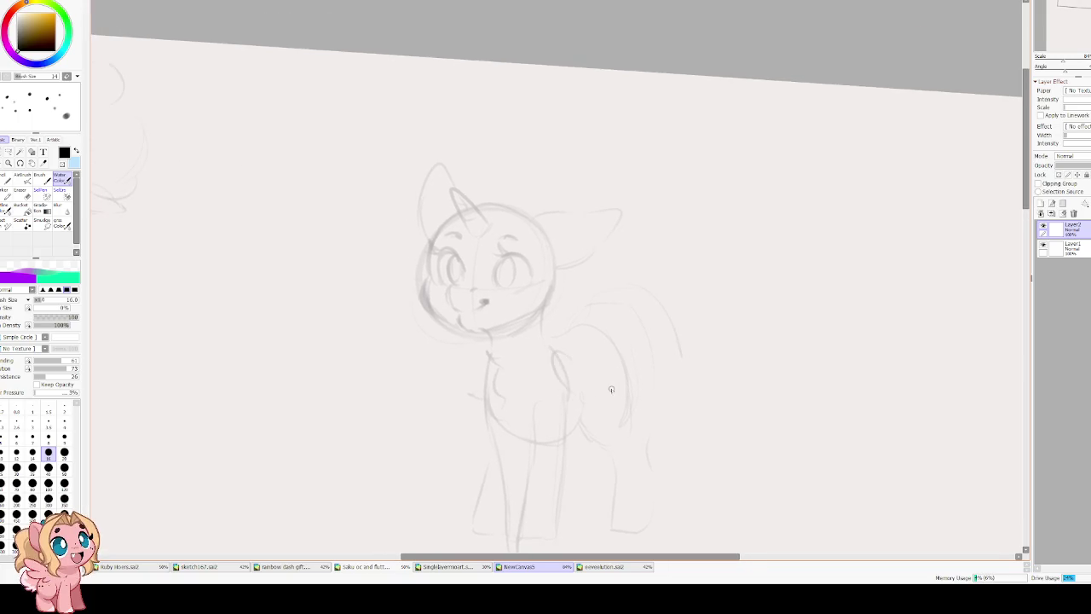
left_click_drag(570, 342, 626, 377)
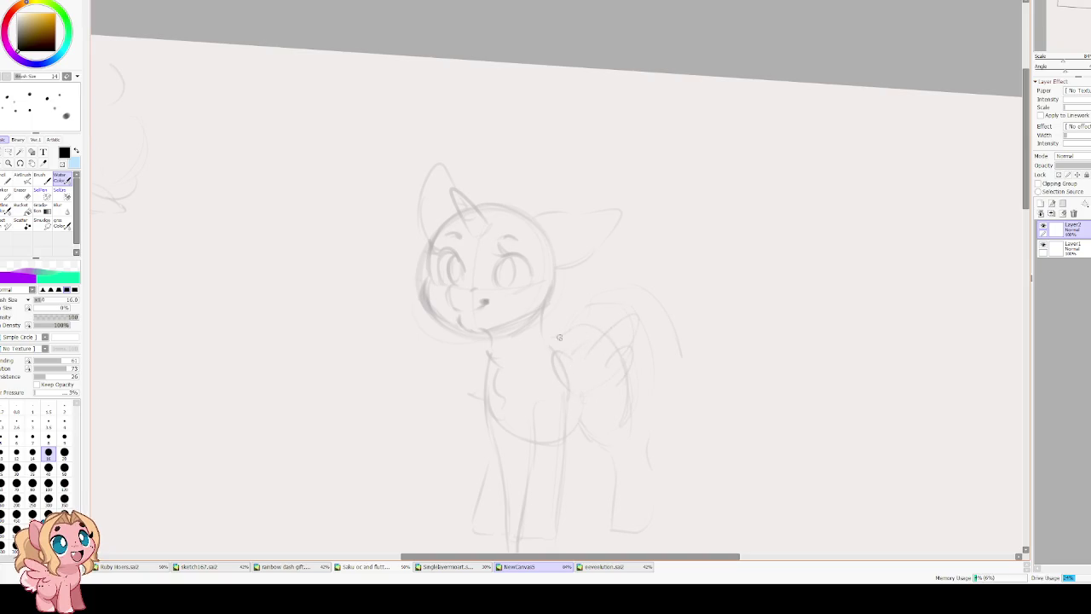
left_click_drag(573, 309, 560, 323)
left_click_drag(477, 360, 470, 394)
Draw a tail arching over the back down to the ground, and shade the left pupil.
key("e")
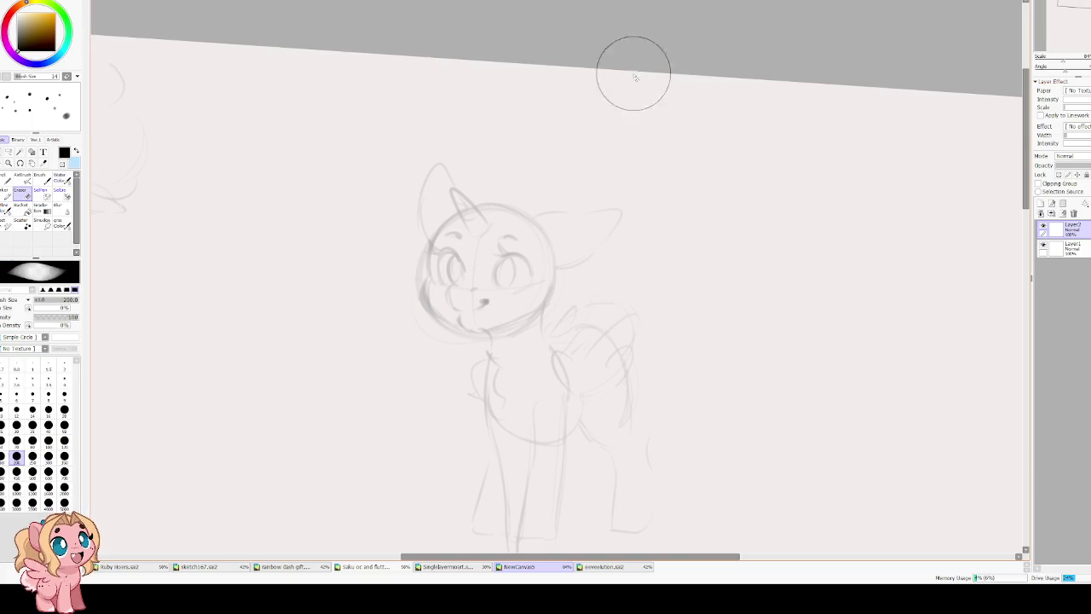
key("e")
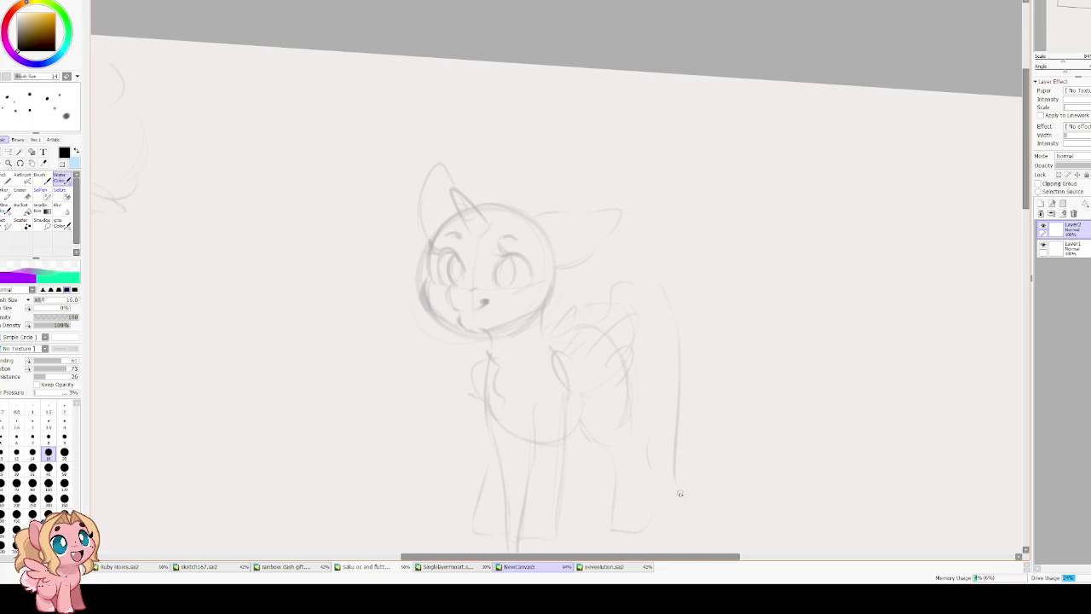
left_click_drag(597, 318, 677, 294)
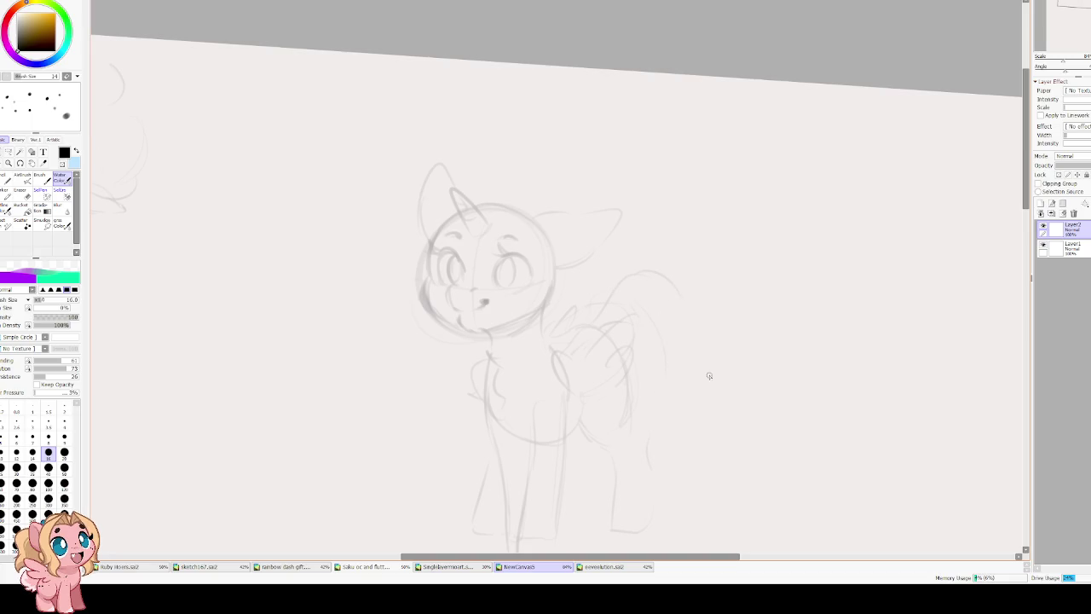
mouse_move(659, 274)
left_mouse_down()
mouse_move(726, 489)
mouse_move(741, 471)
left_mouse_up()
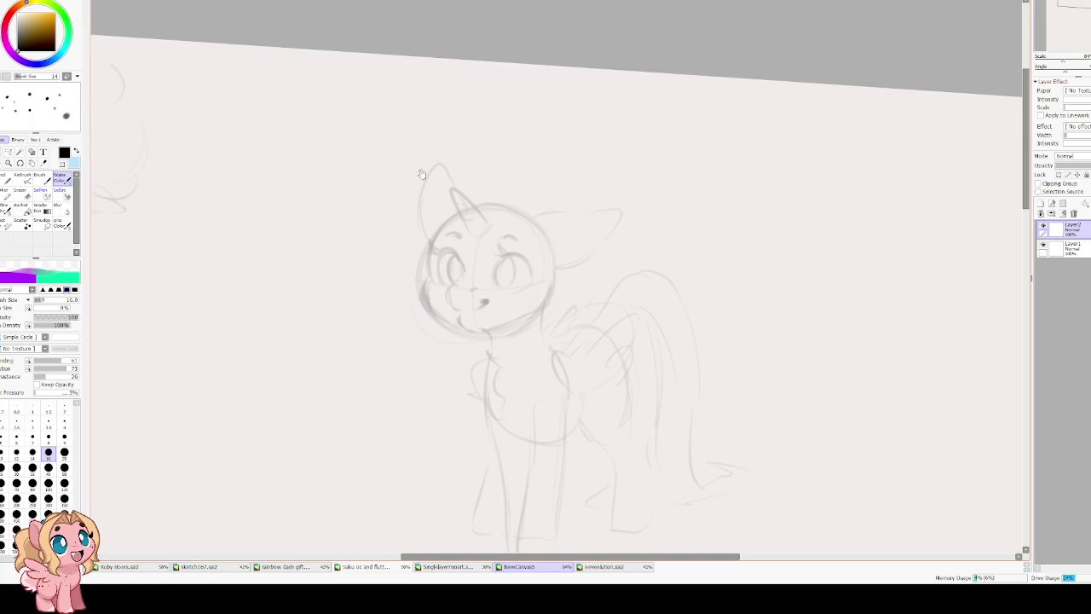
key("End")
left_click_drag(452, 256, 458, 282)
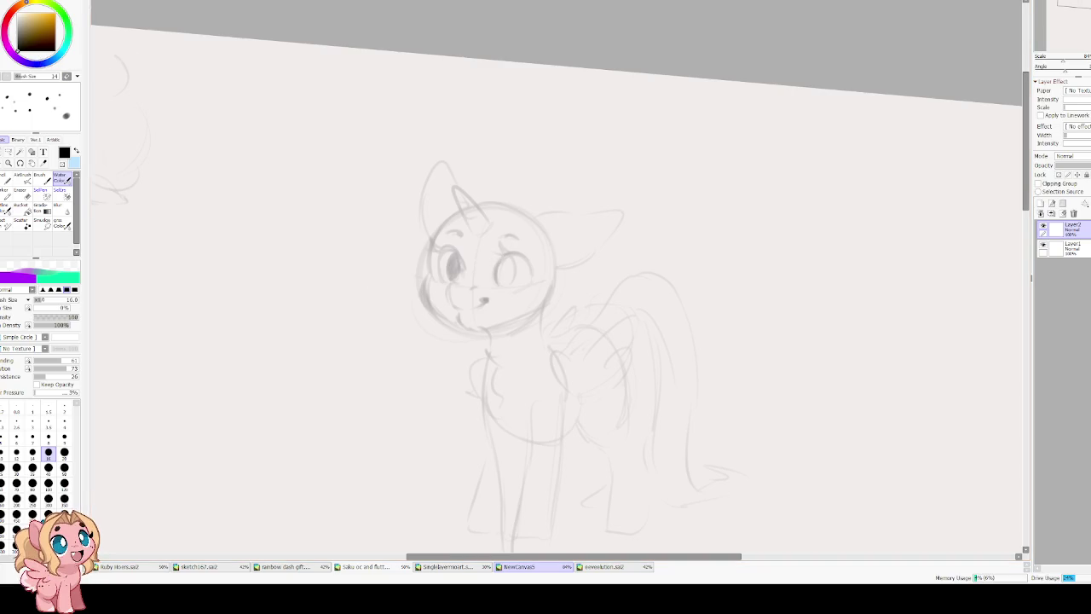
scroll(302, 243, "up", 1)
scroll(302, 243, "up", 1)
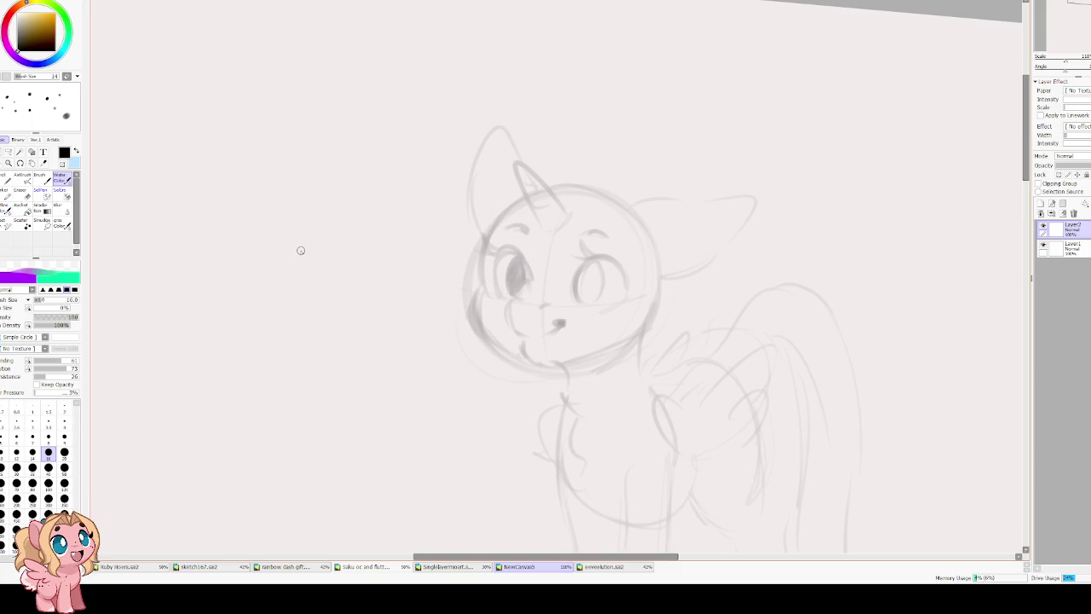
Lower brush blending and dilution, level the canvas rotation, and pick a dark reddish-brown.
left_click_drag(74, 359, 42, 368)
key("Delete")
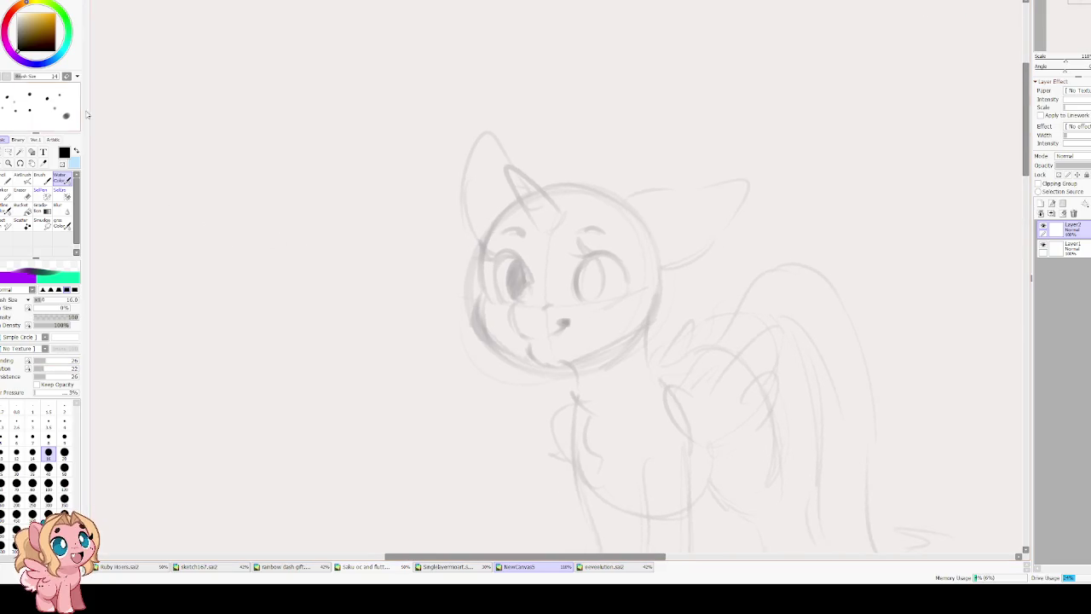
left_click(23, 39)
left_click(22, 44)
Outline both eyes boldly and shade their pupils in dark reddish-brown.
mouse_move(506, 250)
left_mouse_down()
mouse_move(520, 257)
mouse_move(496, 300)
mouse_move(522, 265)
mouse_move(511, 298)
mouse_move(528, 288)
mouse_move(518, 260)
mouse_move(514, 302)
mouse_move(523, 276)
mouse_move(521, 293)
left_mouse_up()
mouse_move(581, 278)
left_mouse_down()
mouse_move(577, 286)
mouse_move(598, 257)
mouse_move(575, 293)
mouse_move(628, 282)
mouse_move(573, 298)
left_mouse_up()
mouse_move(592, 256)
left_mouse_down()
mouse_move(576, 298)
mouse_move(595, 259)
mouse_move(604, 304)
mouse_move(600, 290)
mouse_move(581, 300)
mouse_move(576, 286)
mouse_move(591, 264)
mouse_move(611, 286)
mouse_move(595, 287)
mouse_move(601, 300)
mouse_move(600, 286)
mouse_move(583, 295)
mouse_move(598, 255)
mouse_move(602, 299)
left_mouse_up()
mouse_move(521, 272)
left_mouse_down()
mouse_move(506, 256)
mouse_move(508, 297)
left_mouse_up()
left_click_drag(511, 253, 512, 293)
left_click_drag(598, 270, 576, 291)
mouse_move(607, 248)
left_mouse_down()
mouse_move(584, 260)
mouse_move(617, 254)
mouse_move(575, 285)
left_mouse_up()
Draw eyelashes on both eyes, mirroring the canvas horizontally and back.
key("h")
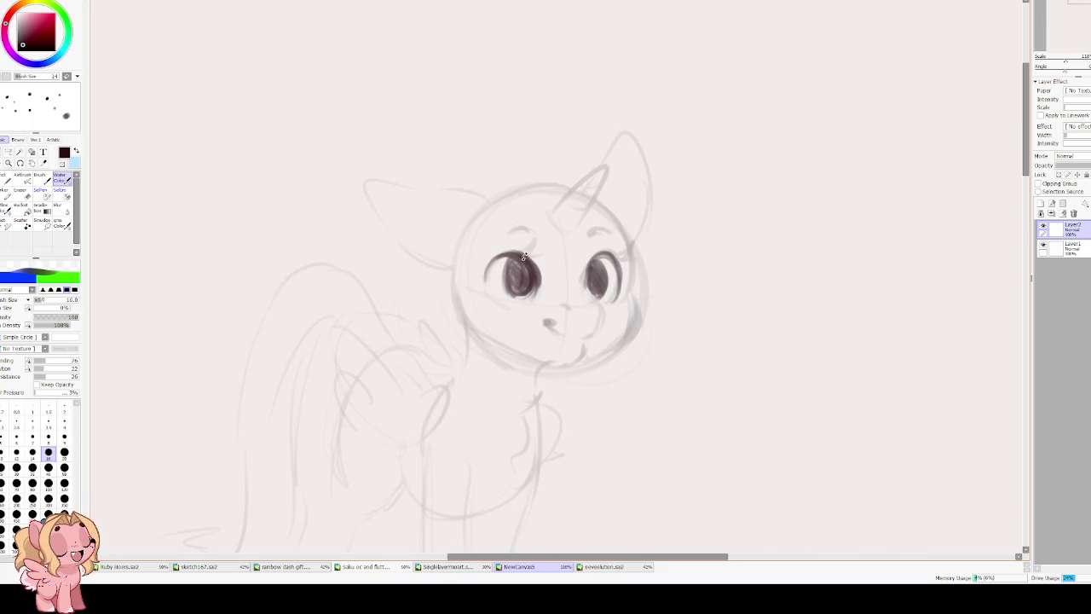
mouse_move(509, 257)
left_mouse_down()
mouse_move(540, 243)
mouse_move(546, 251)
left_mouse_up()
mouse_move(626, 250)
left_mouse_down()
mouse_move(603, 259)
mouse_move(644, 254)
left_mouse_up()
key("h")
left_click_drag(640, 173, 602, 191)
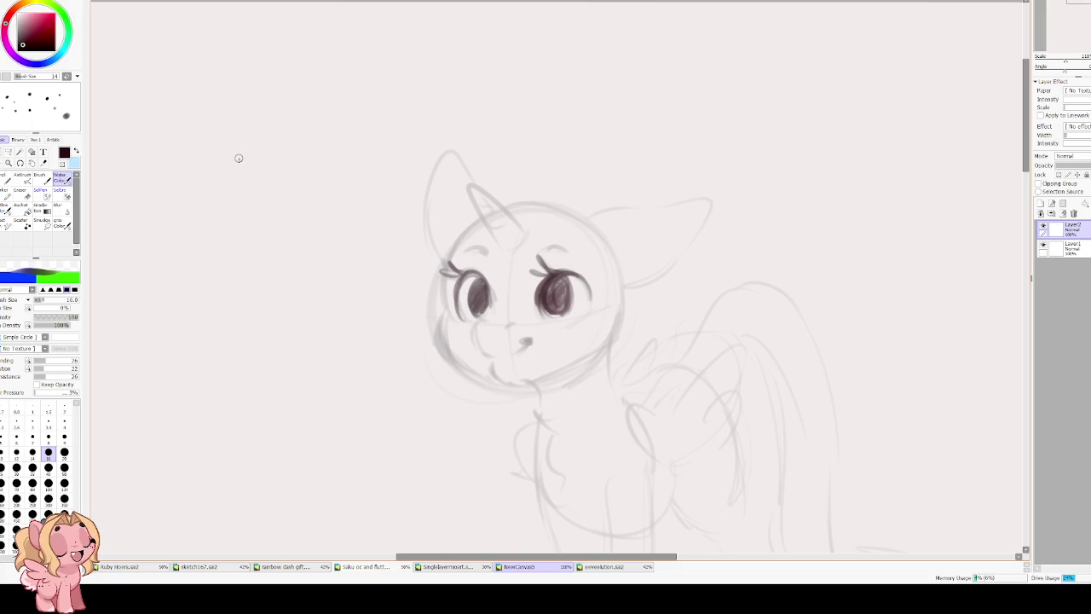
scroll(239, 158, "up", 1)
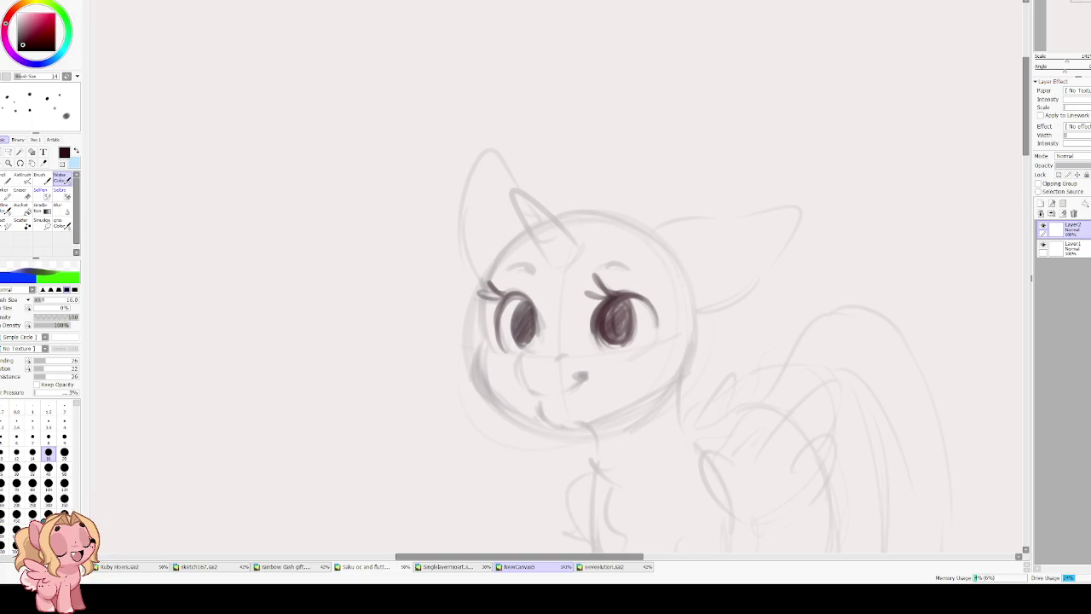
scroll(526, 106, "down", 1)
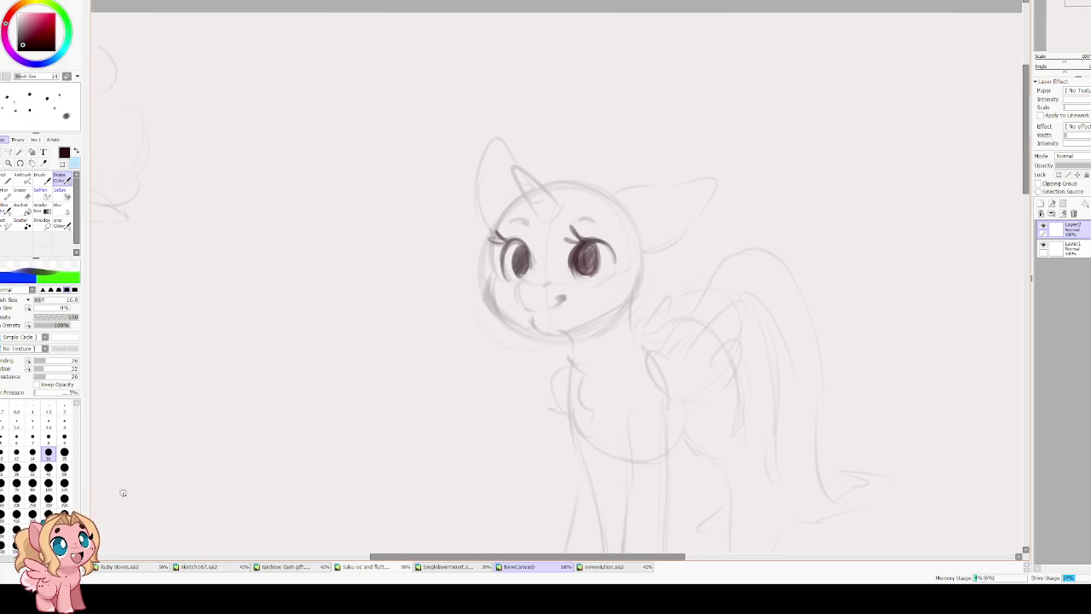
scroll(477, 304, "up", 2)
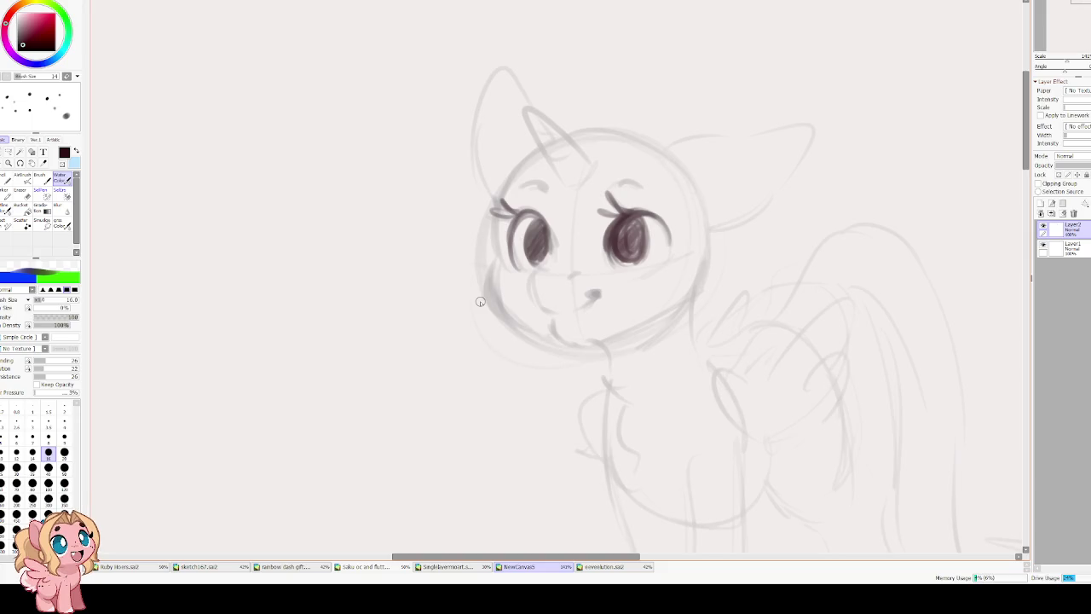
scroll(570, 282, "up", 1)
Deepen both irises and ink the left face outline and muzzle curve.
mouse_move(547, 239)
left_mouse_down()
mouse_move(552, 288)
mouse_move(564, 276)
mouse_move(542, 291)
left_mouse_up()
mouse_move(632, 249)
left_mouse_down()
mouse_move(636, 288)
mouse_move(638, 262)
left_mouse_up()
left_click_drag(536, 245, 550, 291)
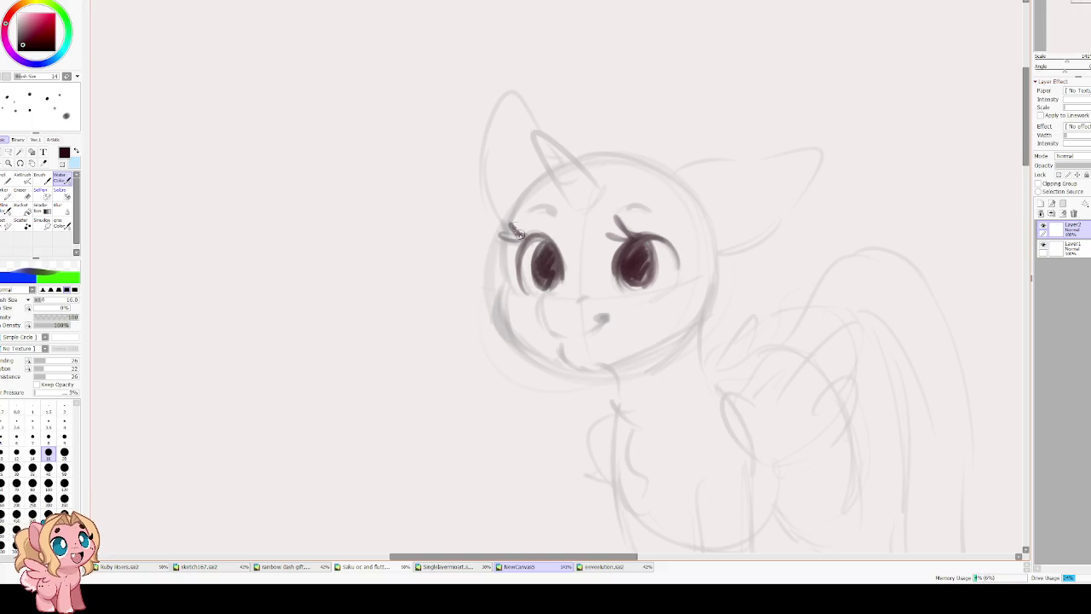
left_click_drag(518, 199, 496, 336)
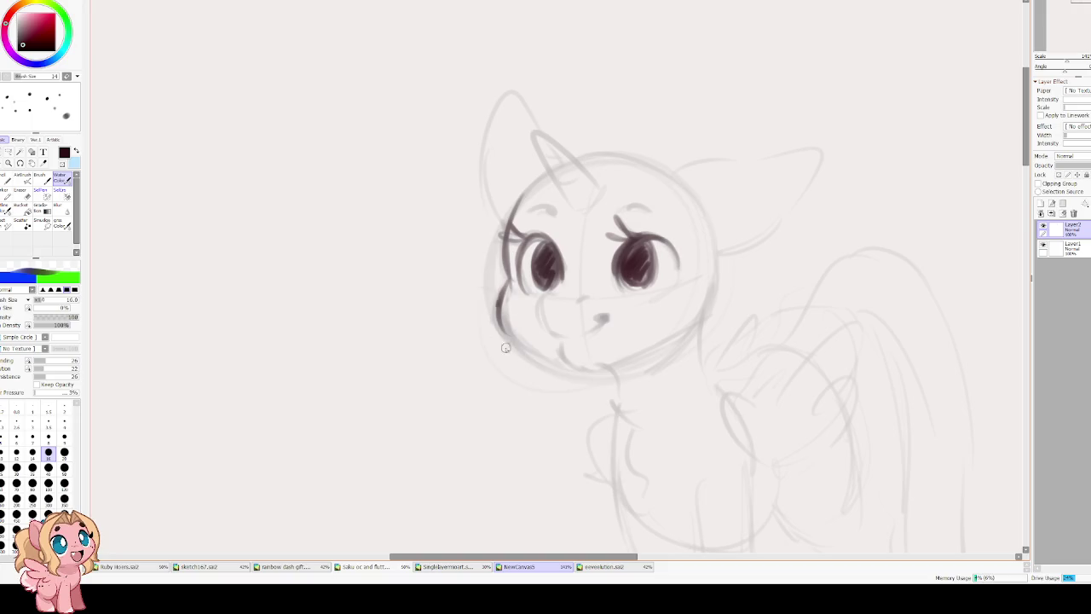
left_click_drag(497, 295, 554, 367)
mouse_move(565, 292)
left_mouse_down()
mouse_move(546, 331)
mouse_move(588, 327)
left_mouse_up()
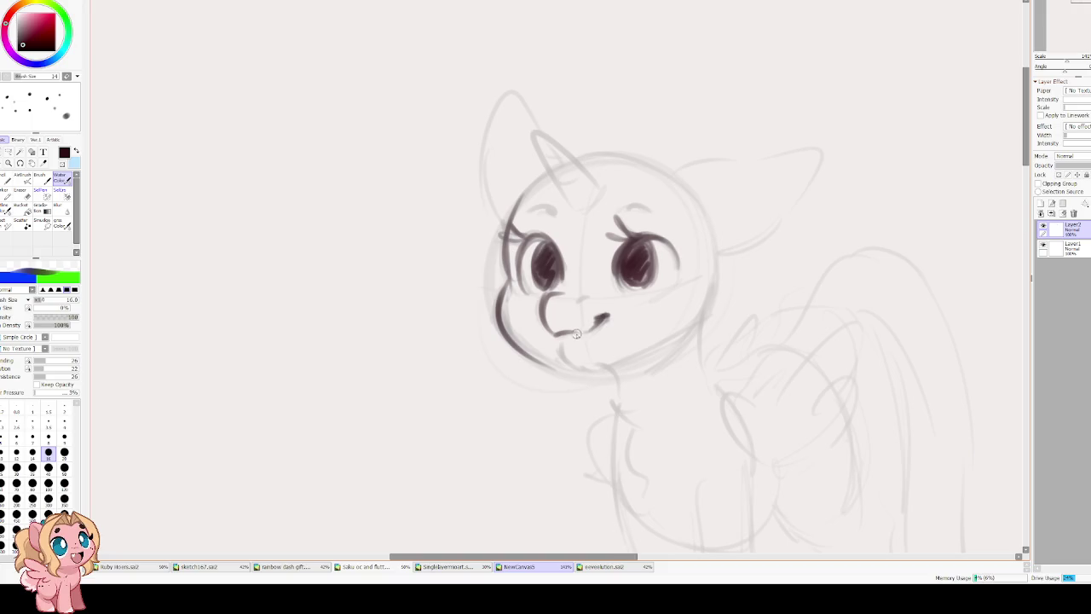
Ink the small nose and the jawline from chin up toward the cheek.
key("e")
key("bracketleft")
key("bracketleft")
key("bracketleft")
key("bracketleft")
key("bracketleft")
key("bracketleft")
key("bracketleft")
key("c")
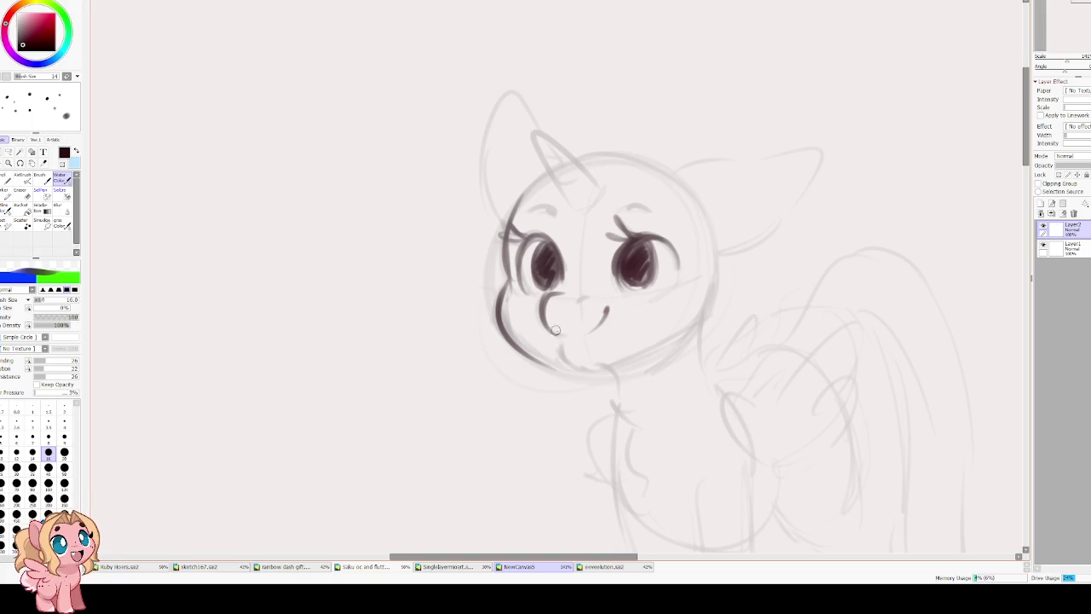
mouse_move(614, 303)
left_mouse_down()
mouse_move(600, 322)
mouse_move(619, 302)
left_mouse_up()
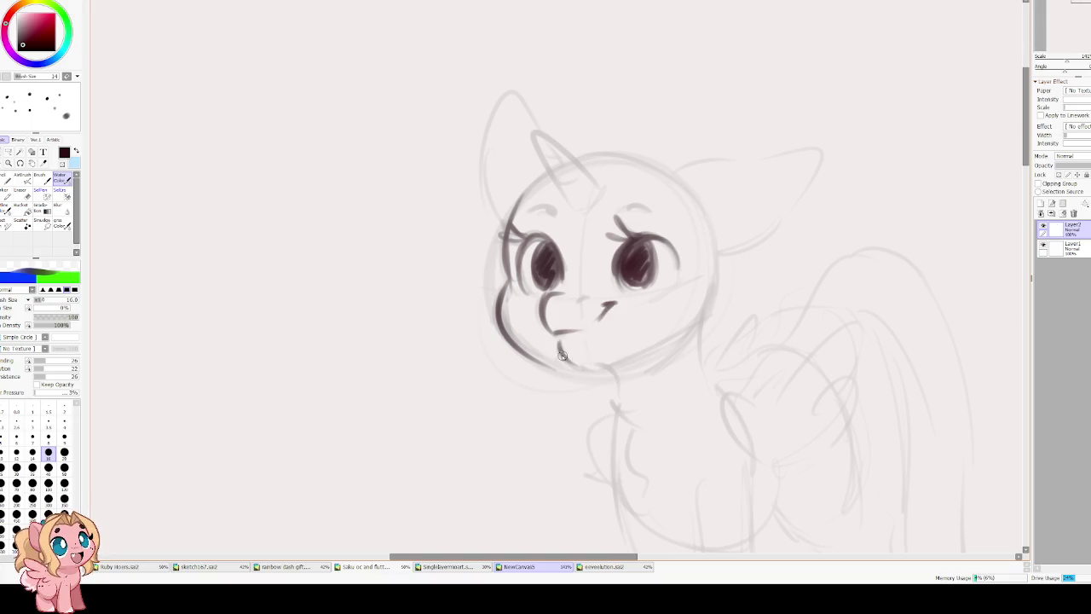
left_click_drag(602, 358, 679, 328)
key("ctrl+z")
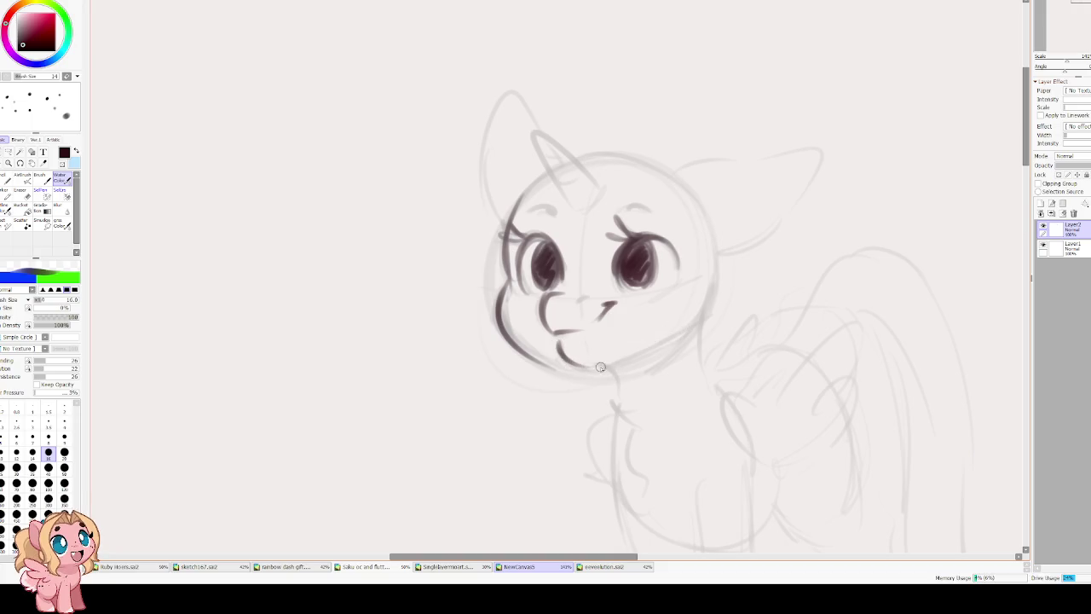
left_click_drag(559, 354, 713, 273)
mouse_move(695, 319)
left_mouse_down()
mouse_move(652, 345)
mouse_move(573, 362)
mouse_move(615, 307)
left_mouse_up()
Redraw the mouth over several undo attempts into a darker open smile near the chin.
key("e")
key("b")
key("ctrl+z")
key("ctrl+z")
mouse_move(554, 329)
left_mouse_down()
mouse_move(584, 349)
mouse_move(606, 317)
left_mouse_up()
key("ctrl+z")
key("ctrl+z")
mouse_move(550, 338)
left_mouse_down()
mouse_move(571, 349)
mouse_move(614, 302)
left_mouse_up()
key("ctrl+z")
key("ctrl+z")
left_click_drag(554, 330, 576, 346)
left_click_drag(614, 302, 577, 348)
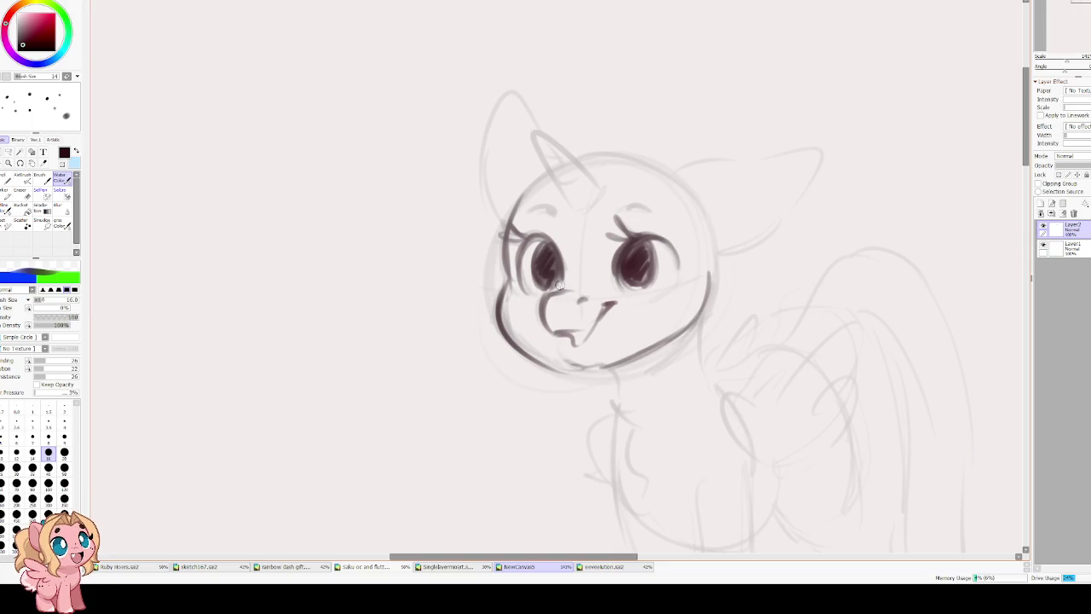
Ink both eyebrows, the lower jaw and the neck line.
left_click_drag(526, 215, 655, 222)
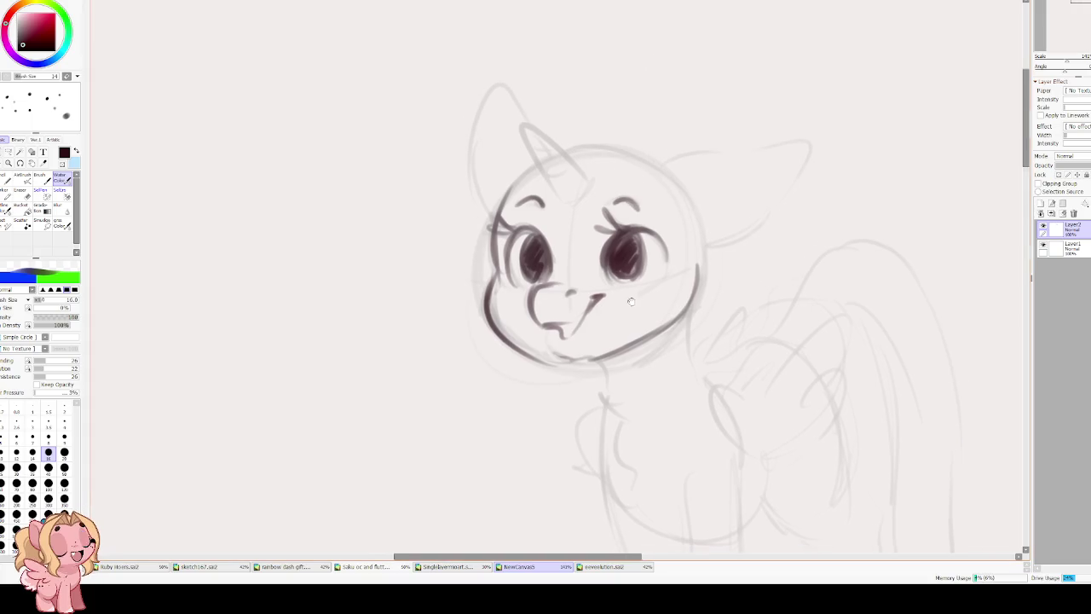
mouse_move(467, 305)
left_mouse_down()
mouse_move(539, 330)
mouse_move(549, 306)
left_mouse_up()
mouse_move(653, 213)
left_mouse_down()
mouse_move(655, 293)
mouse_move(669, 315)
left_mouse_up()
mouse_move(561, 347)
left_mouse_down()
mouse_move(572, 266)
mouse_move(560, 324)
mouse_move(611, 496)
left_mouse_up()
Ink the chest, front legs down to the hooves and lower body curve, linking head to neck.
mouse_move(610, 496)
left_mouse_down()
mouse_move(594, 337)
mouse_move(606, 452)
mouse_move(633, 467)
left_mouse_up()
mouse_move(628, 392)
left_mouse_down()
mouse_move(631, 469)
mouse_move(687, 448)
mouse_move(696, 288)
left_mouse_up()
mouse_move(690, 351)
left_mouse_down()
mouse_move(683, 173)
mouse_move(627, 298)
mouse_move(635, 367)
left_mouse_up()
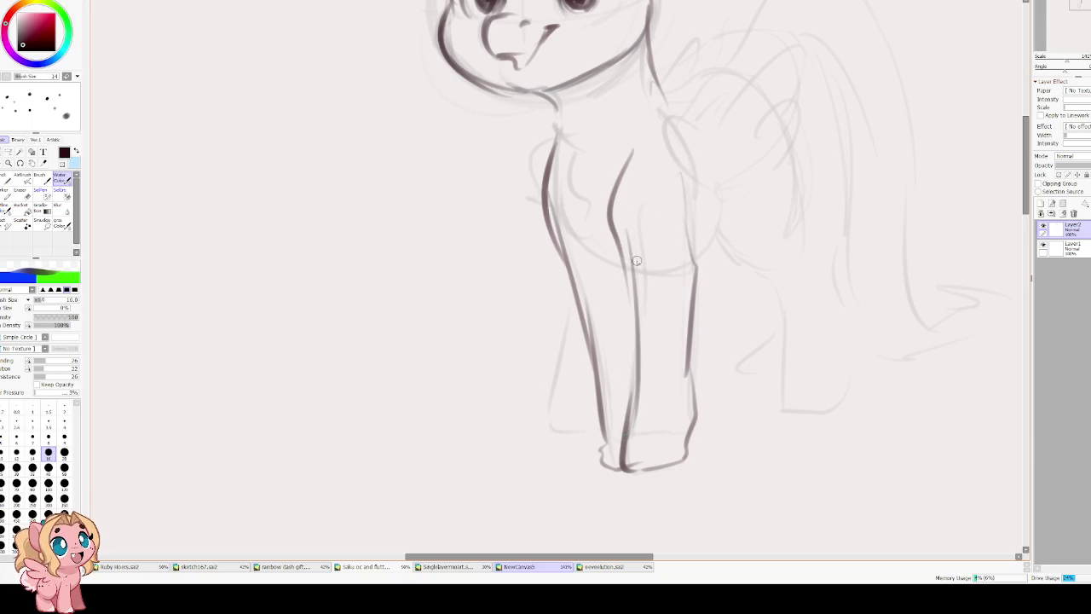
left_click_drag(608, 260, 559, 204)
left_click_drag(588, 169, 549, 333)
left_click_drag(623, 256, 706, 225)
left_click_drag(668, 269, 676, 333)
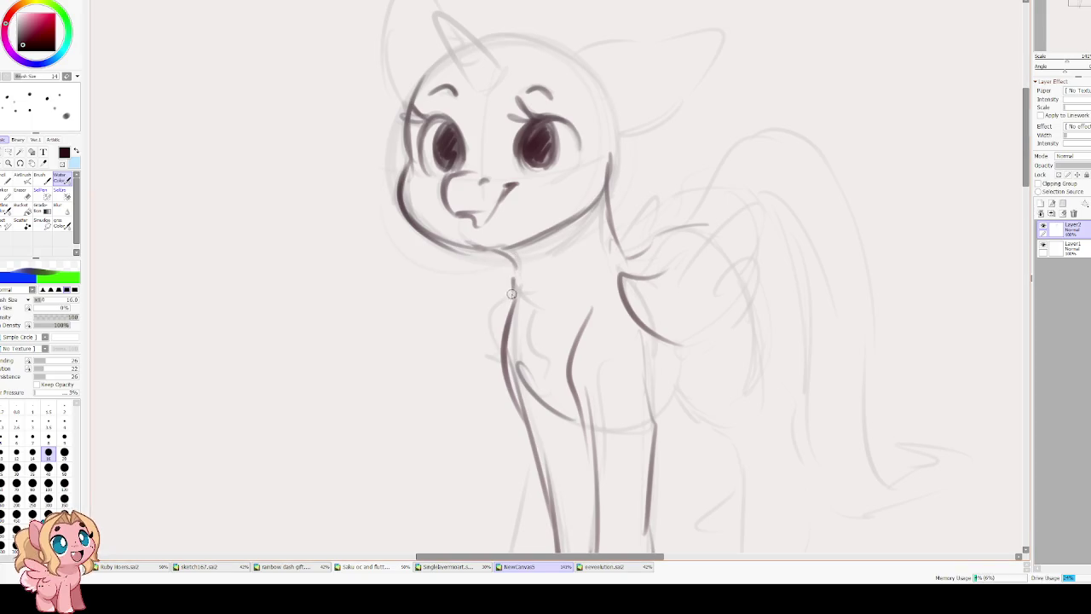
left_click_drag(515, 256, 499, 362)
Ink the wing's outer curve, pointed feather tips, feather lines and top edge.
left_click_drag(696, 336, 754, 271)
key("ctrl+z")
left_click_drag(697, 340, 763, 264)
left_click_drag(725, 298, 765, 247)
left_click_drag(773, 205, 686, 271)
key("ctrl+z")
mouse_move(767, 260)
left_mouse_down()
mouse_move(732, 245)
mouse_move(626, 294)
left_mouse_up()
mouse_move(673, 343)
left_mouse_down()
mouse_move(735, 299)
mouse_move(684, 284)
left_mouse_up()
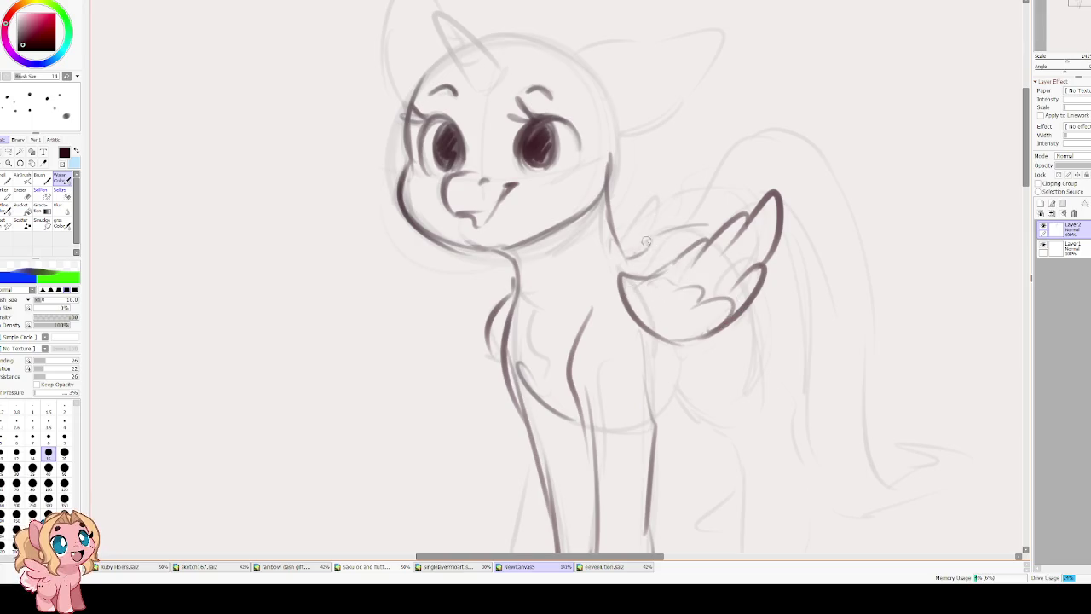
mouse_move(724, 228)
left_mouse_down()
mouse_move(620, 248)
mouse_move(661, 194)
mouse_move(648, 300)
mouse_move(760, 207)
mouse_move(782, 383)
left_mouse_up()
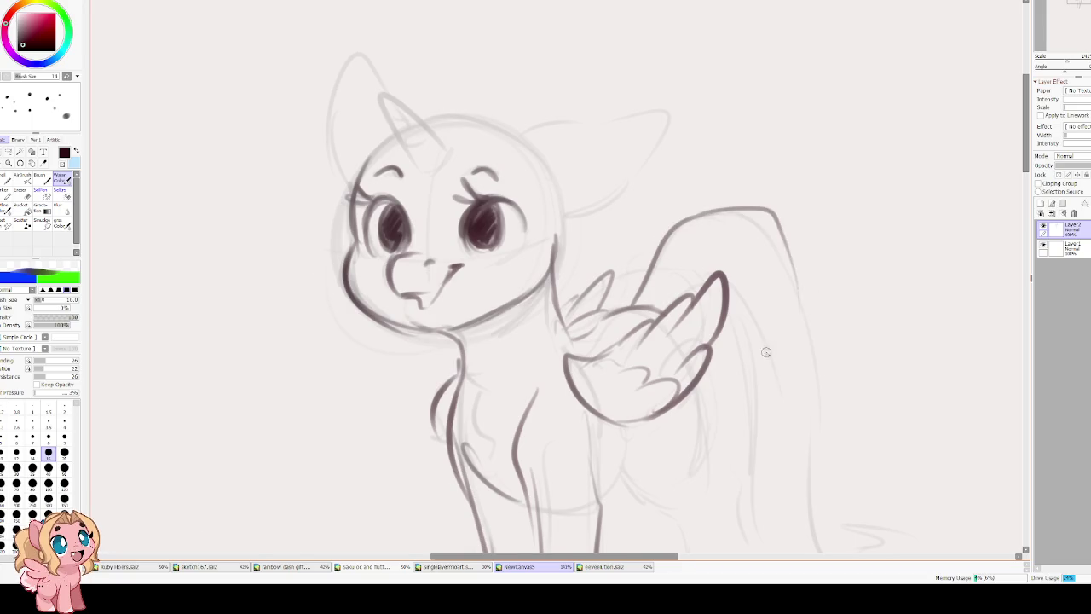
Ink the tail outline with the view mirrored, then the belly and hip curves.
key("h")
mouse_move(211, 199)
left_mouse_down()
mouse_move(458, 92)
mouse_move(349, 426)
mouse_move(462, 435)
mouse_move(482, 331)
mouse_move(504, 300)
mouse_move(558, 374)
mouse_move(585, 353)
left_mouse_up()
key("h")
left_click_drag(583, 231, 578, 479)
key("ctrl+z")
key("ctrl+z")
left_click_drag(543, 366, 568, 509)
key("ctrl+z")
key("ctrl+z")
Ink a back leg down to its hoof, a chest fluff tuft and a line along the neck.
mouse_move(570, 406)
left_mouse_down()
mouse_move(550, 353)
mouse_move(549, 460)
mouse_move(610, 407)
mouse_move(590, 290)
left_mouse_up()
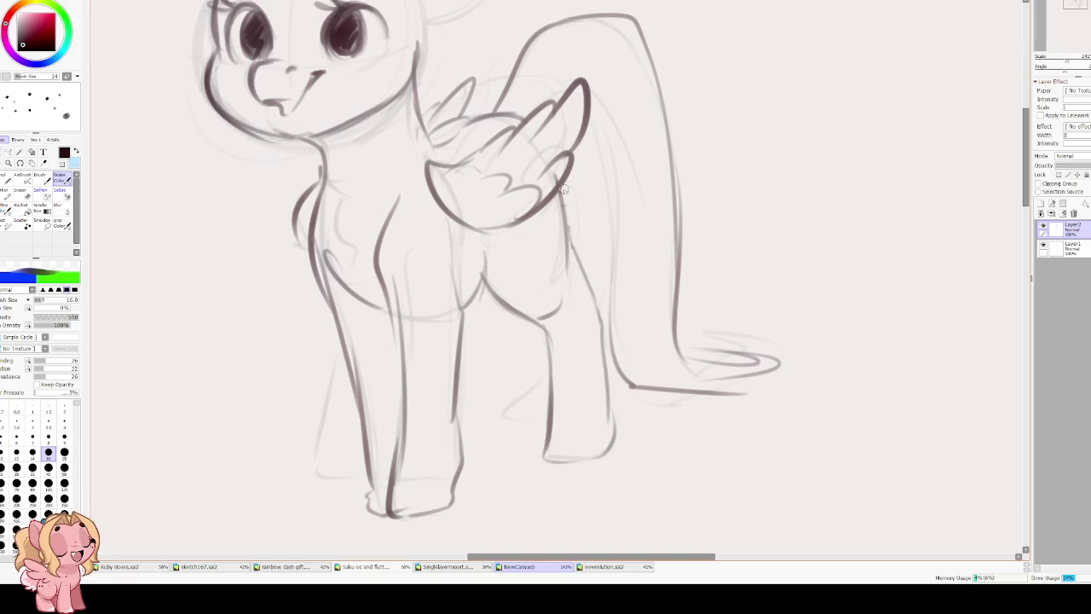
left_click_drag(513, 241, 564, 202)
mouse_move(388, 306)
left_mouse_down()
mouse_move(362, 437)
mouse_move(421, 445)
left_mouse_up()
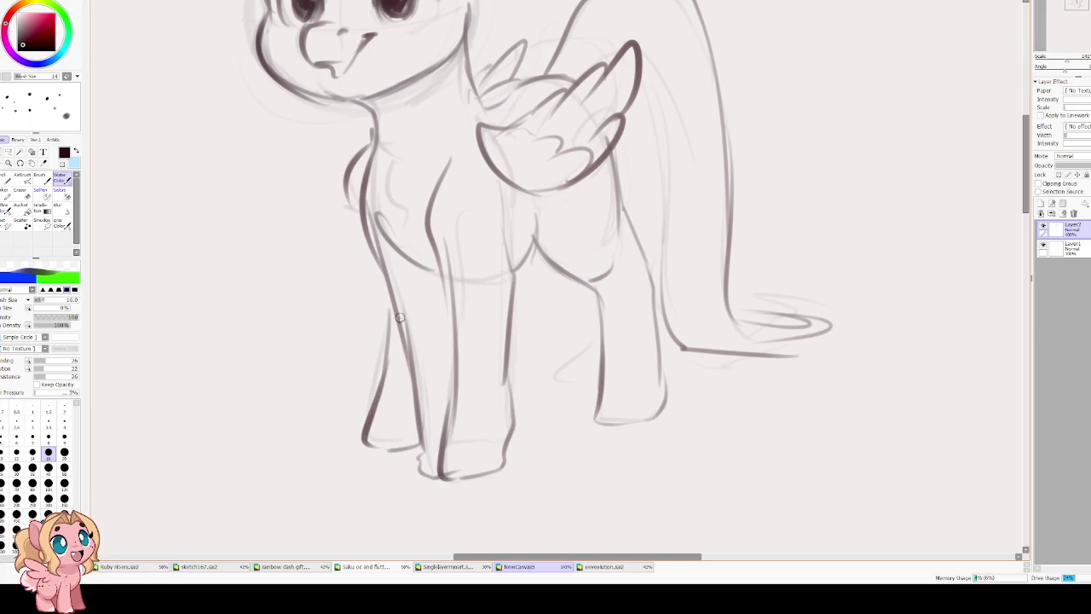
key("ctrl+z")
left_click_drag(397, 337, 387, 420)
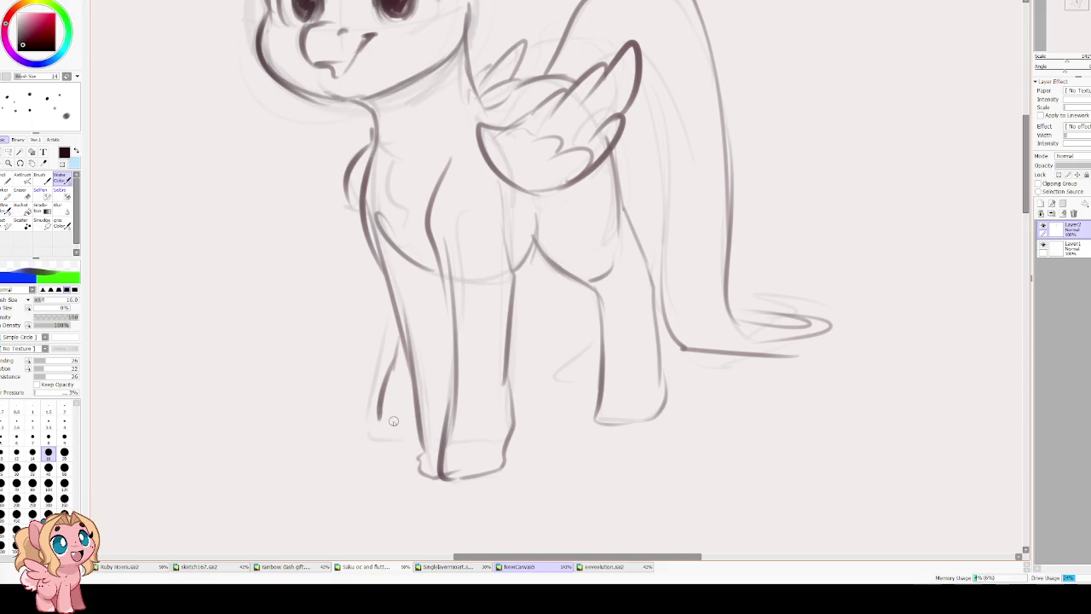
mouse_move(466, 163)
left_mouse_down()
mouse_move(473, 384)
mouse_move(487, 394)
left_mouse_up()
mouse_move(397, 361)
left_mouse_down()
mouse_move(414, 392)
mouse_move(414, 515)
left_mouse_up()
left_click_drag(474, 366, 490, 286)
left_click_drag(372, 220, 431, 246)
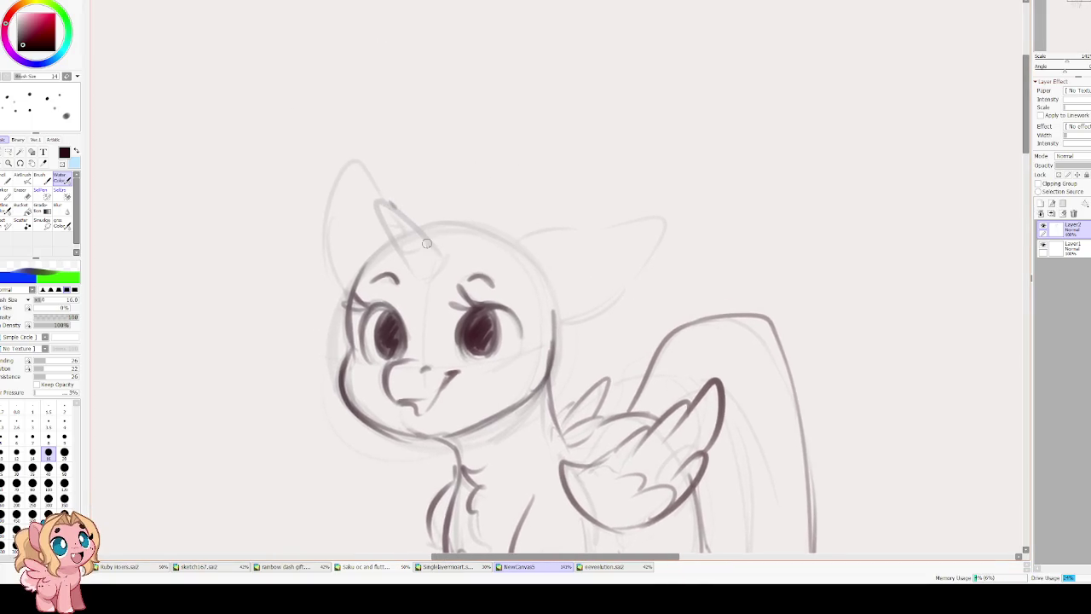
Redraw the unicorn horn in darker ink from tip to forehead on both sides.
left_click_drag(382, 203, 436, 255)
mouse_move(379, 201)
left_mouse_down()
mouse_move(448, 259)
mouse_move(427, 285)
left_mouse_up()
left_click_drag(444, 249, 416, 232)
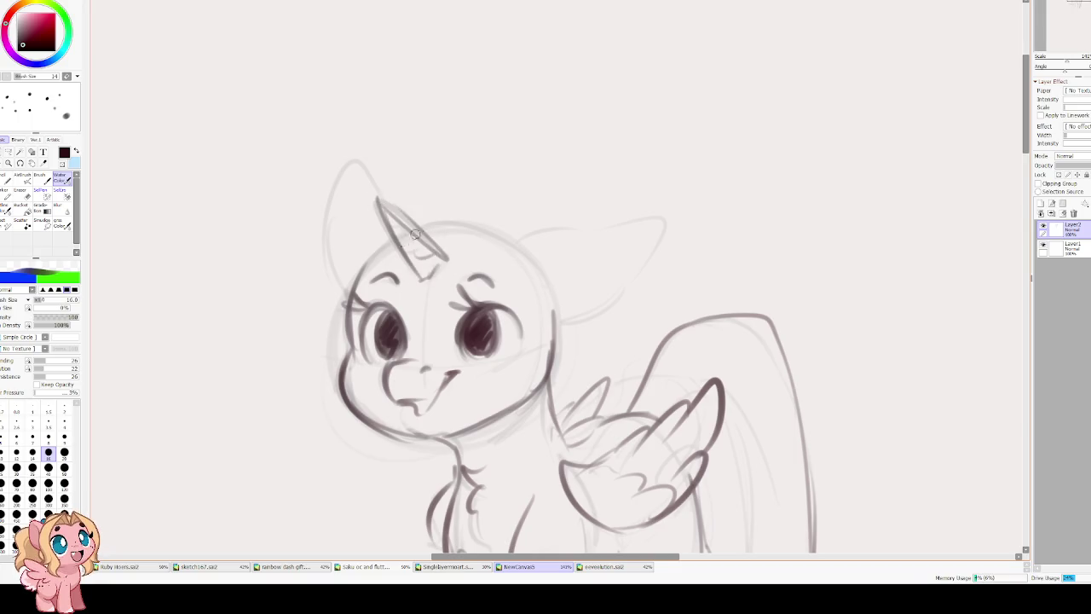
Ink both ear outlines, redoing the right ear and joining it to the head.
left_click_drag(370, 109, 444, 92)
left_click_drag(422, 147, 409, 231)
left_click_drag(397, 175, 415, 273)
mouse_move(586, 232)
left_mouse_down()
mouse_move(665, 212)
mouse_move(722, 215)
mouse_move(699, 273)
mouse_move(658, 307)
mouse_move(742, 202)
mouse_move(698, 274)
mouse_move(624, 297)
left_mouse_up()
key("ctrl+z")
key("ctrl+z")
key("ctrl+z")
mouse_move(697, 245)
left_mouse_down()
mouse_move(652, 260)
mouse_move(622, 291)
left_mouse_up()
key("ctrl+z")
key("ctrl+z")
key("ctrl+z")
key("ctrl+z")
key("ctrl+z")
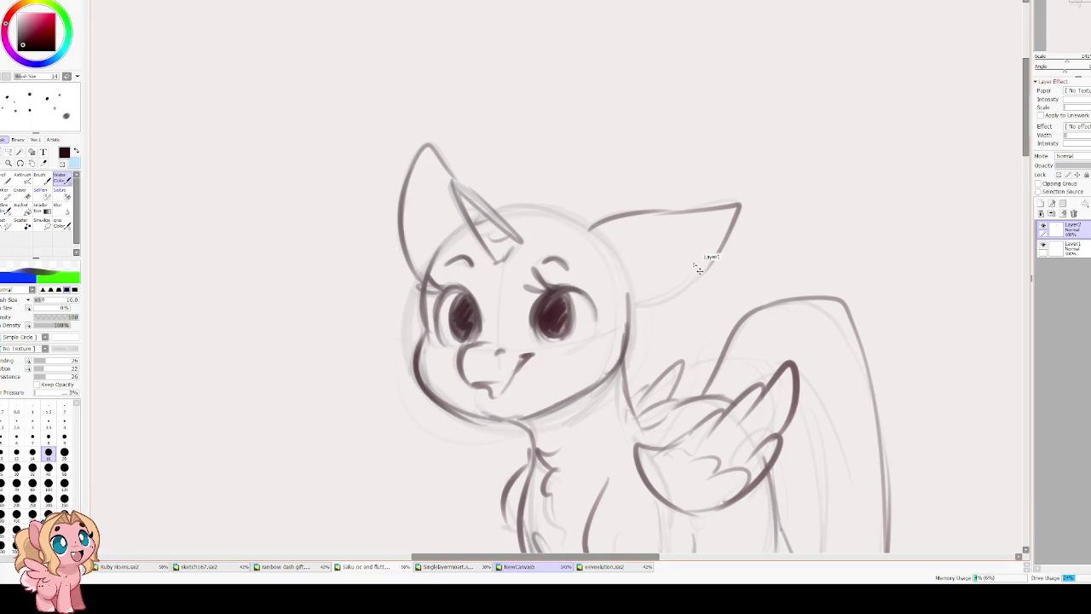
left_click_drag(724, 239, 653, 308)
Add curly inner-ear tufts and darken the ear edge, mirroring the view to check symmetry.
key("h")
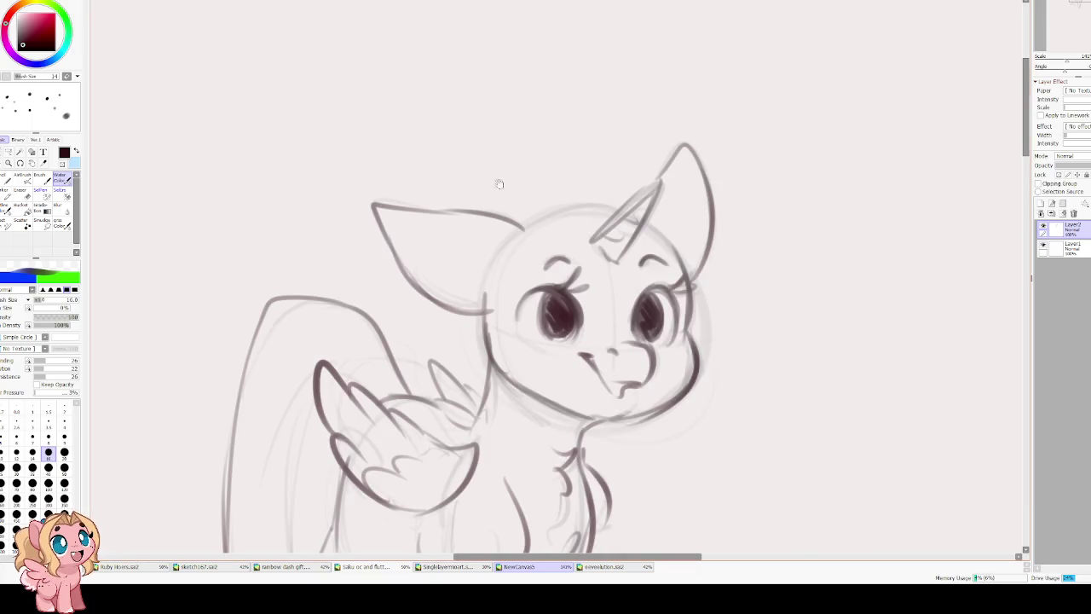
mouse_move(412, 248)
left_mouse_down()
mouse_move(478, 272)
mouse_move(409, 260)
mouse_move(447, 290)
mouse_move(476, 274)
left_mouse_up()
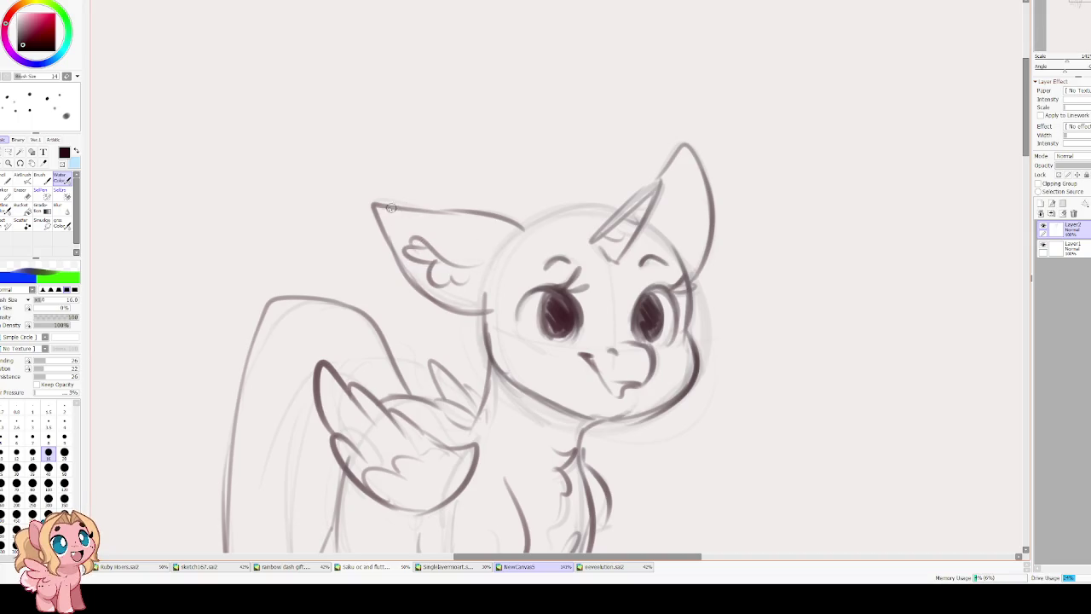
mouse_move(375, 209)
left_mouse_down()
mouse_move(401, 256)
mouse_move(452, 218)
mouse_move(418, 279)
mouse_move(437, 213)
left_mouse_up()
key("h")
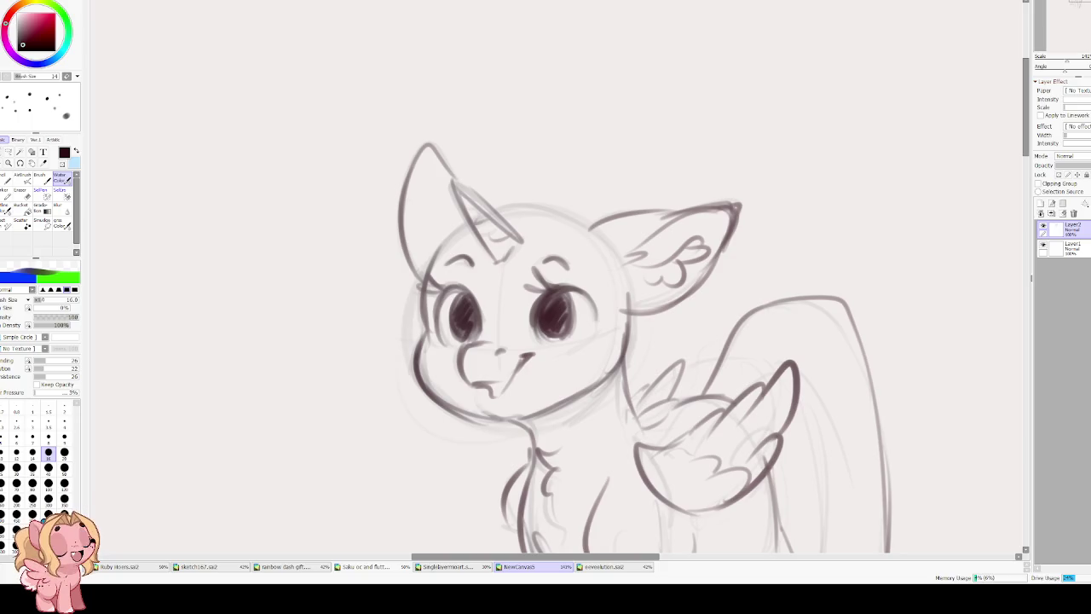
key("h")
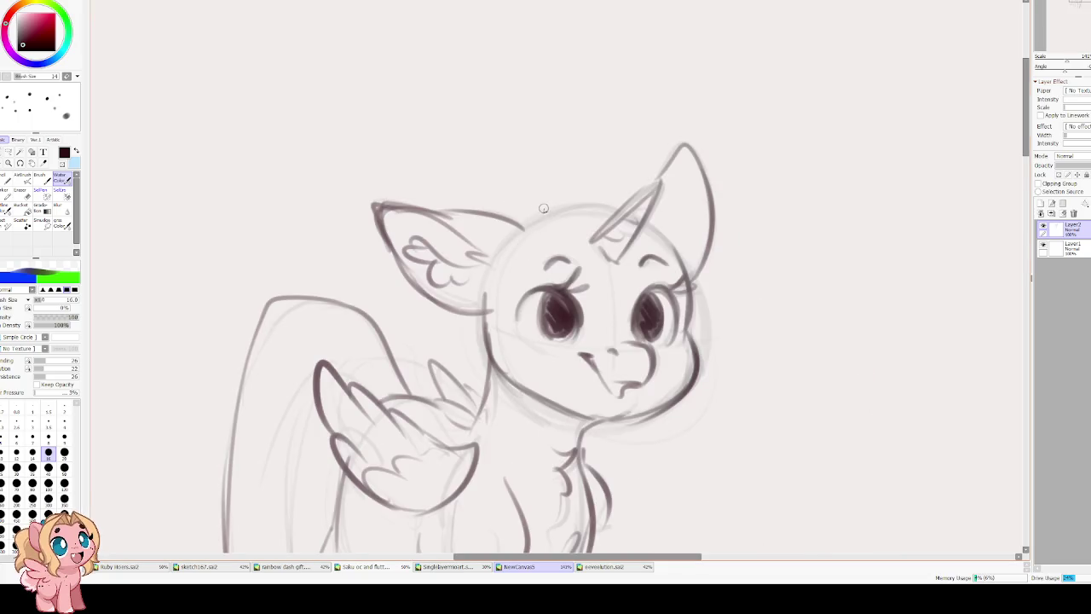
key("h")
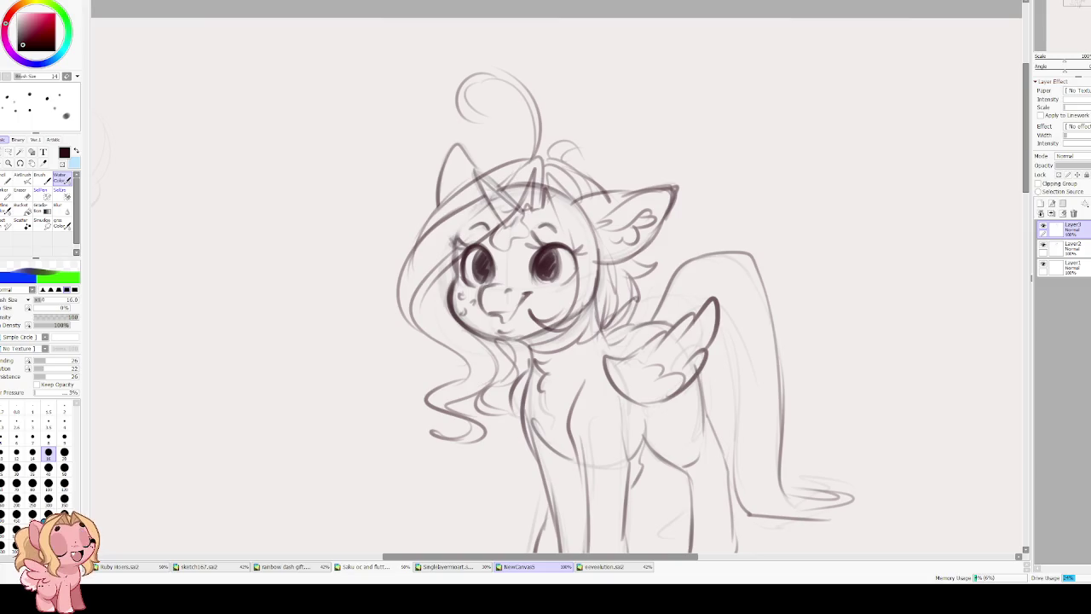
Extend the back-leg outline slightly and switch to a mid-sized eraser.
left_click_drag(692, 416, 712, 472)
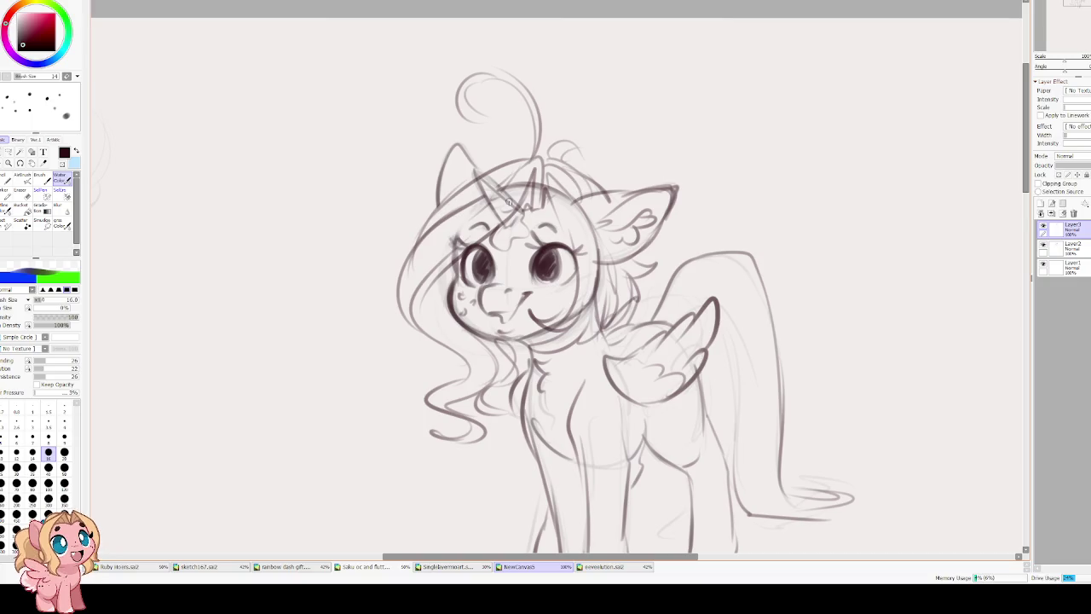
key("e")
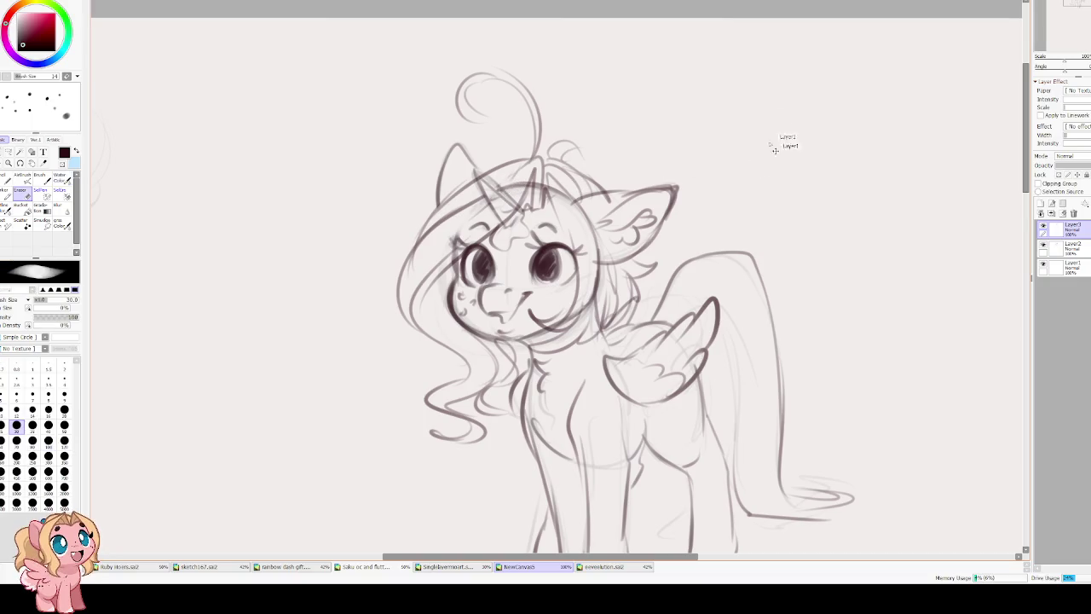
With a size-40 eraser on Layer2, clean stray lines by horn, ear and eye, then ink a curling mane strand.
key("bracketright")
key("bracketright")
left_click(1056, 247)
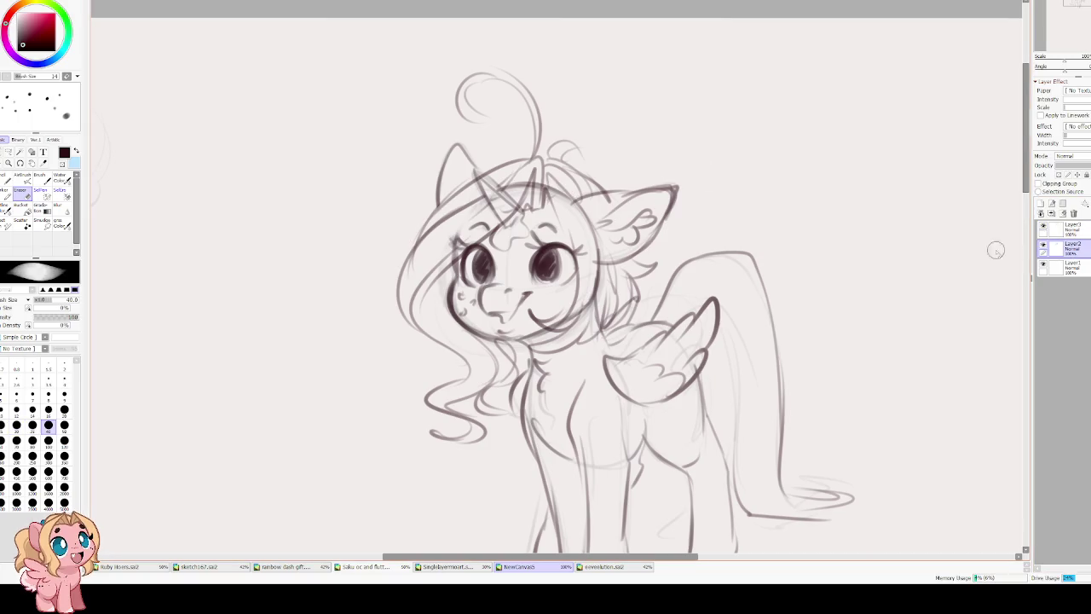
left_click_drag(503, 183, 578, 221)
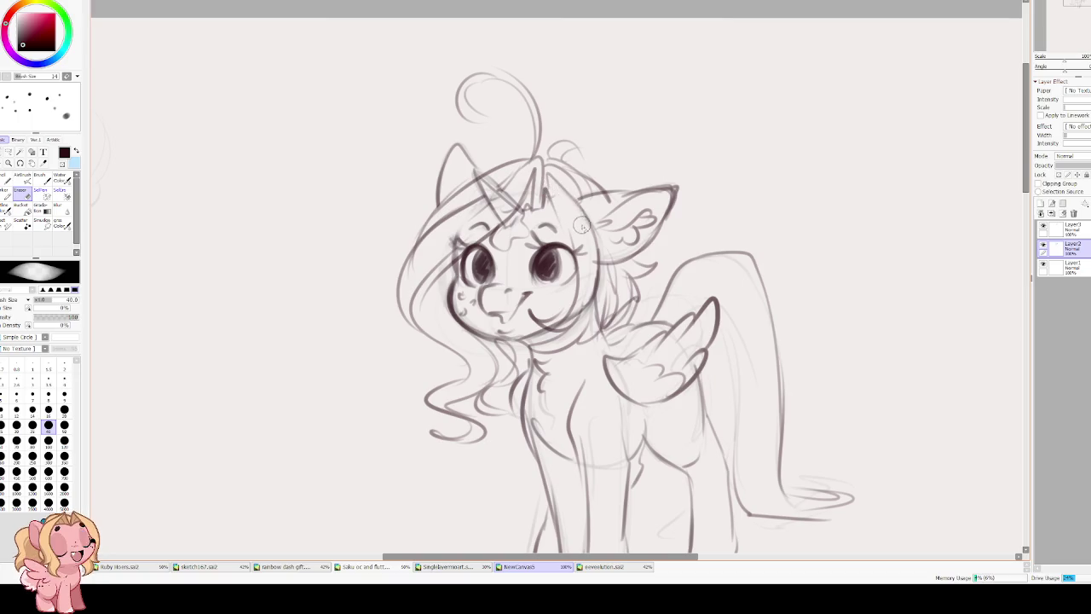
left_click_drag(460, 235, 433, 274)
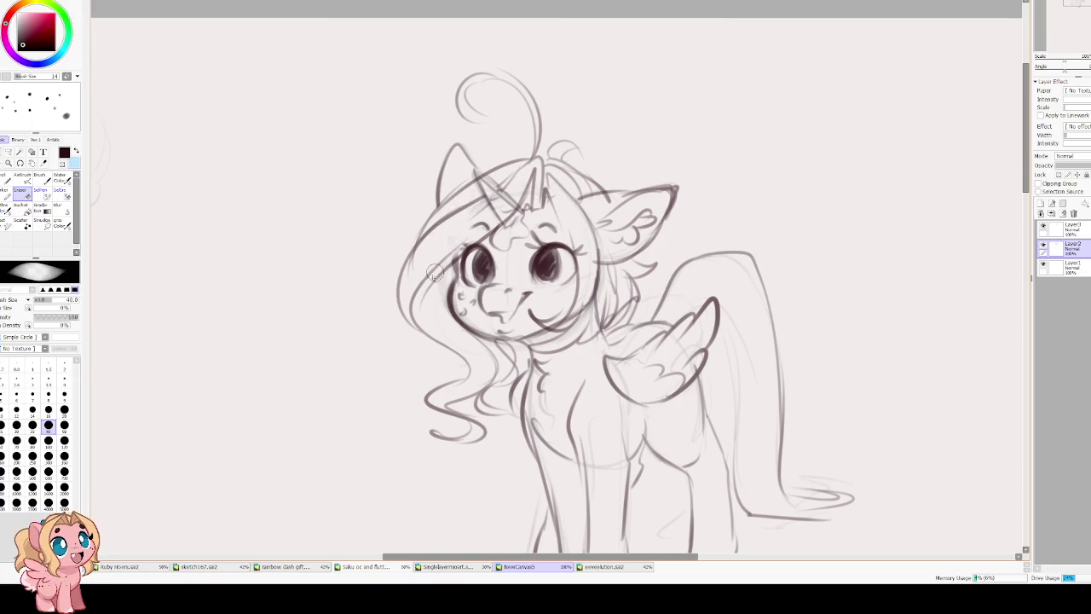
key("c")
mouse_move(435, 214)
left_mouse_down()
mouse_move(383, 294)
mouse_move(413, 375)
mouse_move(444, 367)
left_mouse_up()
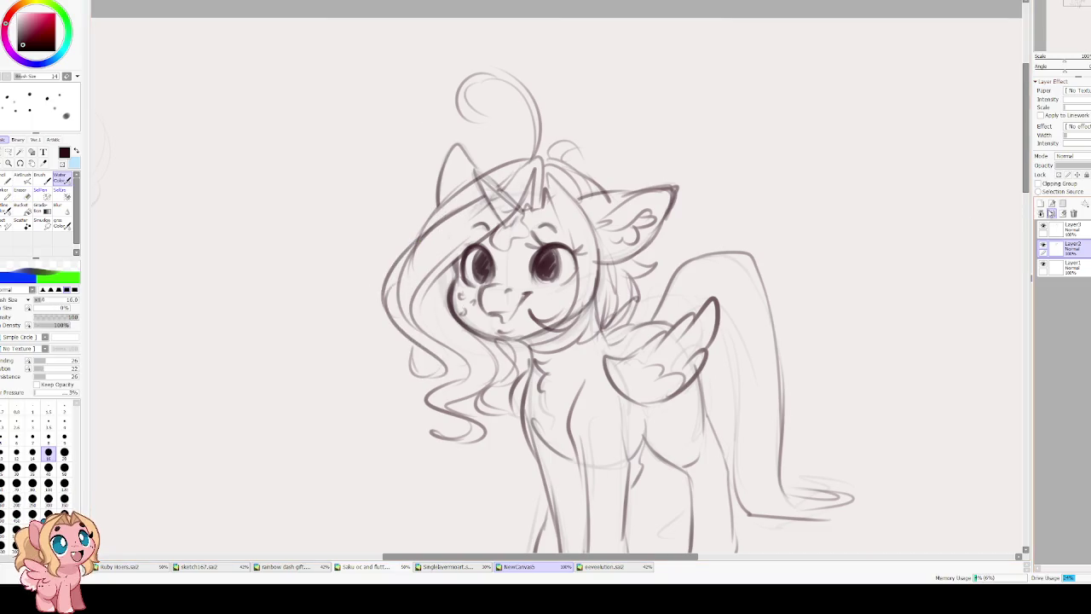
Merge Layer3 down into Layer2 and reposition the view with the unicorn on the right.
left_click(1047, 228)
left_click(1042, 227)
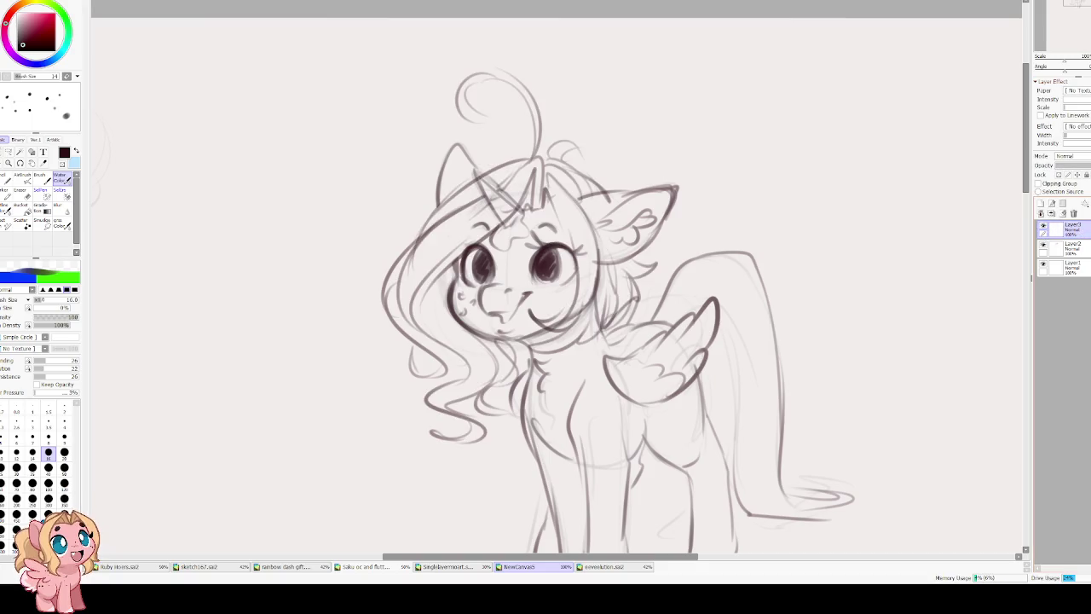
left_click(1052, 213)
scroll(596, 298, "down", 3)
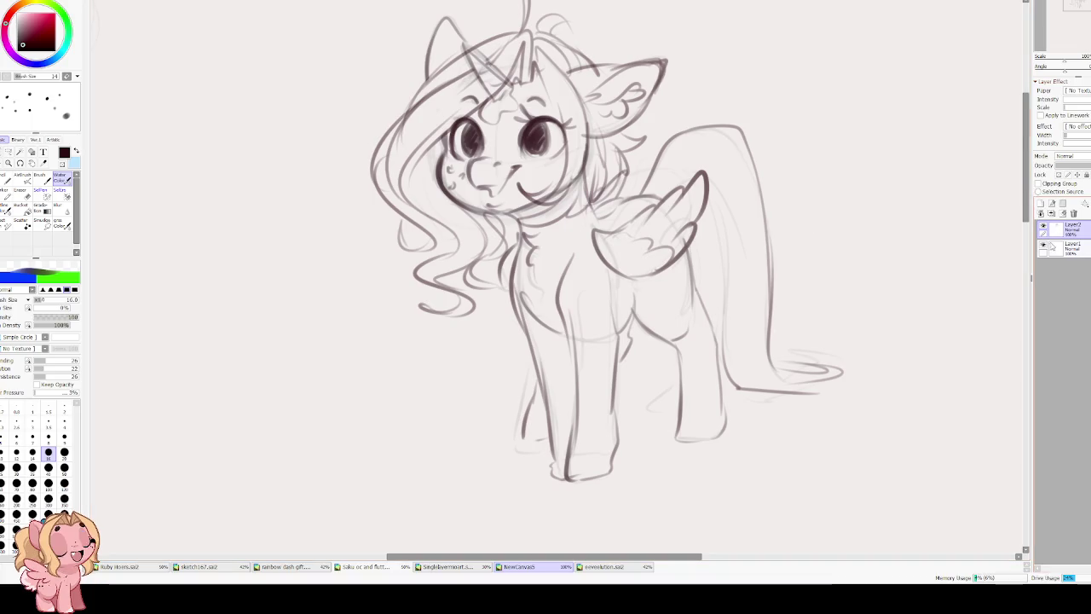
left_click_drag(606, 235, 594, 247)
scroll(585, 236, "down", 5)
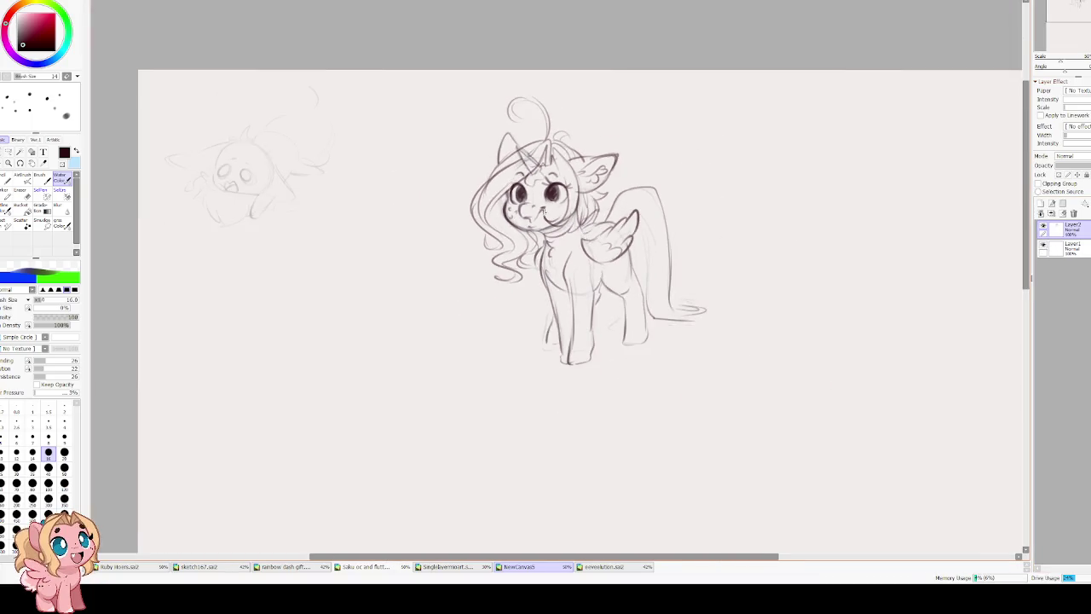
scroll(542, 208, "up", 4)
left_click_drag(545, 269, 685, 309)
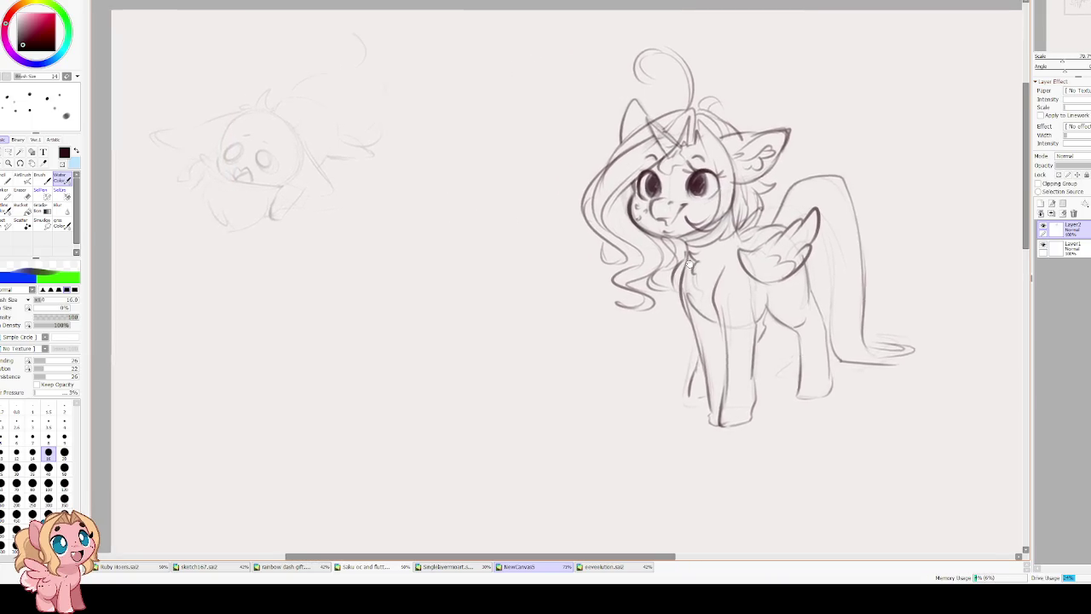
Erase white highlights into both eyes with a size-12 eraser.
key("e")
key("bracketleft")
key("bracketleft")
key("bracketleft")
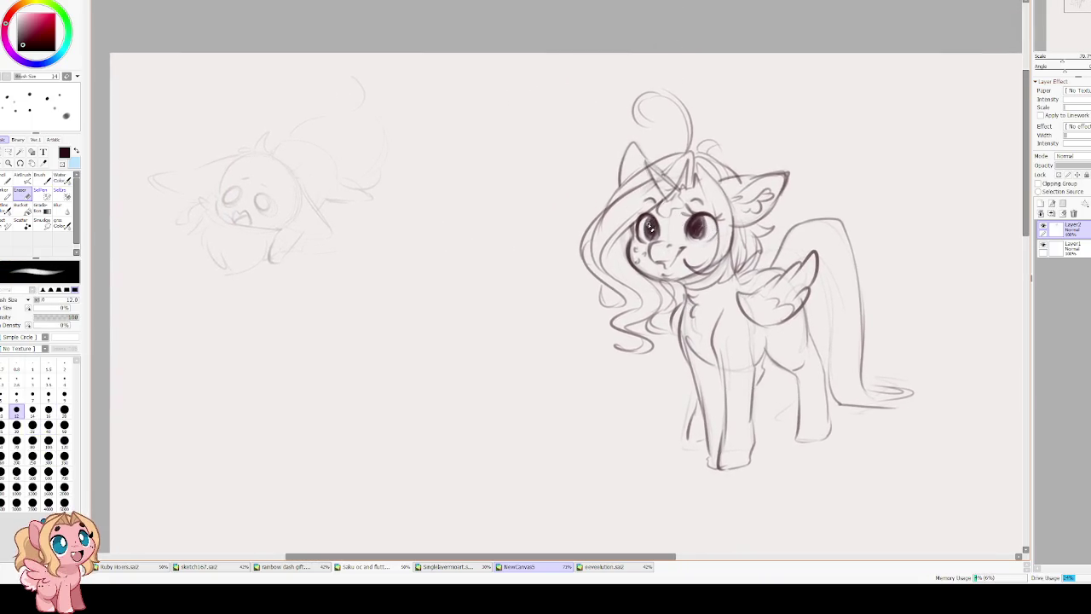
left_click_drag(646, 223, 698, 229)
Hatch blush on the cheek and redraw the front and back hoof outlines.
key("b")
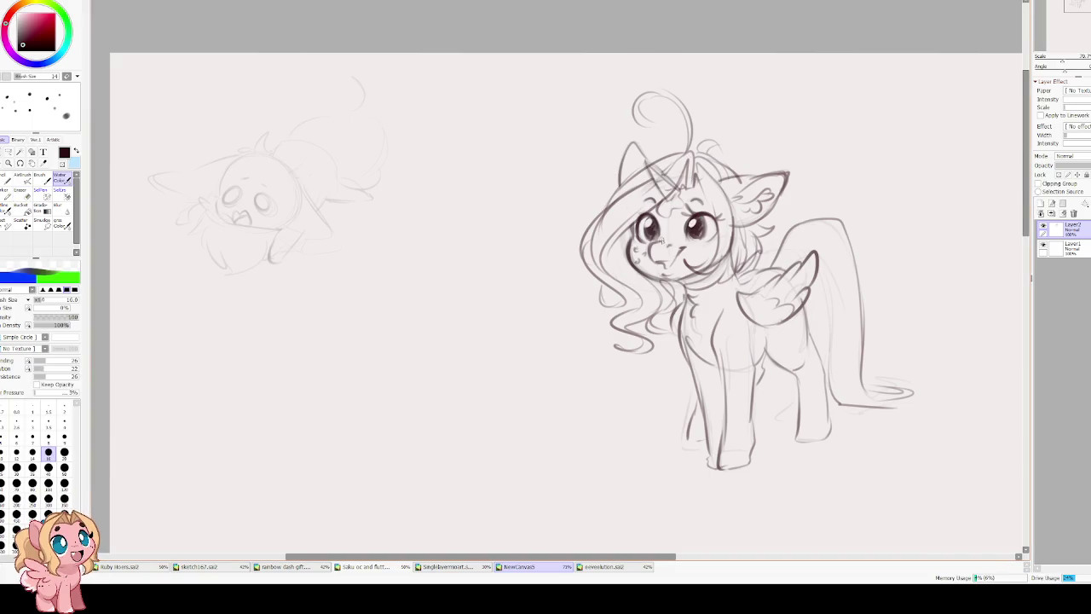
left_click_drag(689, 253, 707, 250)
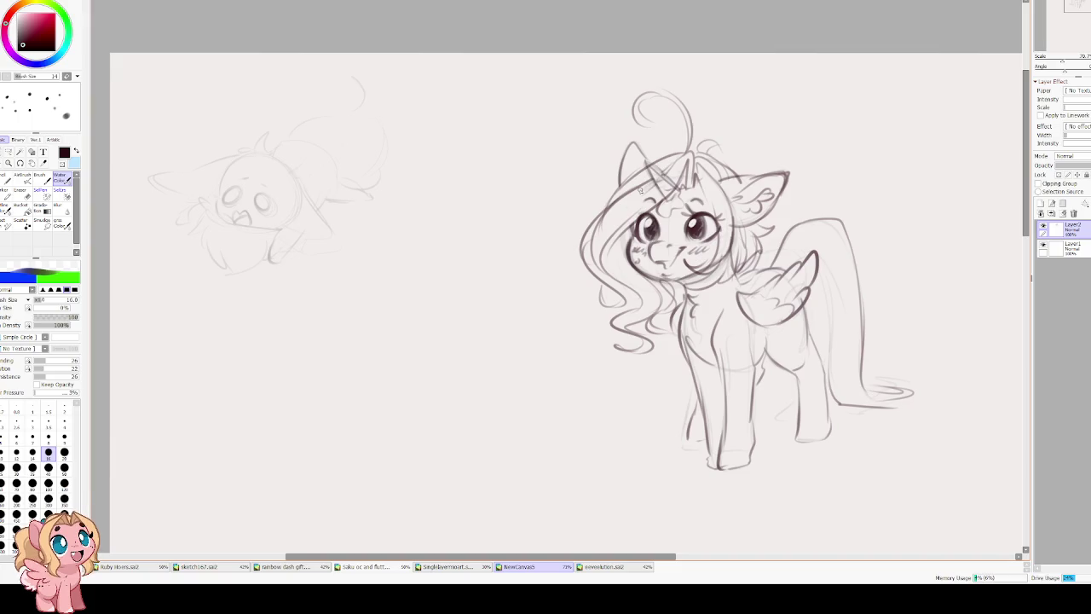
left_click_drag(639, 189, 574, 110)
mouse_move(656, 363)
left_mouse_down()
mouse_move(685, 375)
mouse_move(641, 389)
left_mouse_up()
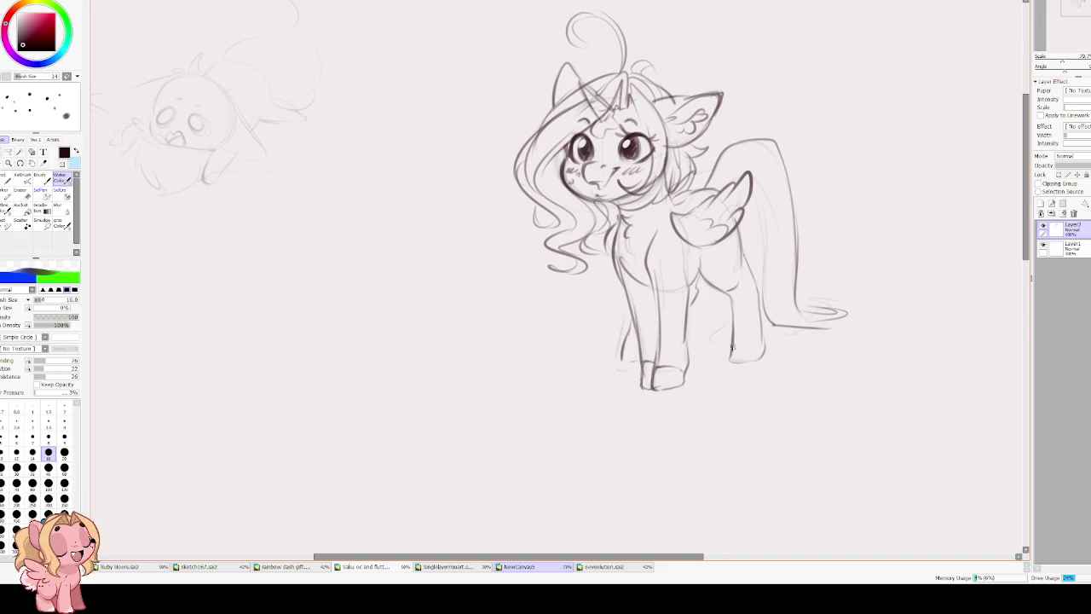
left_click_drag(757, 352, 763, 358)
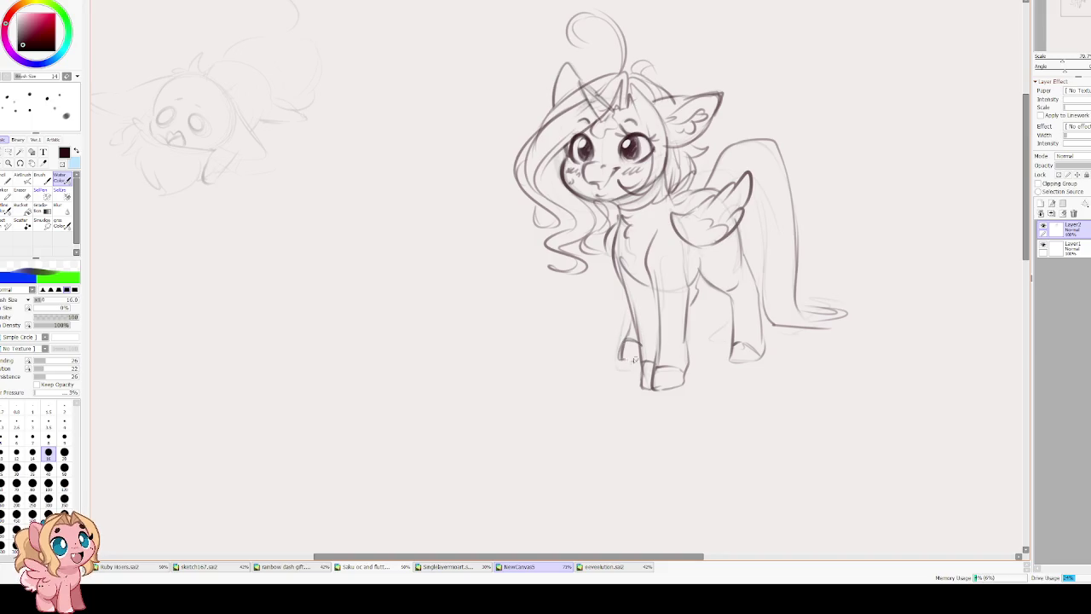
Pan around the drawing and add a new layer on top.
mouse_move(651, 282)
left_mouse_down()
mouse_move(682, 341)
mouse_move(710, 358)
mouse_move(712, 293)
left_mouse_up()
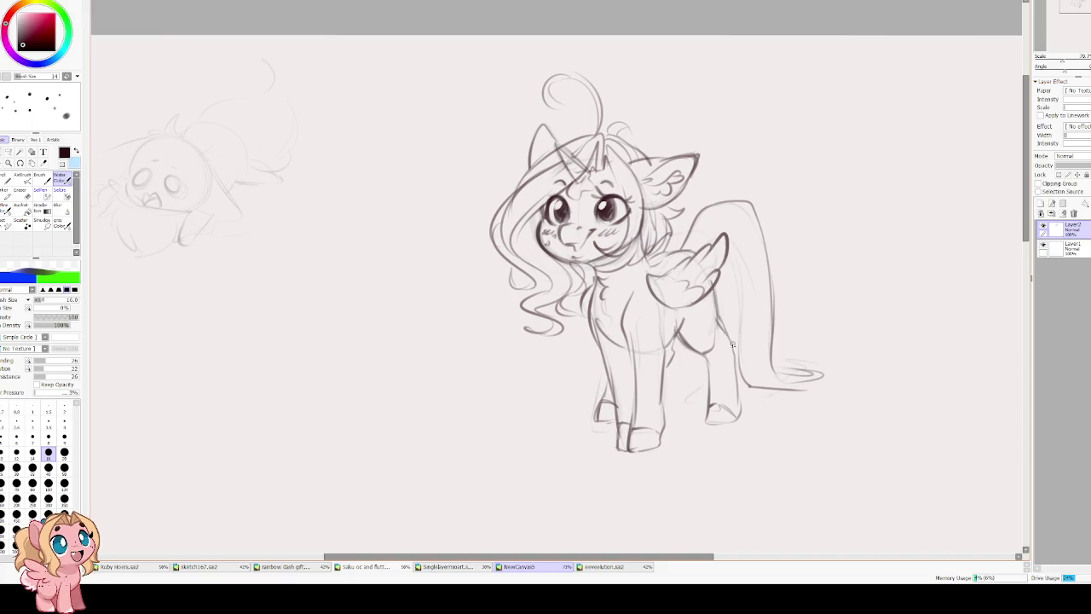
left_click_drag(624, 372, 735, 367)
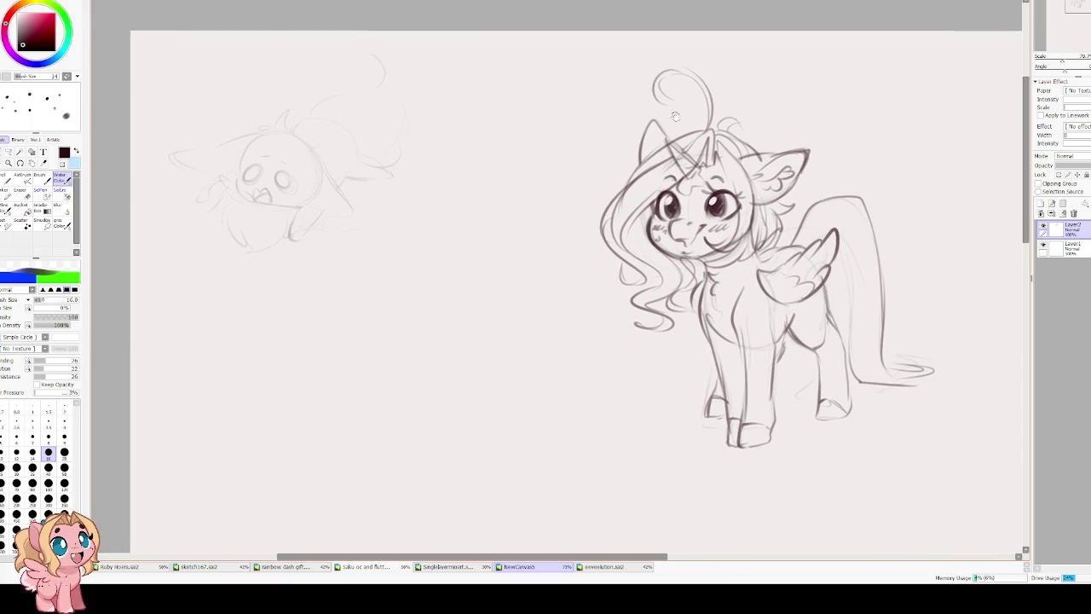
mouse_move(500, 283)
left_mouse_down()
mouse_move(499, 296)
mouse_move(491, 41)
left_mouse_up()
mouse_move(515, 303)
left_mouse_down()
mouse_move(526, 282)
mouse_move(636, 267)
left_mouse_up()
key("ctrl+shift+n")
Draw a circle left of the unicorn, then resize and reposition it with two Free Transforms.
mouse_move(474, 223)
left_mouse_down()
mouse_move(542, 202)
mouse_move(478, 219)
left_mouse_up()
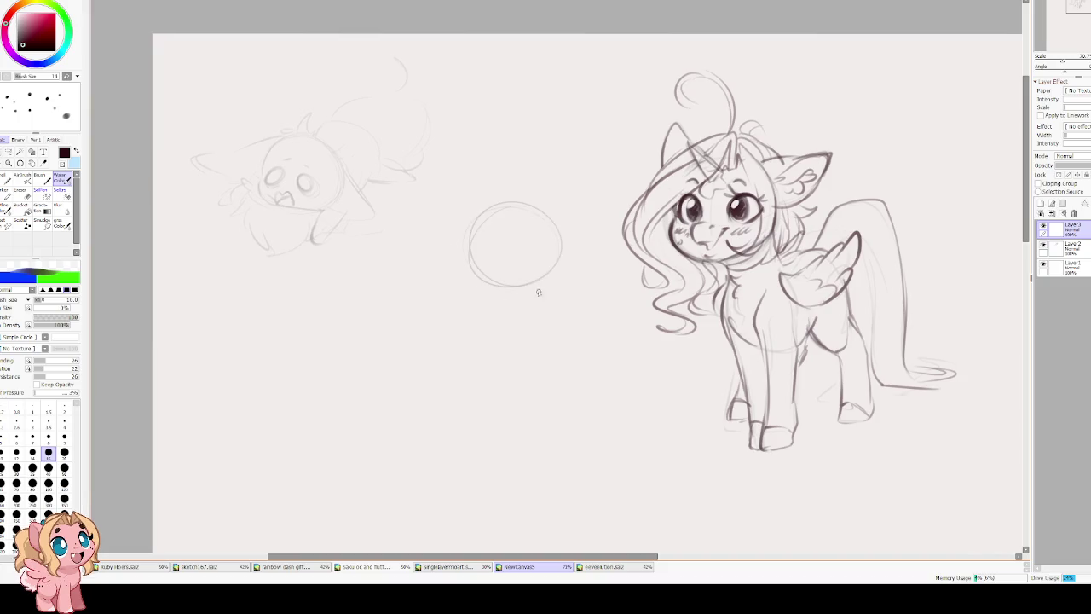
key("ctrl+t")
mouse_move(563, 202)
left_mouse_down()
mouse_move(573, 191)
mouse_move(536, 233)
left_mouse_up()
key("Return")
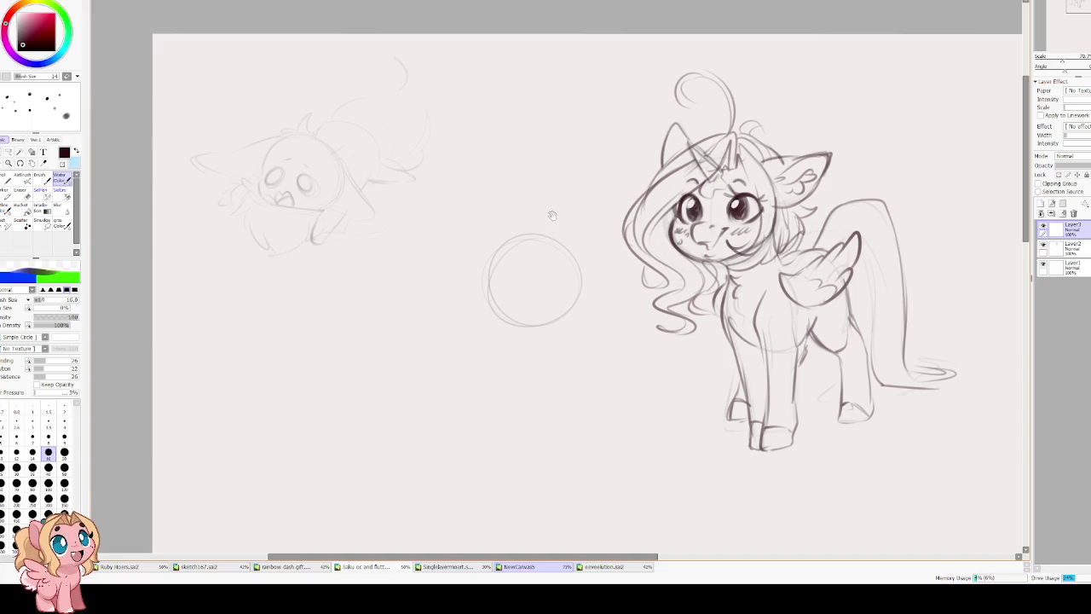
key("ctrl+t")
left_click_drag(534, 271, 562, 276)
key("Return")
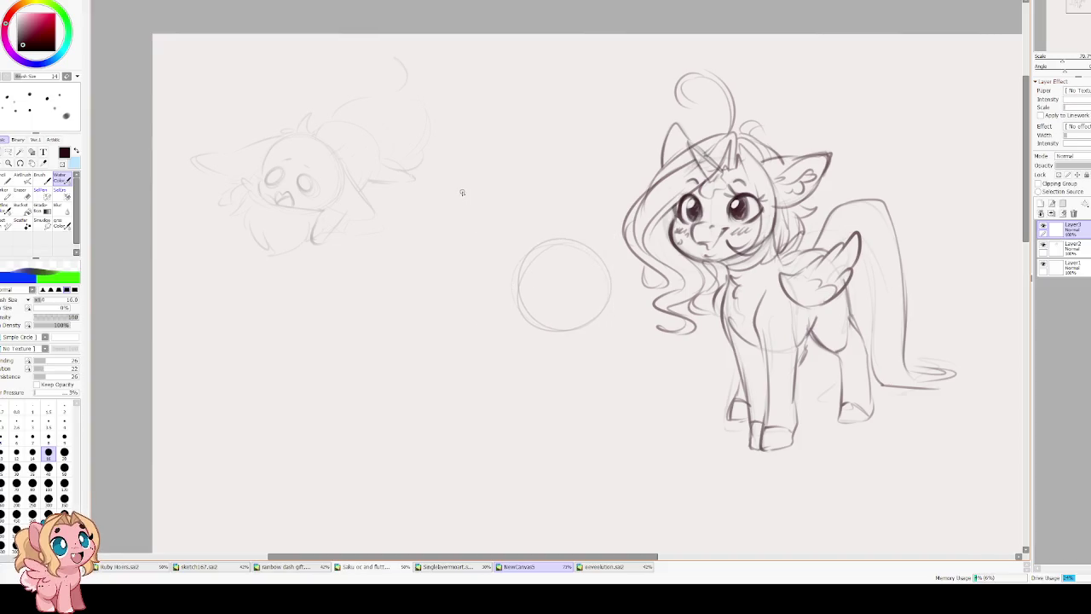
Try arcs over the circle's top and a short side stroke, undoing each.
mouse_move(539, 199)
left_mouse_down()
mouse_move(611, 198)
mouse_move(523, 229)
left_mouse_up()
key("ctrl+z")
key("ctrl+z")
left_click_drag(580, 205, 516, 234)
key("ctrl+z")
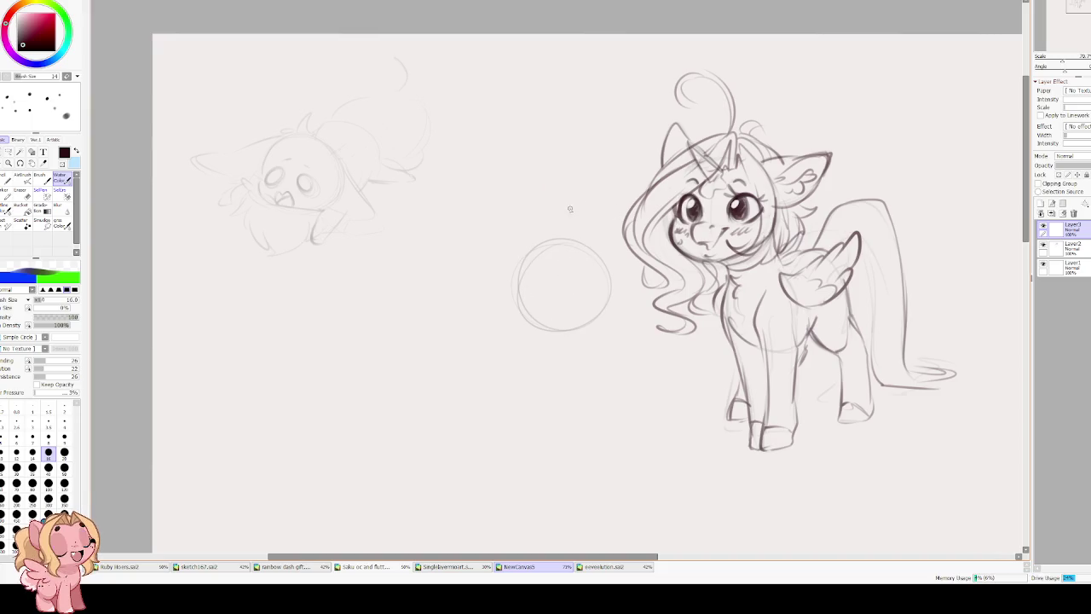
mouse_move(618, 205)
left_mouse_down()
mouse_move(552, 227)
mouse_move(586, 232)
mouse_move(623, 209)
left_mouse_up()
key("ctrl+z")
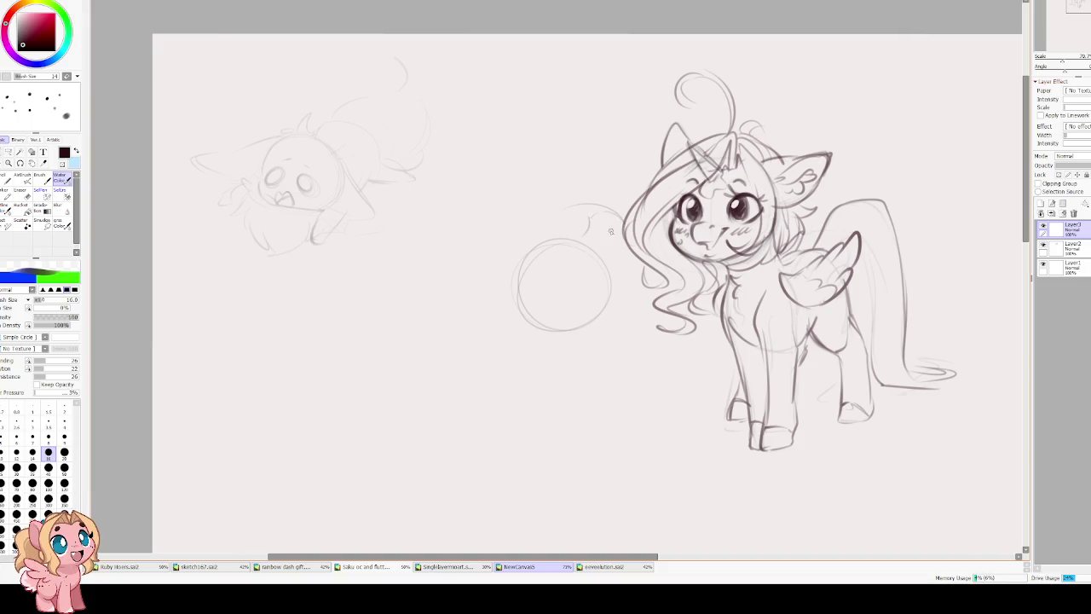
key("ctrl+z")
key("ctrl+z")
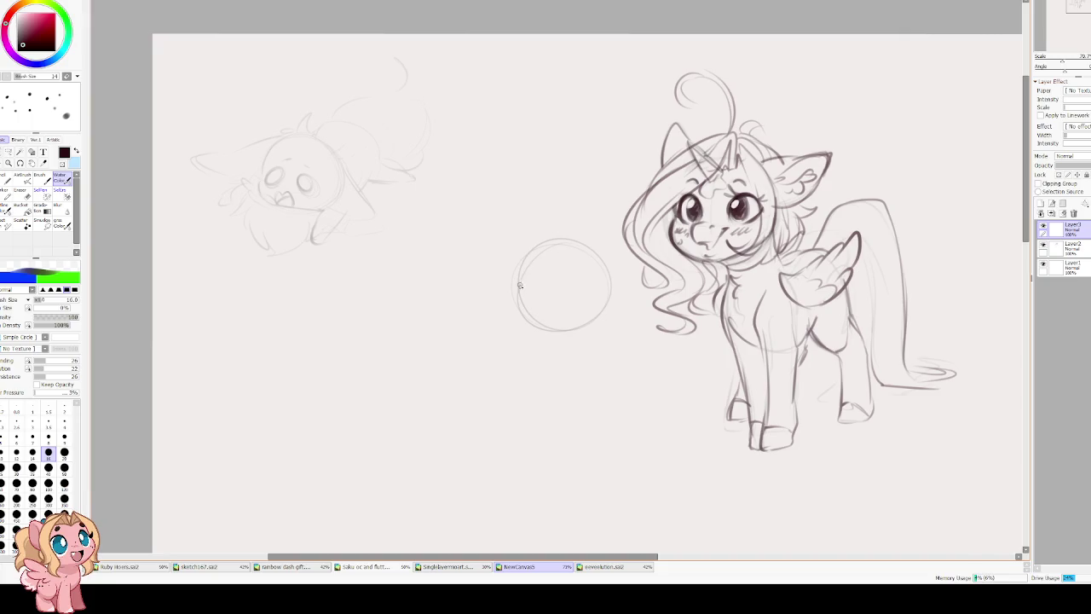
Try curved, vertical and horizontal guidelines across the circle, then undo them.
left_click_drag(570, 316, 598, 297)
left_click_drag(552, 249, 556, 317)
key("ctrl+z")
mouse_move(556, 241)
left_mouse_down()
mouse_move(558, 324)
mouse_move(599, 300)
mouse_move(520, 291)
left_mouse_up()
key("ctrl+z")
key("ctrl+z")
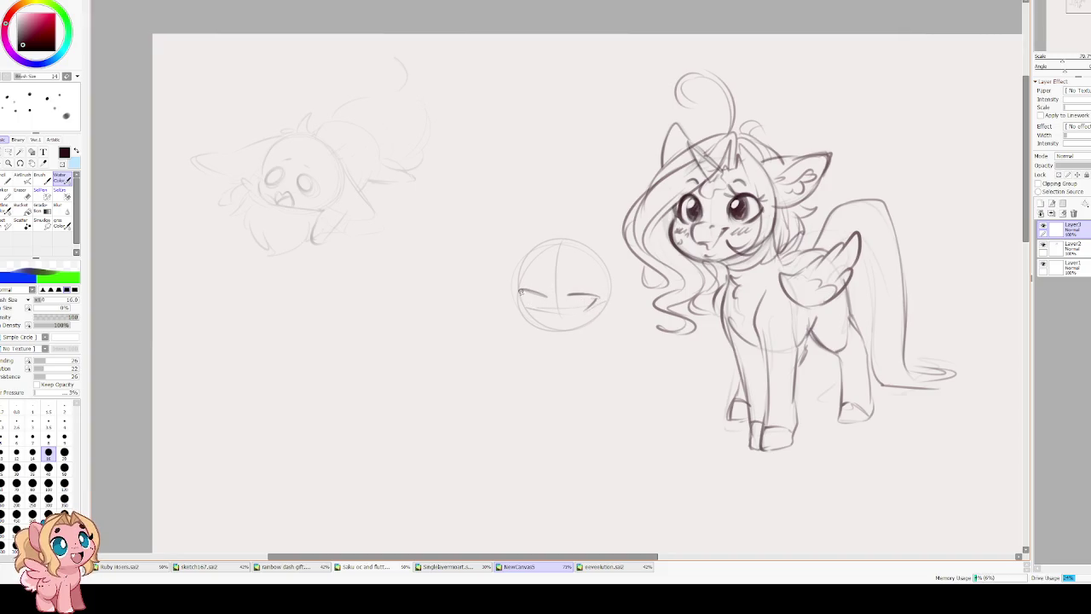
key("ctrl+z")
left_click_drag(609, 300, 520, 304)
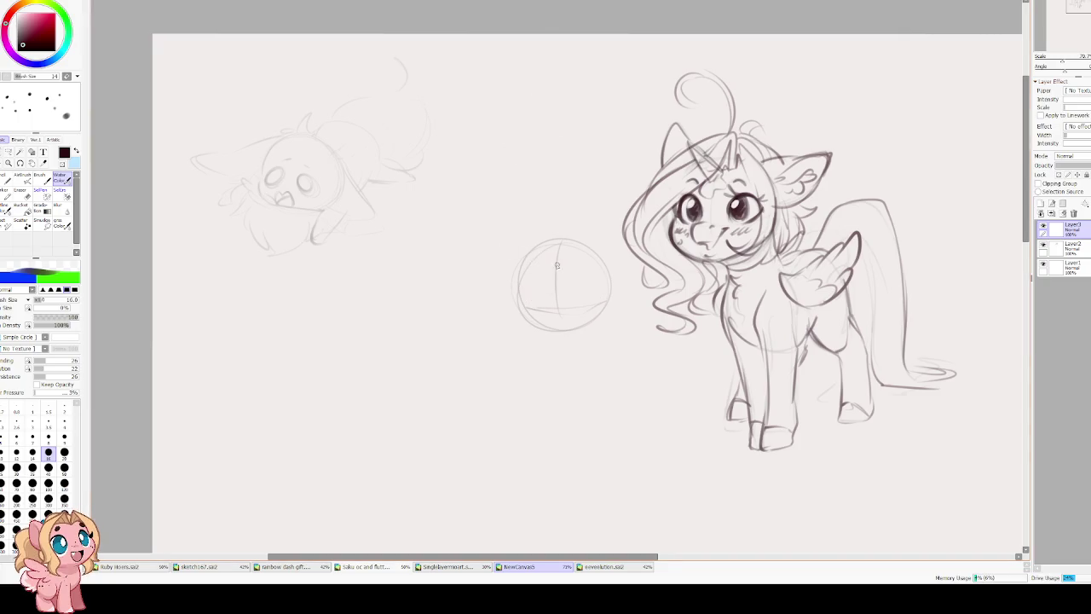
scroll(548, 264, "up", 3)
key("ctrl+z")
key("ctrl+z")
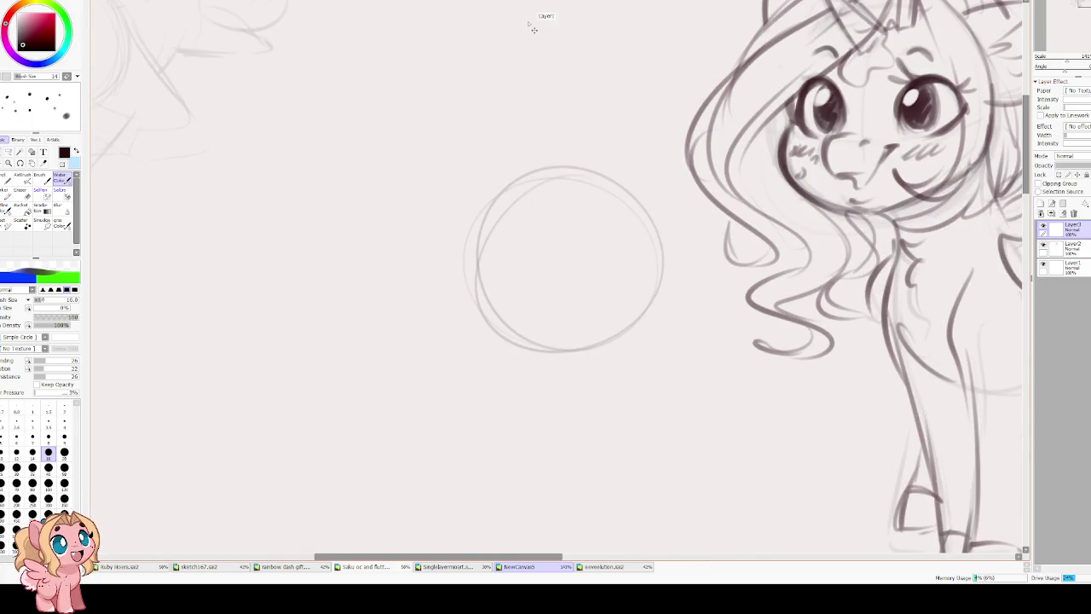
Enlarge the head circle with Free Transform.
key("ctrl+t")
left_click_drag(463, 167, 434, 146)
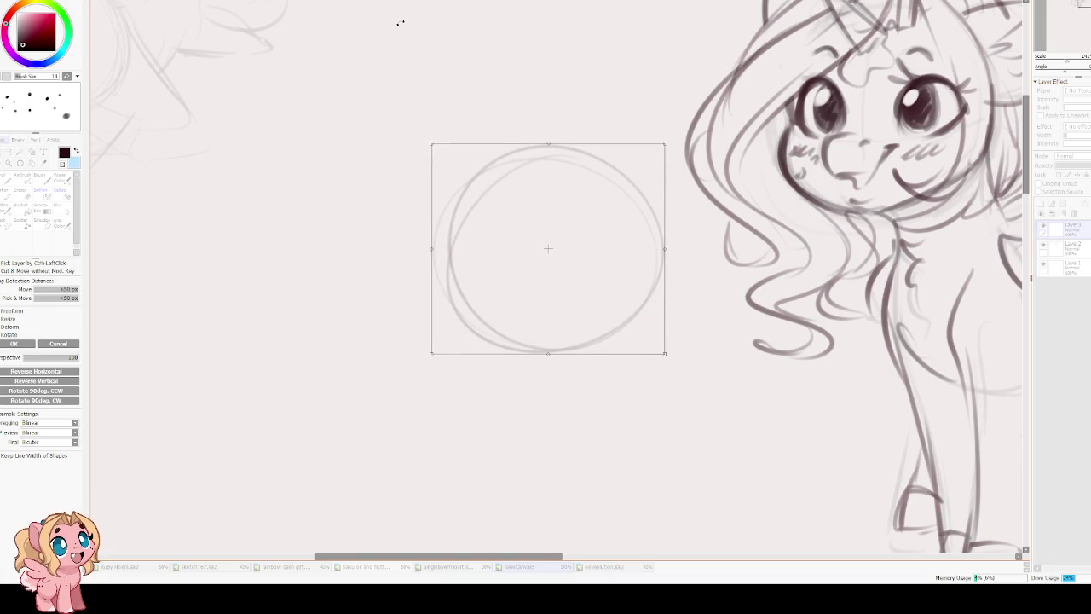
scroll(362, 92, "down", 1)
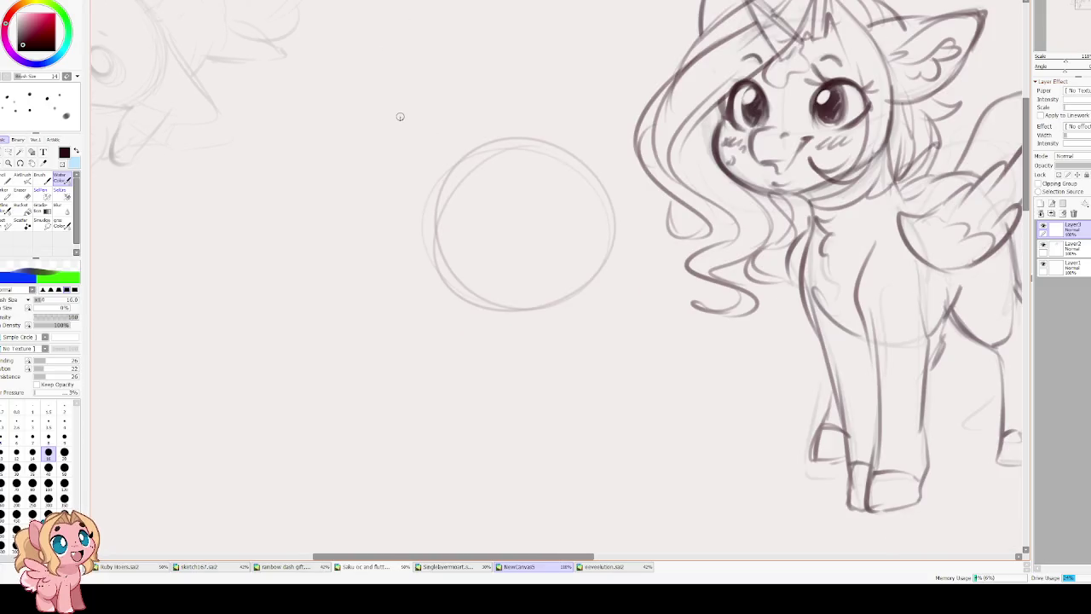
scroll(433, 279, "up", 2)
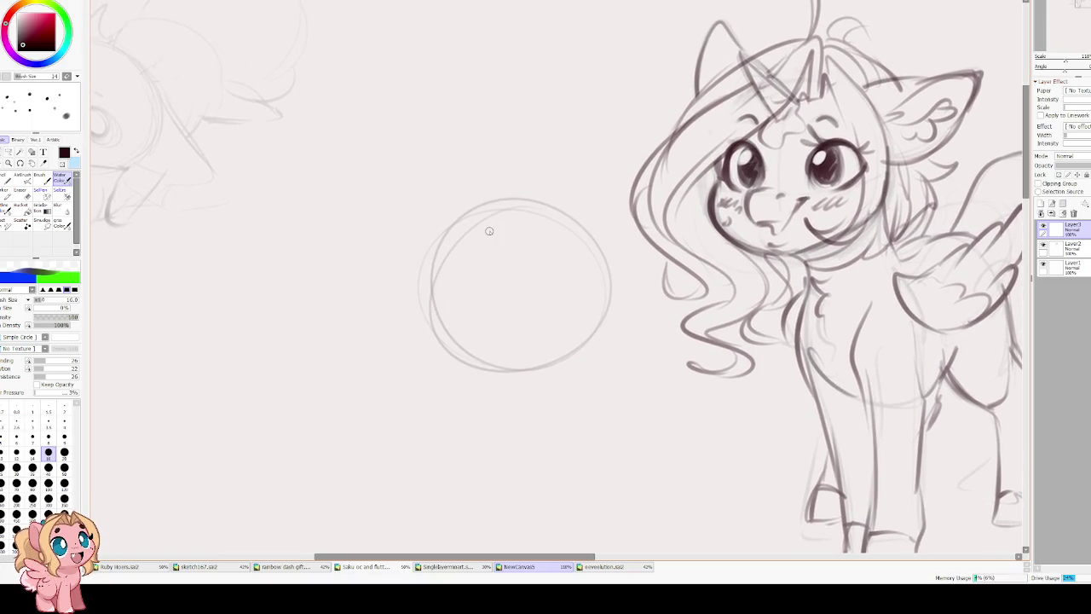
Draw centre and eye-line guides, then dark sleepy eyes with pupils and under-eye shading.
left_click_drag(509, 215, 512, 356)
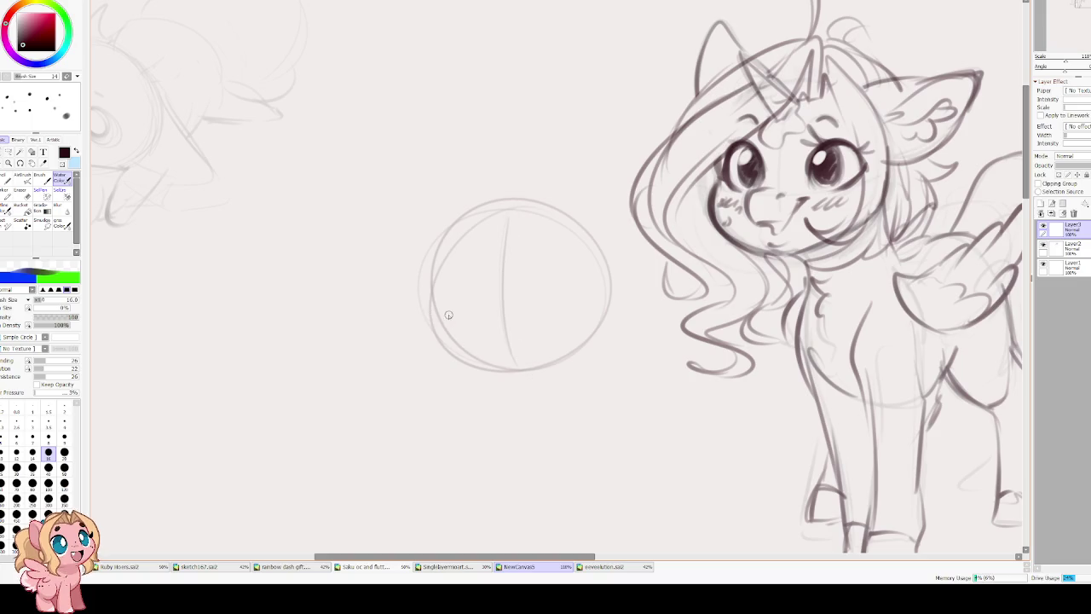
left_click_drag(533, 319, 615, 291)
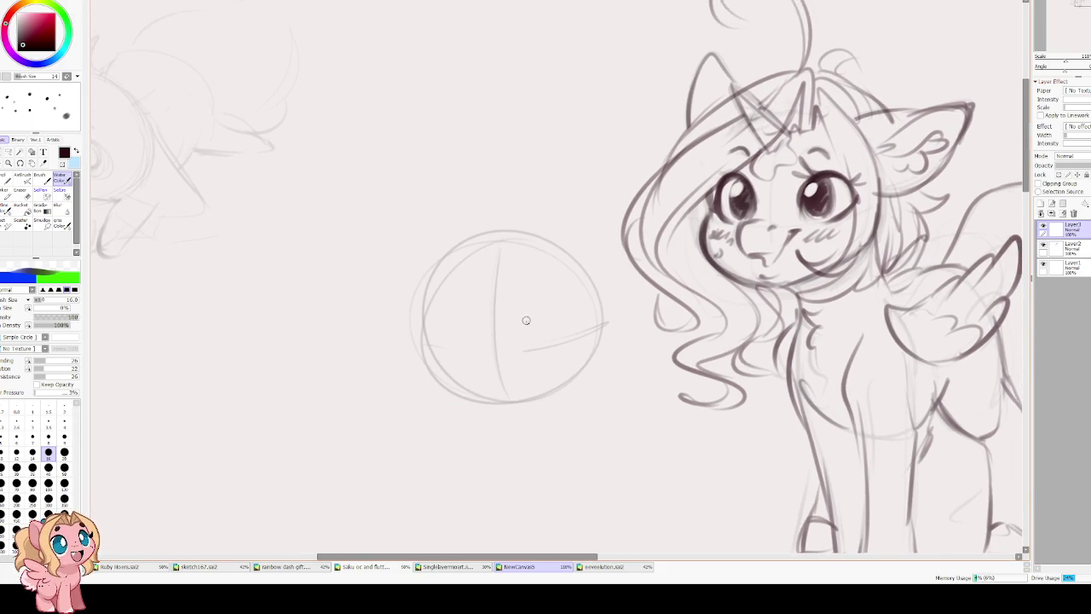
left_click_drag(520, 325, 575, 328)
mouse_move(442, 326)
left_mouse_down()
mouse_move(483, 326)
mouse_move(431, 341)
mouse_move(479, 326)
mouse_move(452, 338)
mouse_move(550, 325)
left_mouse_up()
key("ctrl+z")
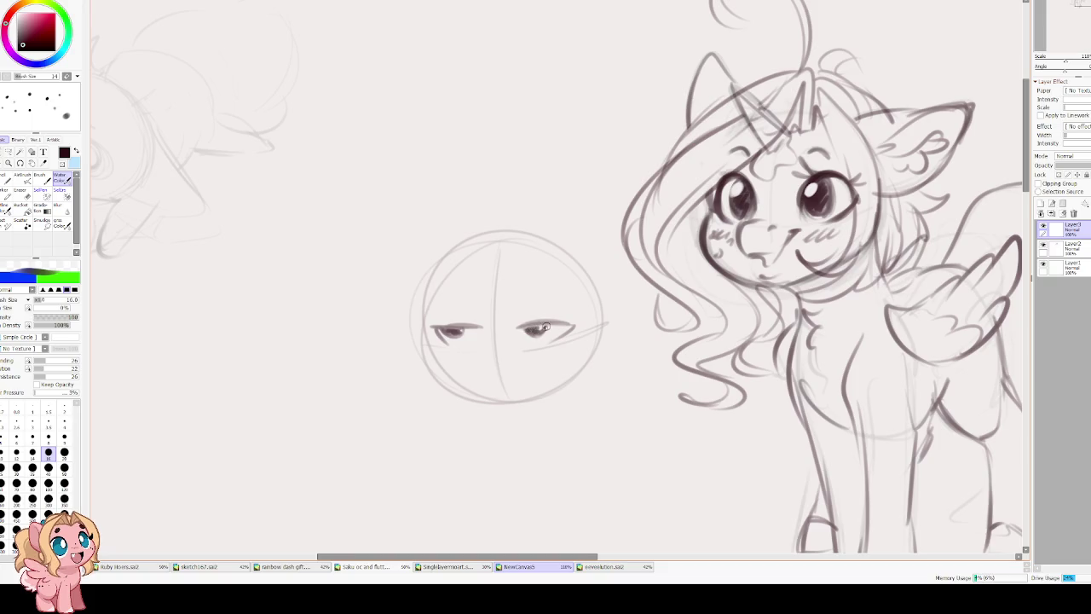
mouse_move(481, 325)
left_mouse_down()
mouse_move(435, 328)
mouse_move(450, 341)
mouse_move(482, 327)
mouse_move(441, 343)
mouse_move(467, 329)
left_mouse_up()
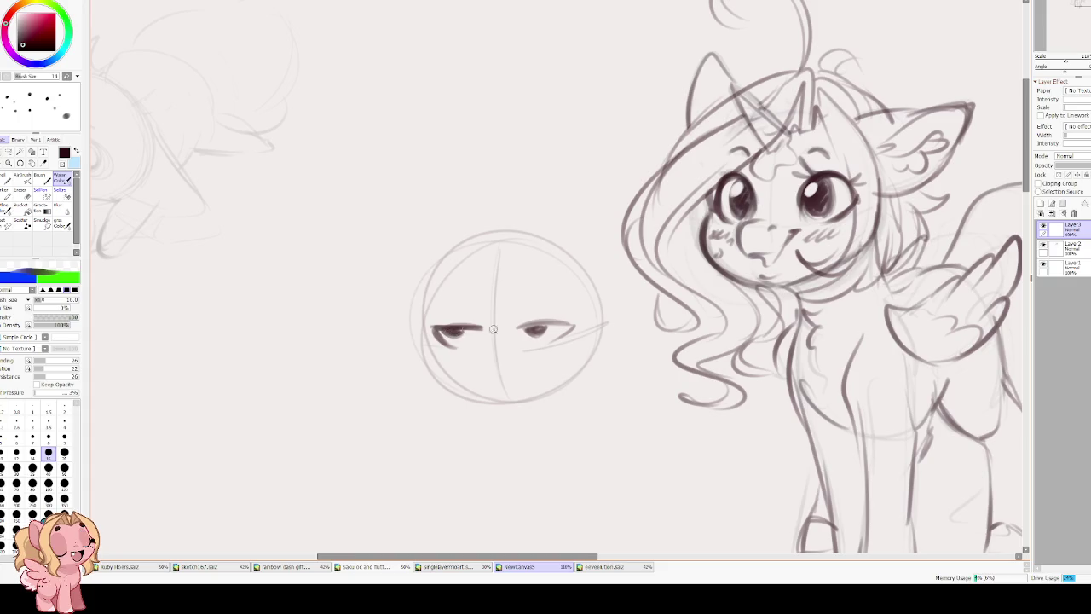
mouse_move(550, 329)
left_mouse_down()
mouse_move(525, 327)
mouse_move(576, 327)
mouse_move(542, 345)
left_mouse_up()
left_click_drag(438, 337, 546, 344)
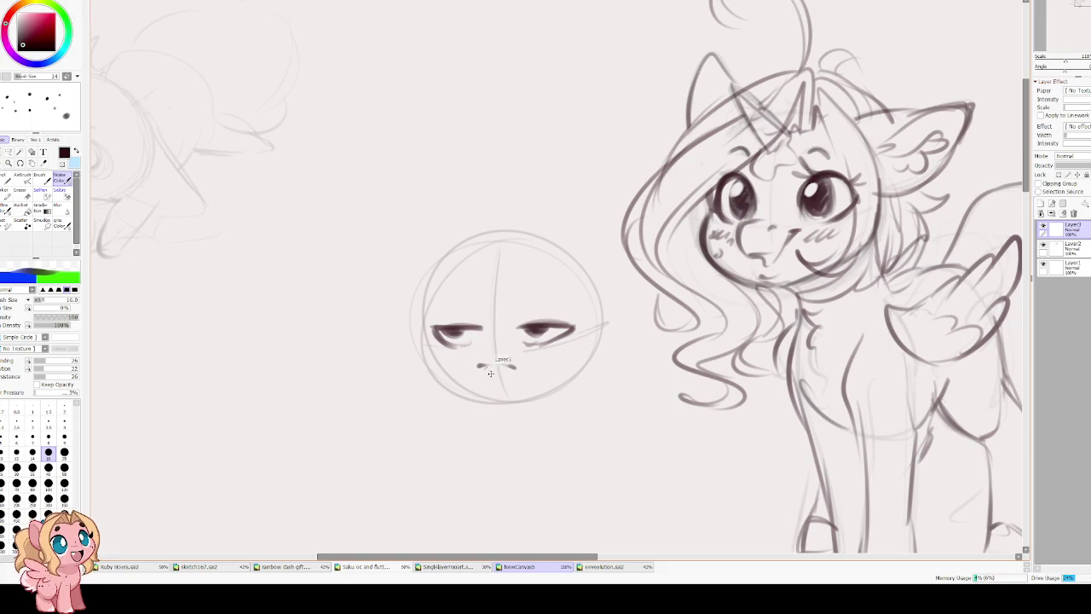
Add a hooked nose, a small mouth, eyebrows and a thicker left upper lid.
left_click_drag(481, 328, 474, 375)
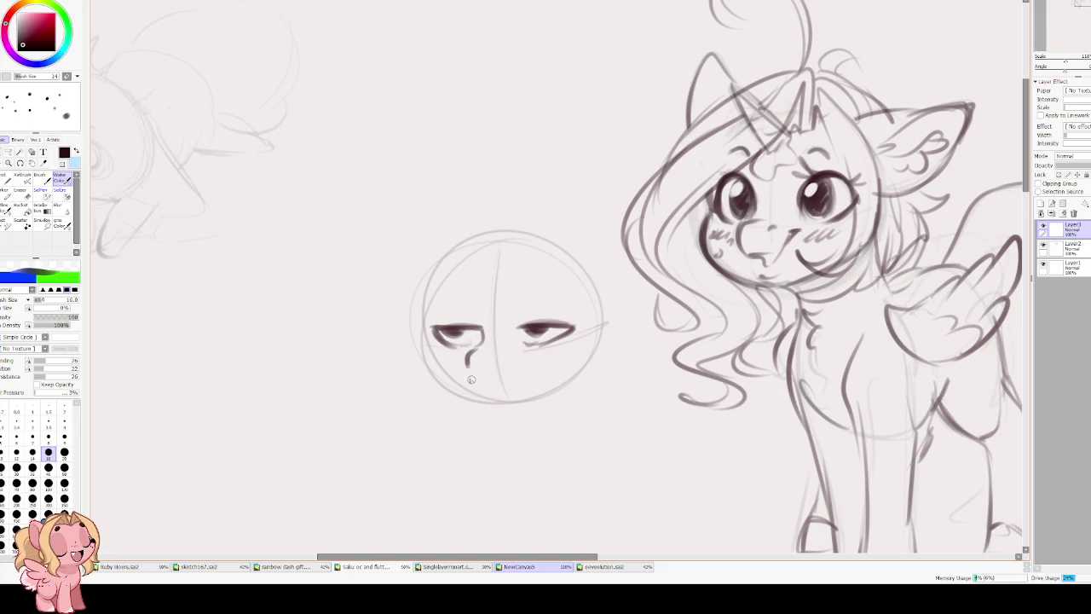
key("ctrl+z")
mouse_move(468, 357)
left_mouse_down()
mouse_move(478, 376)
mouse_move(514, 379)
left_mouse_up()
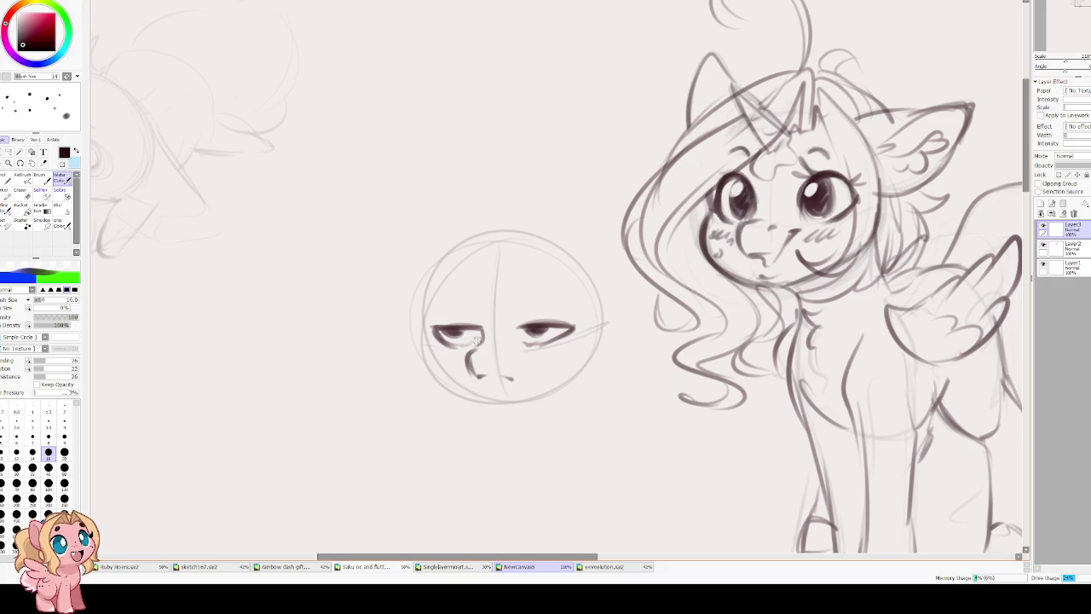
left_click_drag(450, 298, 467, 295)
left_click_drag(555, 295, 522, 293)
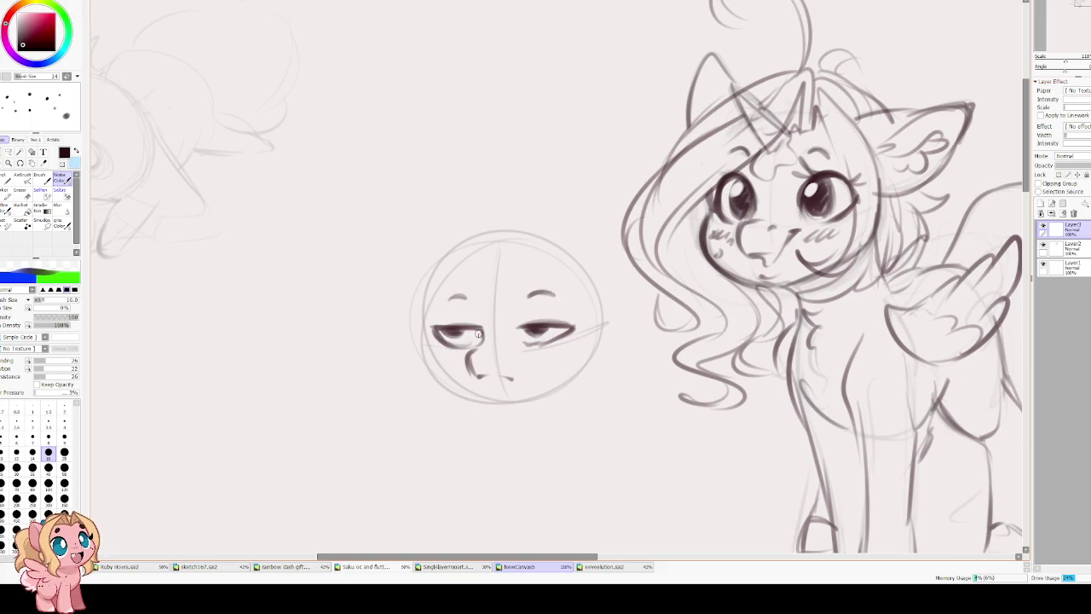
left_click_drag(438, 324, 562, 325)
Thicken both upper eyelids and retrace the left, bottom and top of the head outline.
left_click_drag(457, 324, 424, 322)
left_click_drag(563, 329, 580, 320)
left_click_drag(447, 252, 429, 331)
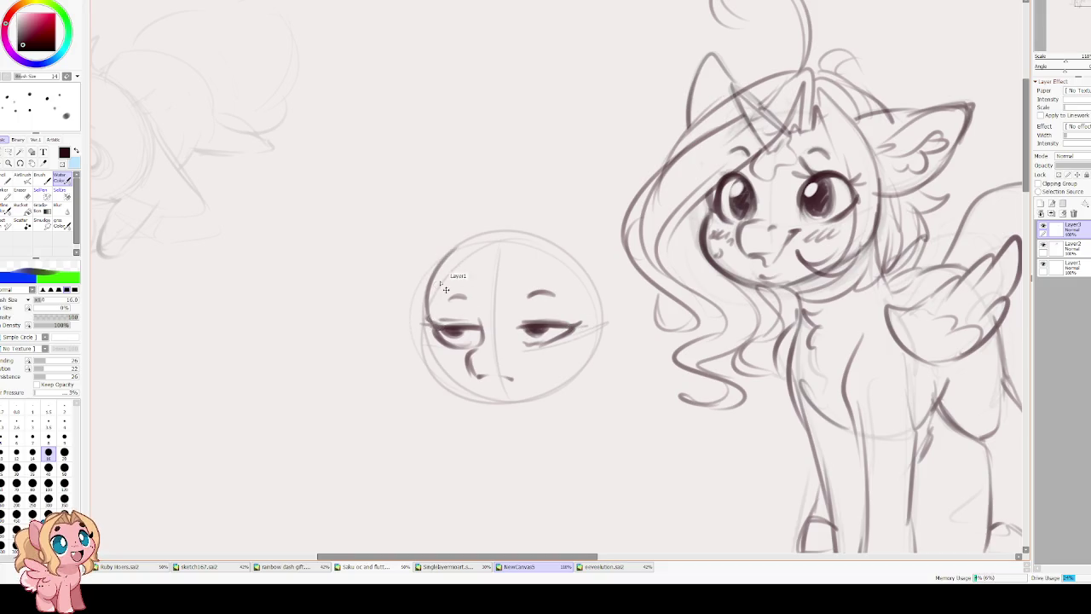
mouse_move(439, 256)
left_mouse_down()
mouse_move(430, 375)
mouse_move(431, 344)
mouse_move(511, 399)
mouse_move(546, 397)
left_mouse_up()
left_click_drag(597, 334, 580, 366)
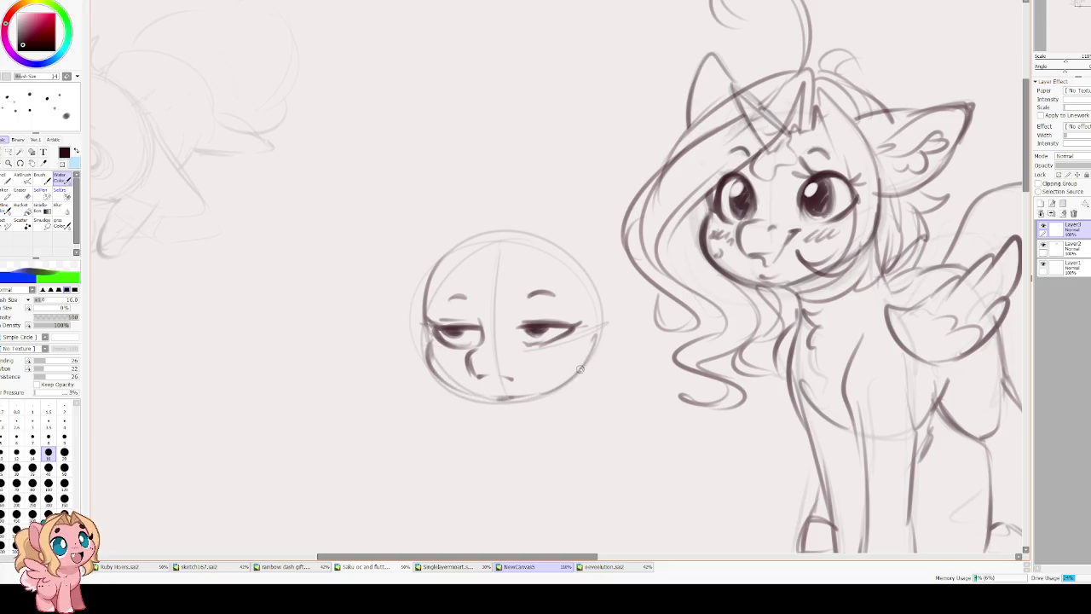
mouse_move(440, 252)
left_mouse_down()
mouse_move(554, 224)
mouse_move(592, 324)
left_mouse_up()
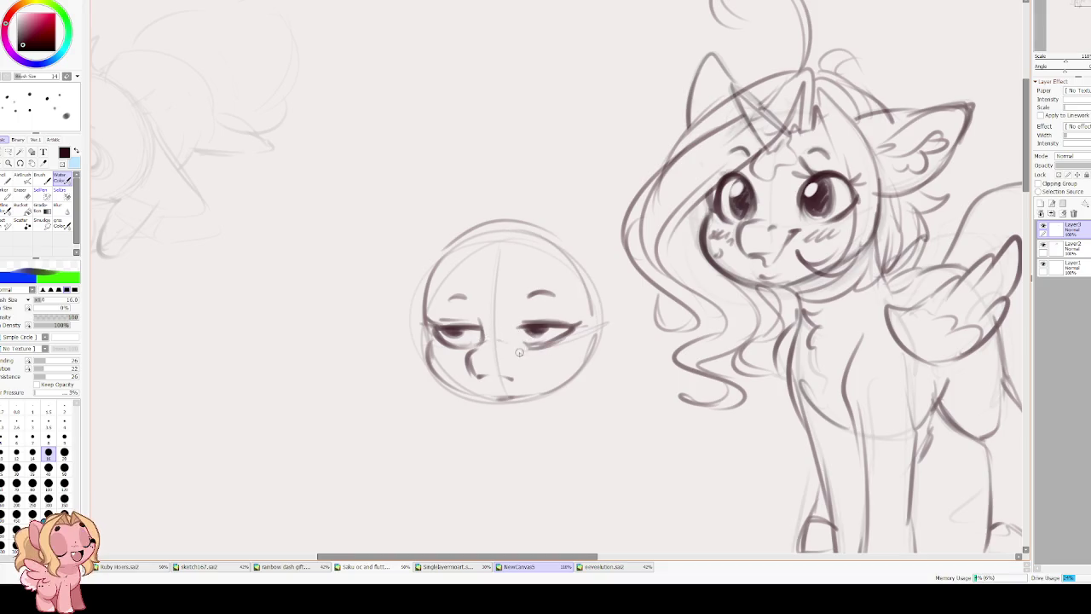
Dot freckles on both cheeks and shade the left eye darker.
left_click(441, 354)
left_click(450, 351)
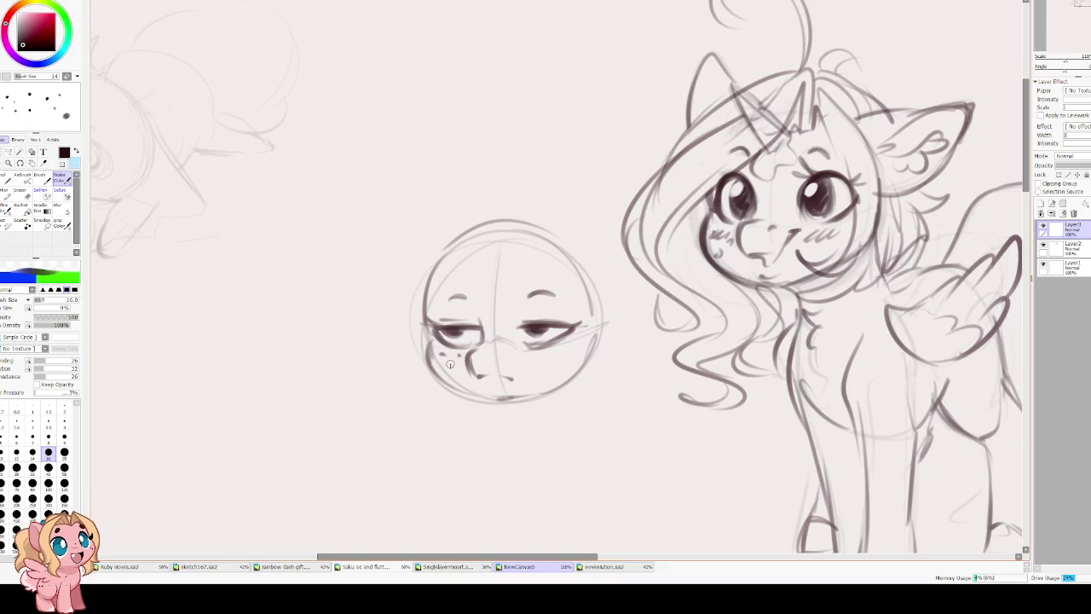
left_click(545, 352)
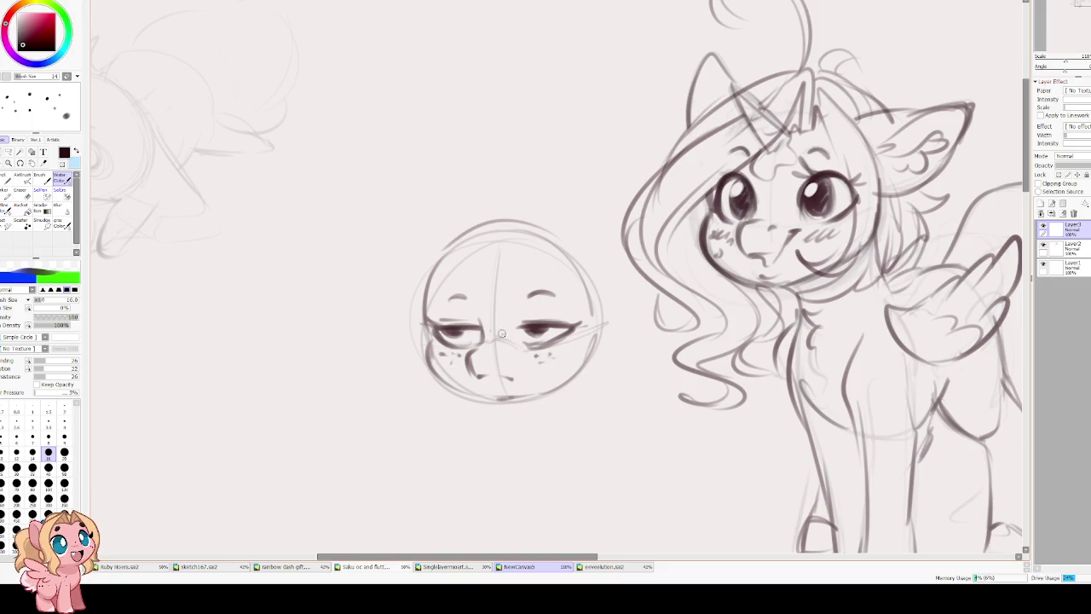
mouse_move(431, 324)
left_mouse_down()
mouse_move(466, 326)
mouse_move(464, 336)
mouse_move(547, 329)
left_mouse_up()
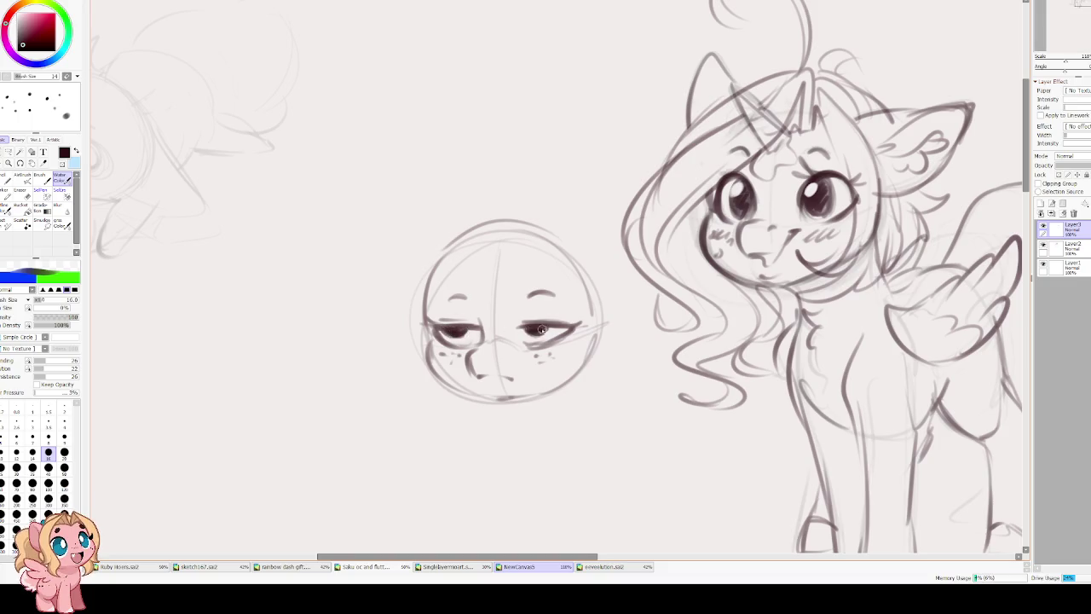
left_click_drag(521, 281, 517, 285)
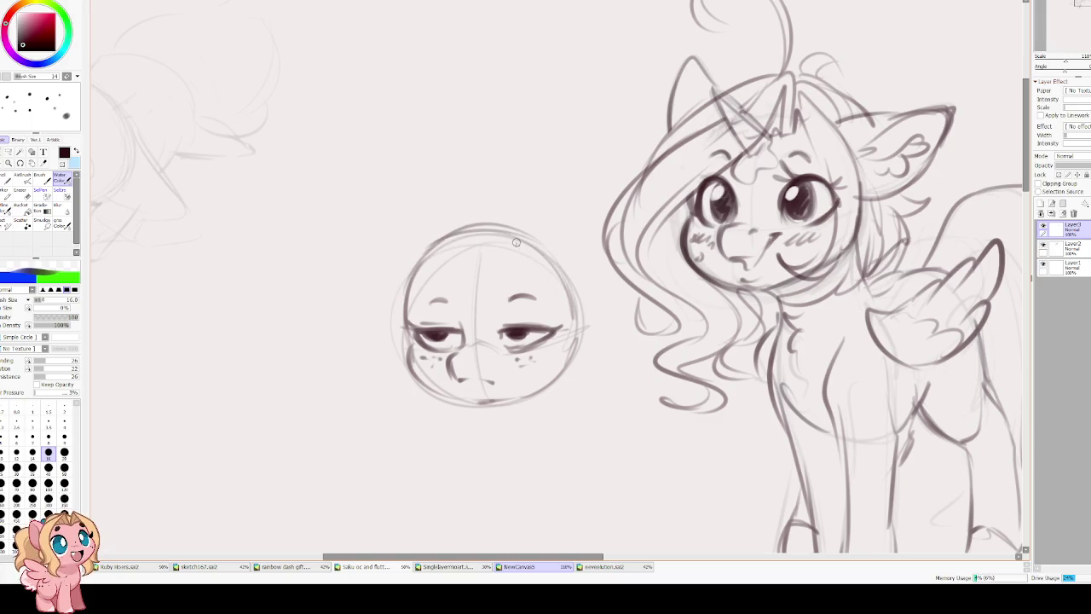
Sketch the left ear with an inner-ear line, discarding the rejected ear attempts.
mouse_move(438, 239)
left_mouse_down()
mouse_move(469, 254)
mouse_move(385, 220)
mouse_move(390, 278)
left_mouse_up()
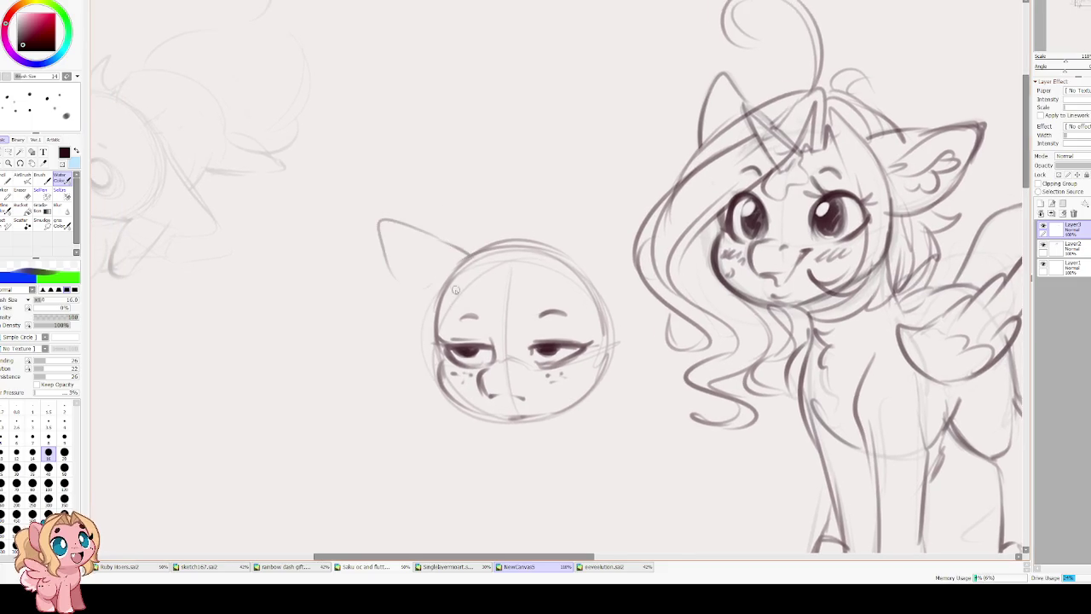
left_click_drag(379, 223, 413, 302)
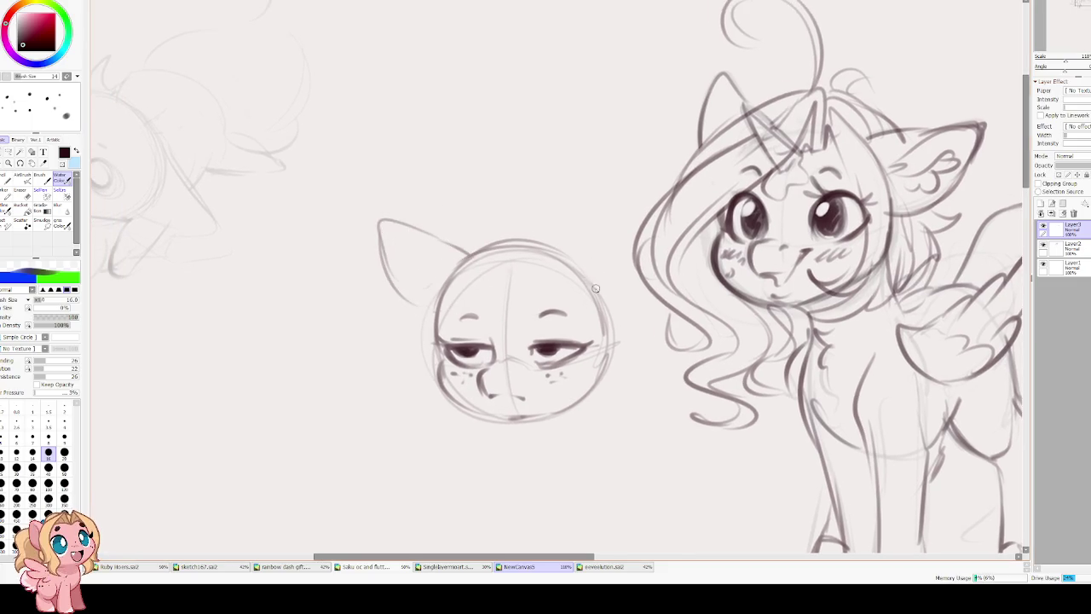
key("ctrl+z")
key("ctrl+z")
mouse_move(567, 252)
left_mouse_down()
mouse_move(656, 271)
mouse_move(601, 314)
left_mouse_up()
mouse_move(469, 249)
left_mouse_down()
mouse_move(427, 202)
mouse_move(421, 294)
left_mouse_up()
key("ctrl+z")
key("ctrl+z")
left_click_drag(465, 247, 412, 284)
left_click_drag(420, 227, 438, 299)
key("ctrl+z")
left_click_drag(436, 203, 439, 305)
left_click_drag(426, 235, 428, 254)
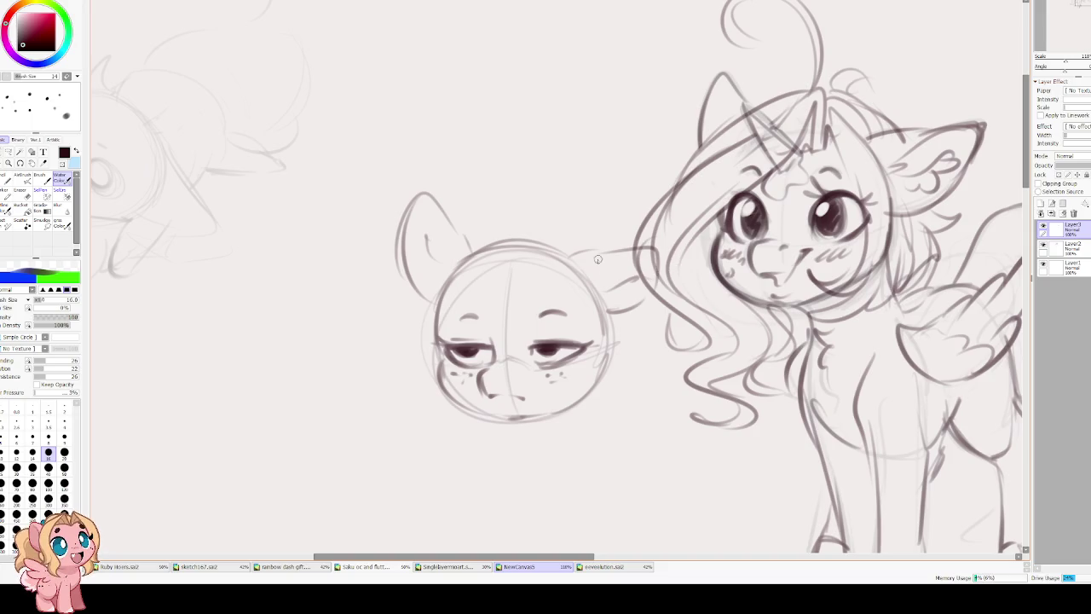
Discard trial jaw and arc strokes, then tilt the head sketch slightly.
left_click_drag(553, 414, 569, 303)
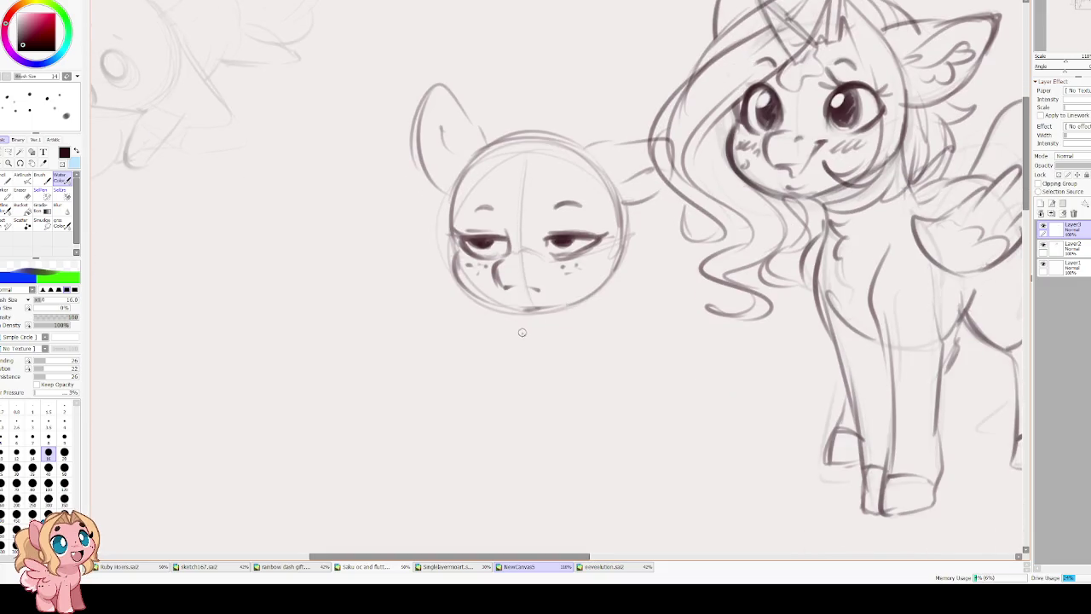
left_click_drag(493, 336, 602, 361)
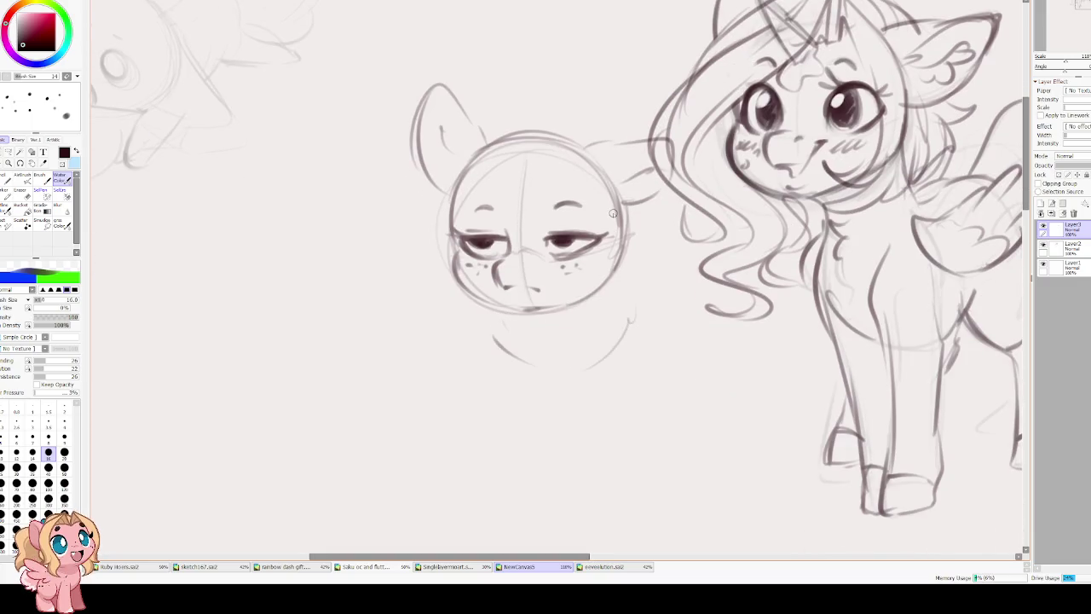
key("ctrl+z")
scroll(629, 306, "down", 2)
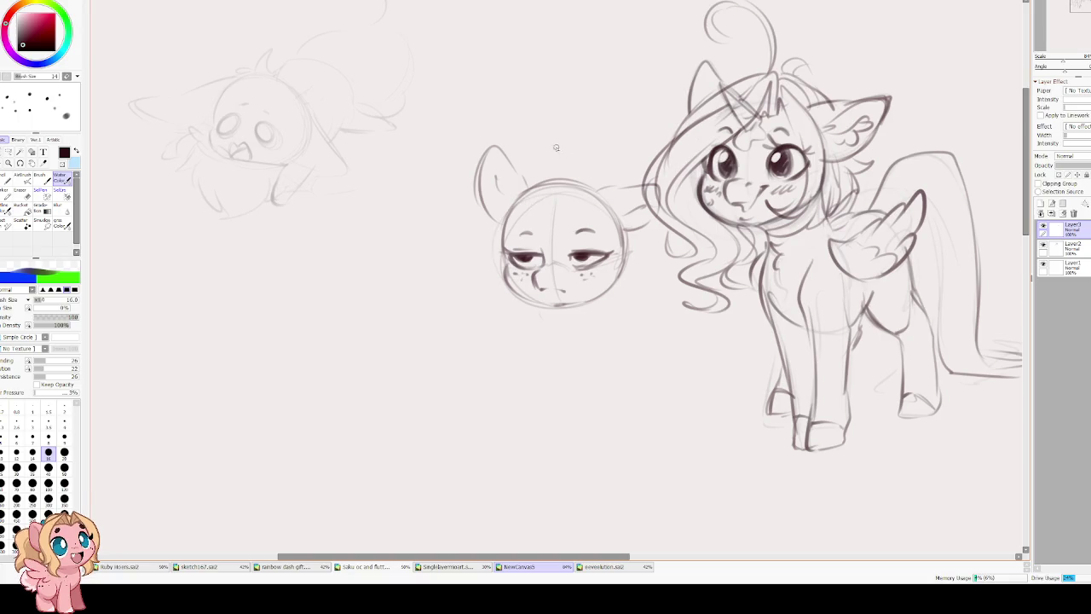
mouse_move(573, 150)
left_mouse_down()
mouse_move(625, 126)
mouse_move(649, 138)
left_mouse_up()
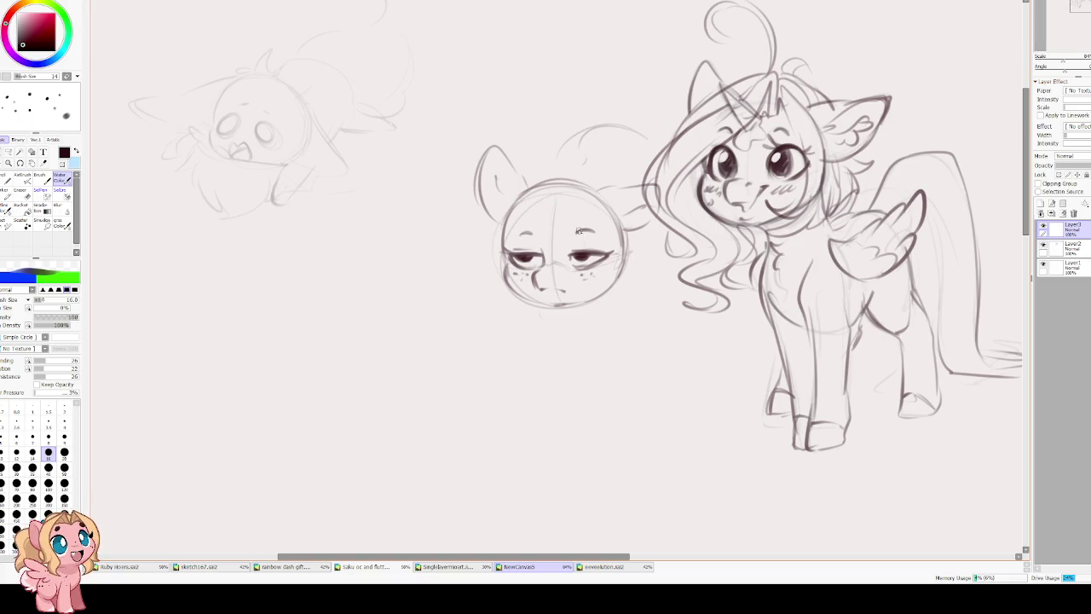
key("ctrl+z")
key("ctrl+t")
mouse_move(694, 282)
left_mouse_down()
mouse_move(699, 305)
mouse_move(516, 245)
left_mouse_up()
key("Return")
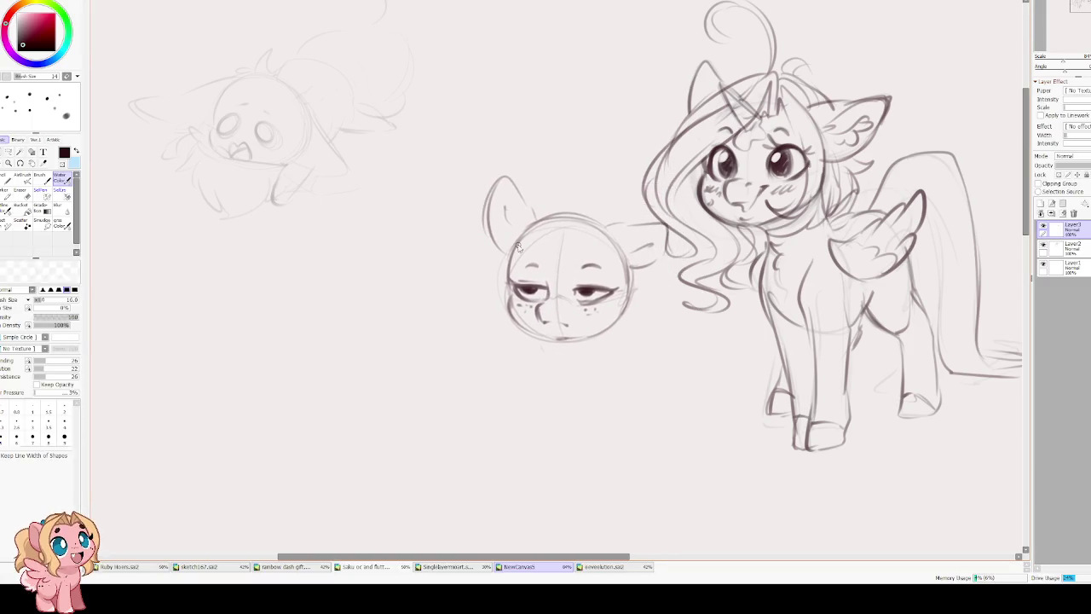
Draw a mane curve, two front legs with hooves and the back curve.
left_click_drag(641, 177, 569, 202)
mouse_move(559, 351)
left_mouse_down()
mouse_move(552, 433)
mouse_move(575, 437)
left_mouse_up()
mouse_move(590, 342)
left_mouse_down()
mouse_move(586, 432)
mouse_move(608, 451)
left_mouse_up()
left_click_drag(629, 341, 626, 439)
left_click_drag(642, 351, 656, 289)
Add messy mane tufts and pointed ears on top of the head.
mouse_move(554, 203)
left_mouse_down()
mouse_move(576, 174)
mouse_move(631, 169)
left_mouse_up()
left_click_drag(565, 198, 662, 176)
mouse_move(545, 224)
left_mouse_down()
mouse_move(621, 146)
mouse_move(649, 186)
left_mouse_up()
mouse_move(563, 201)
left_mouse_down()
mouse_move(551, 164)
mouse_move(535, 211)
left_mouse_up()
left_click_drag(593, 179, 534, 217)
Shrink the pony sketch and shift it left, then undo back to the bare head.
key("ctrl+t")
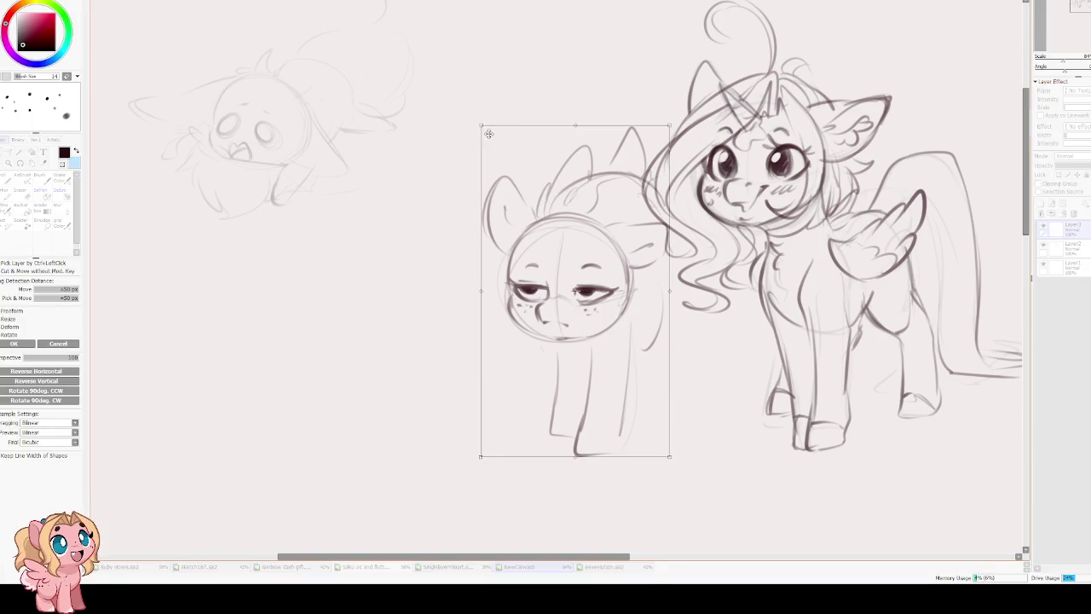
left_click_drag(480, 128, 497, 157)
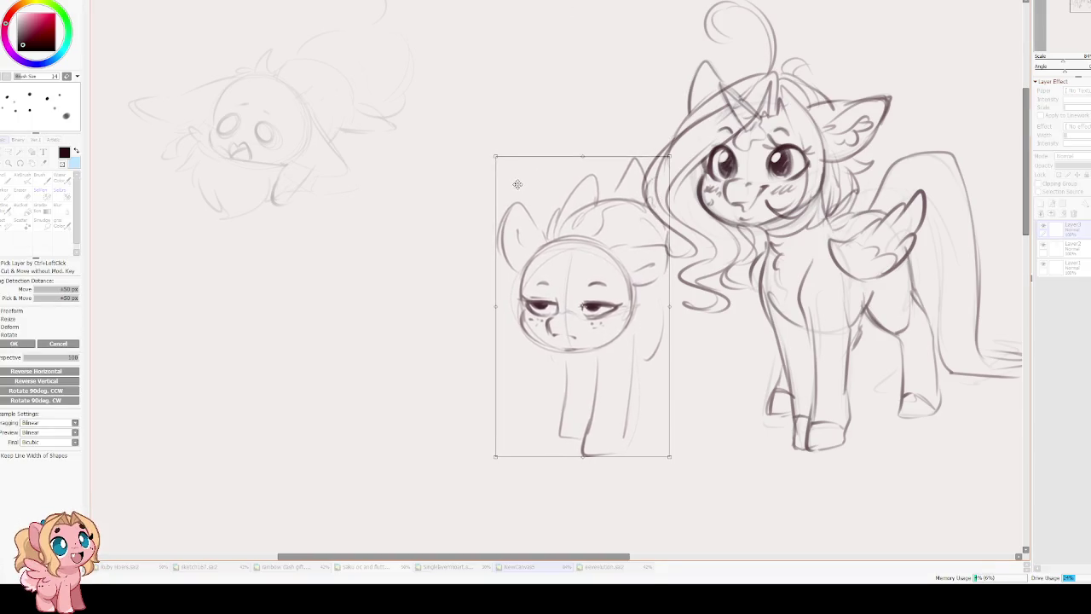
left_click_drag(608, 242, 586, 241)
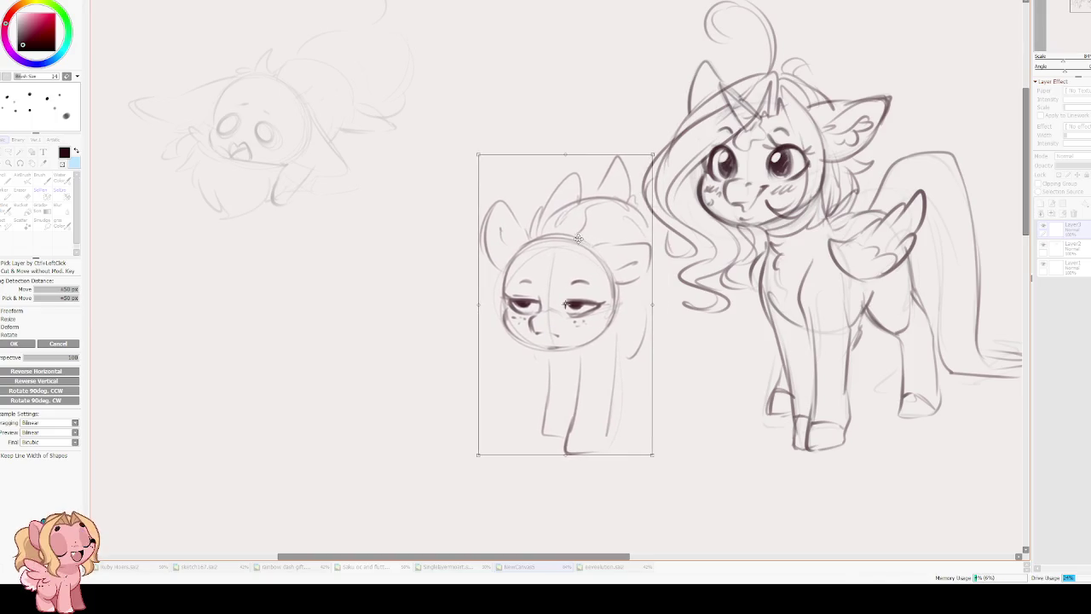
key("Return")
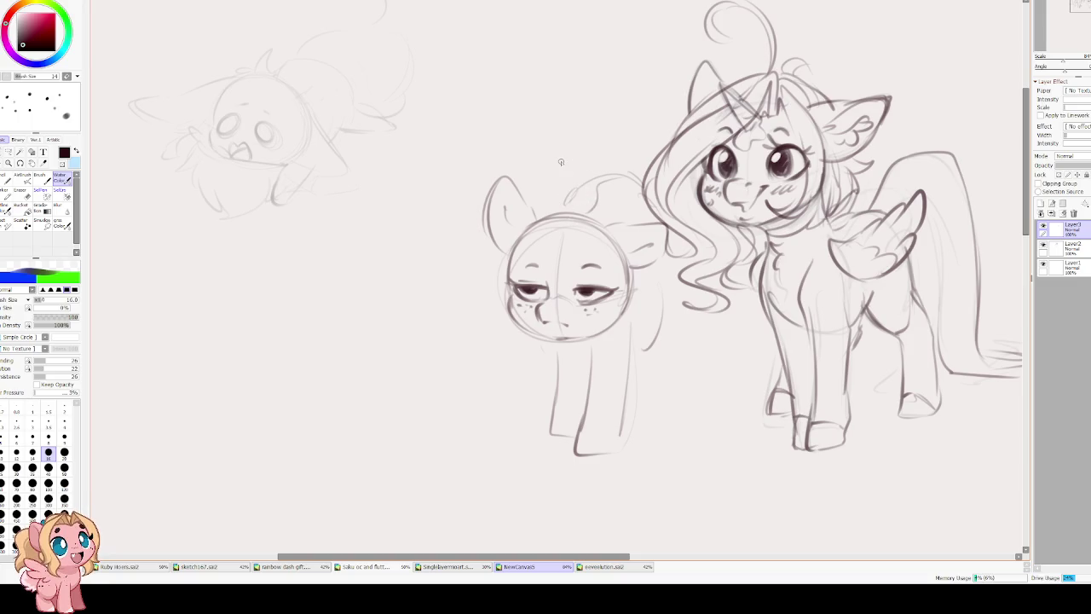
key("ctrl+z")
key("ctrl+z")
key("ctrl+z")
key("ctrl+z")
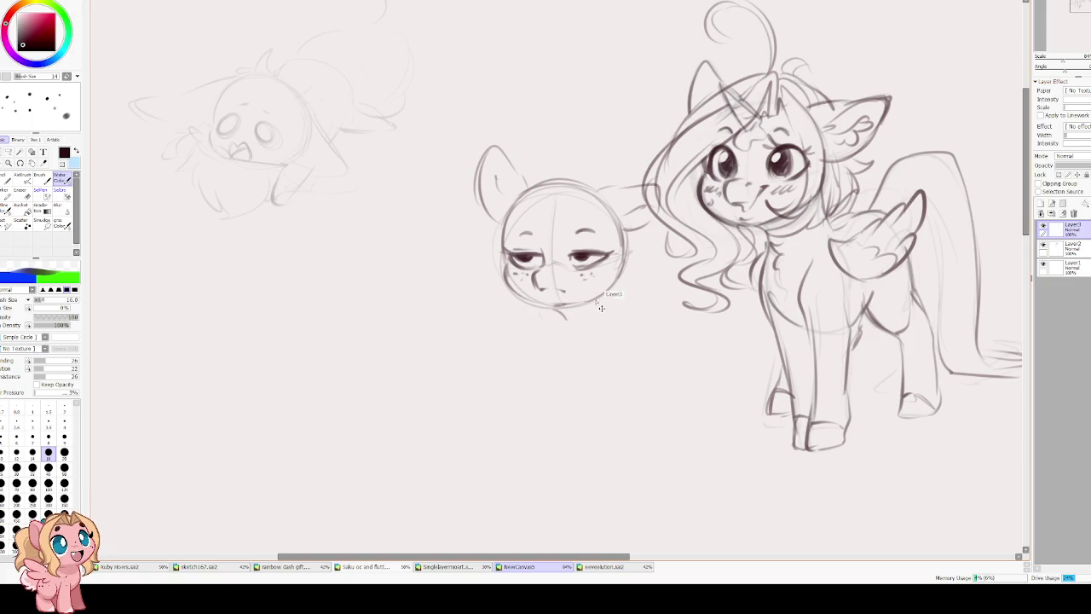
Discard trial edge and chin strokes, then move the head slightly up and left.
left_click_drag(620, 264, 617, 312)
left_click_drag(547, 226, 528, 194)
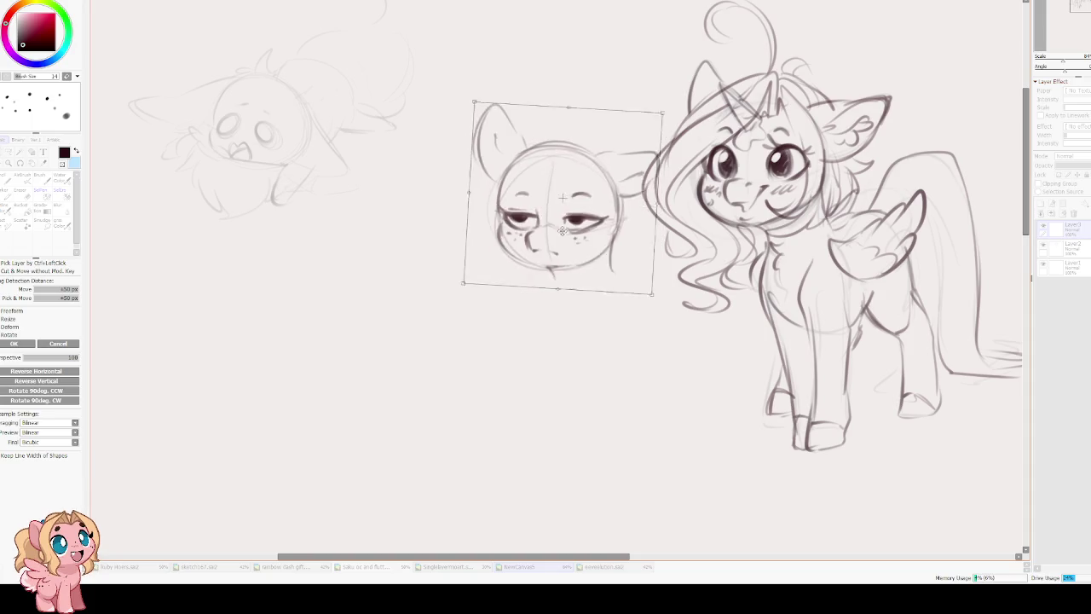
left_click_drag(598, 251, 604, 290)
left_click_drag(536, 278, 524, 312)
key("ctrl+z")
key("ctrl+z")
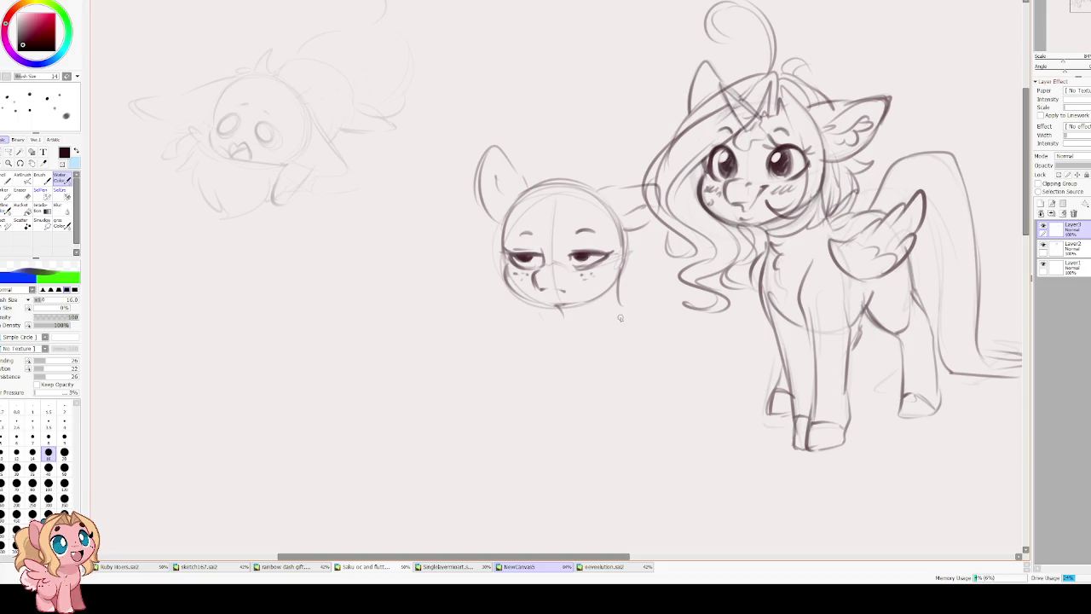
key("ctrl+t")
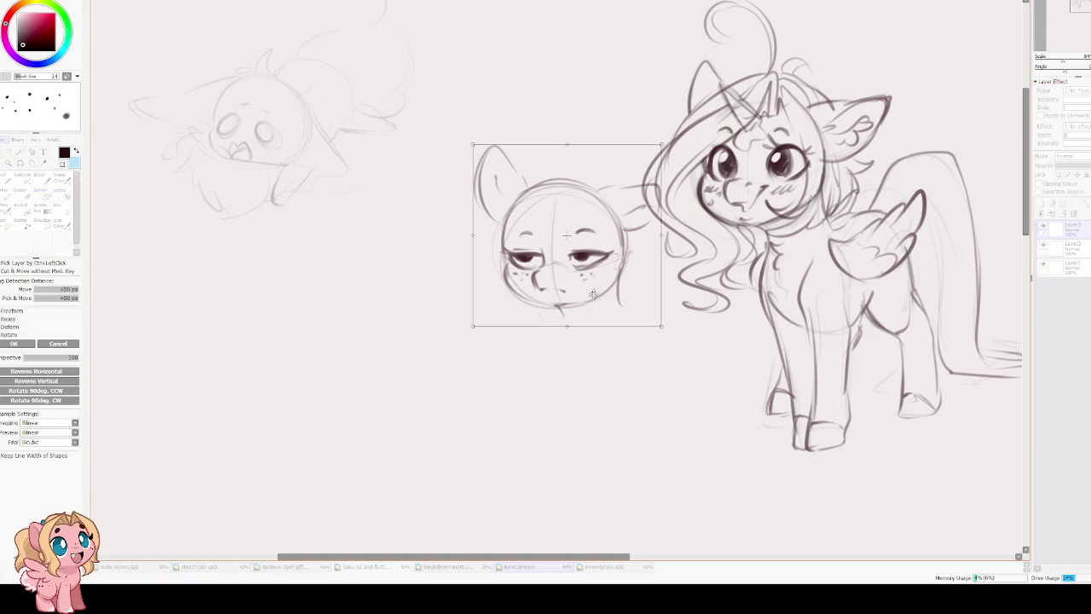
left_click_drag(596, 295, 576, 275)
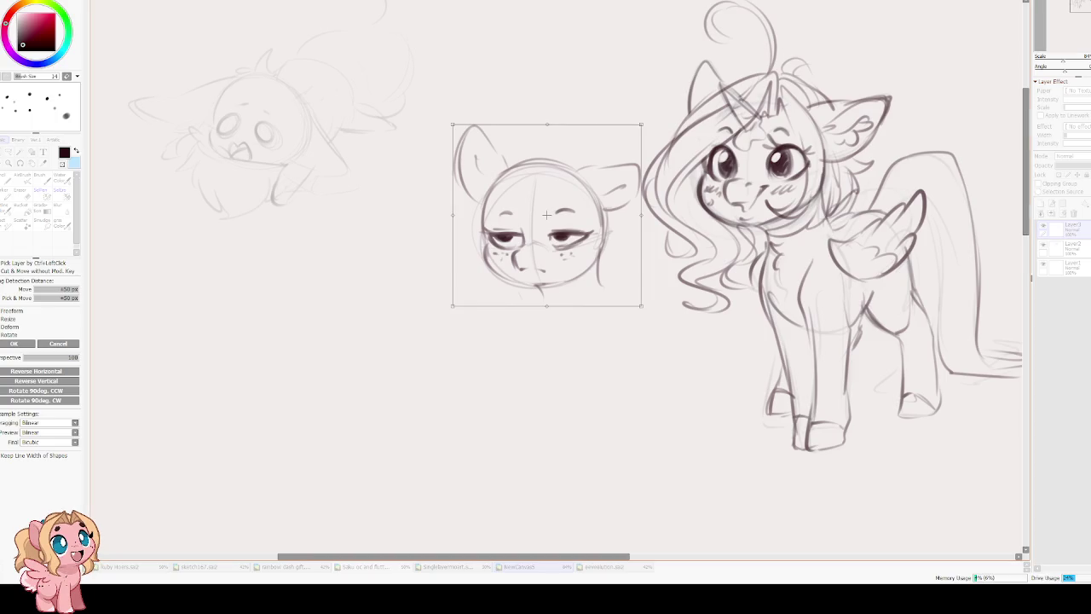
key("Return")
Sketch the body outline and back curve, then move the pony sketch up.
mouse_move(540, 334)
left_mouse_down()
mouse_move(571, 387)
mouse_move(638, 325)
left_mouse_up()
left_click_drag(635, 367, 627, 307)
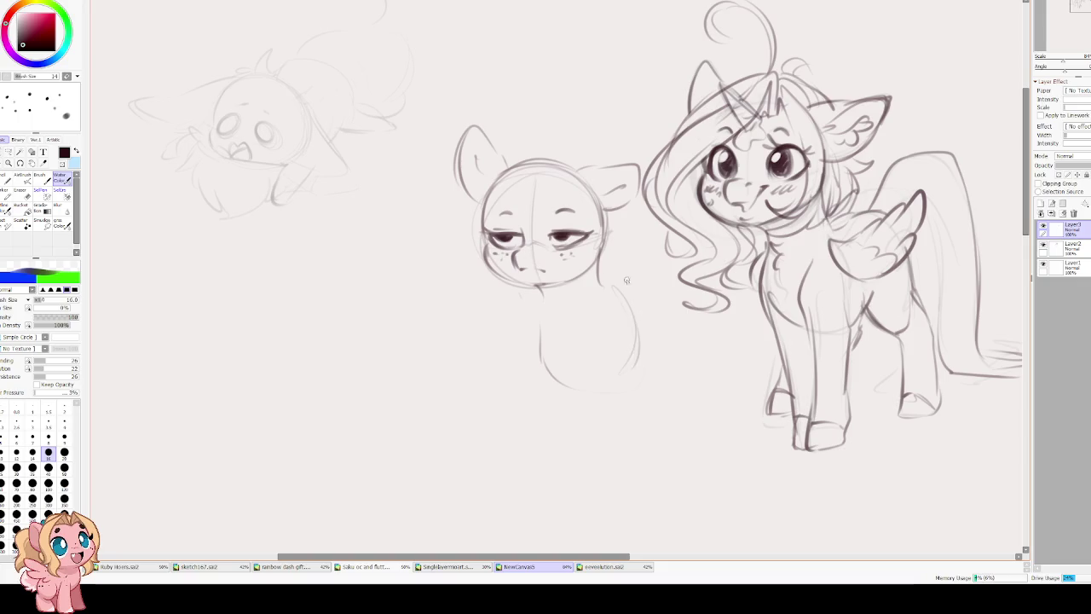
left_click_drag(612, 264, 665, 325)
key("ctrl+t")
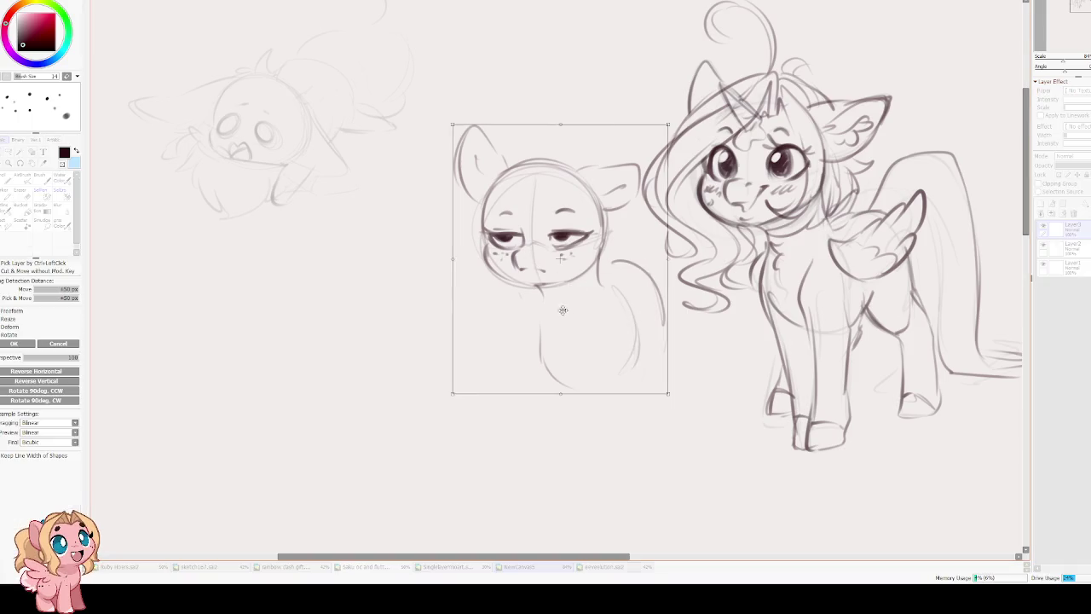
left_click_drag(585, 248, 582, 212)
key("Return")
Draw the legs under the body, including a longer front leg with a hoof.
left_click_drag(574, 319, 582, 448)
key("ctrl+z")
left_click_drag(576, 320, 620, 460)
left_click_drag(620, 335, 621, 458)
left_click_drag(537, 323, 554, 451)
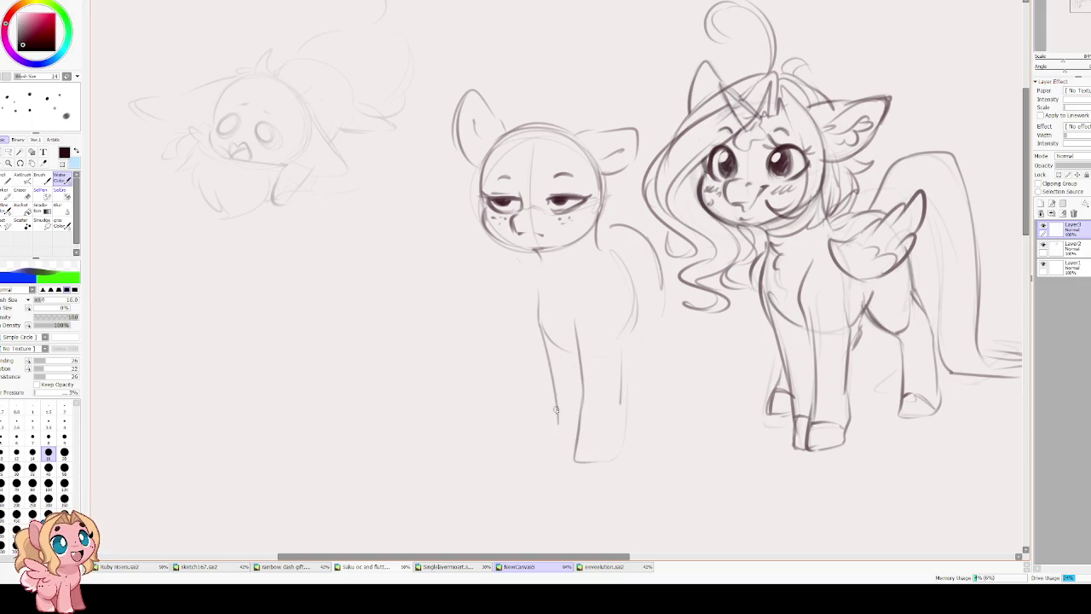
Rework the haunch and hind leg and re-stroke the front legs, discarding rejected strokes.
mouse_move(630, 339)
left_mouse_down()
mouse_move(649, 290)
mouse_move(673, 317)
mouse_move(668, 337)
left_mouse_up()
mouse_move(654, 262)
left_mouse_down()
mouse_move(663, 341)
mouse_move(650, 431)
left_mouse_up()
left_click_drag(674, 334, 669, 439)
key("ctrl+z")
key("ctrl+z")
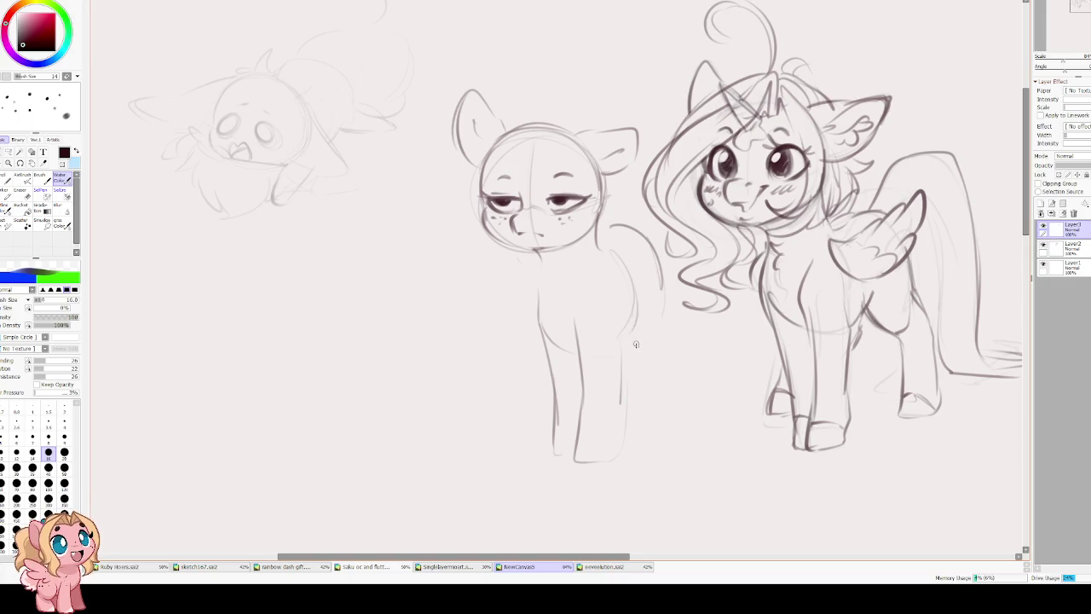
mouse_move(616, 337)
left_mouse_down()
mouse_move(580, 458)
mouse_move(617, 336)
left_mouse_up()
mouse_move(550, 382)
left_mouse_down()
mouse_move(547, 454)
mouse_move(612, 448)
mouse_move(546, 427)
left_mouse_up()
mouse_move(621, 341)
left_mouse_down()
mouse_move(644, 286)
mouse_move(634, 320)
mouse_move(660, 336)
left_mouse_up()
mouse_move(670, 277)
left_mouse_down()
mouse_move(664, 332)
mouse_move(649, 328)
mouse_move(648, 406)
left_mouse_up()
key("ctrl+z")
key("ctrl+z")
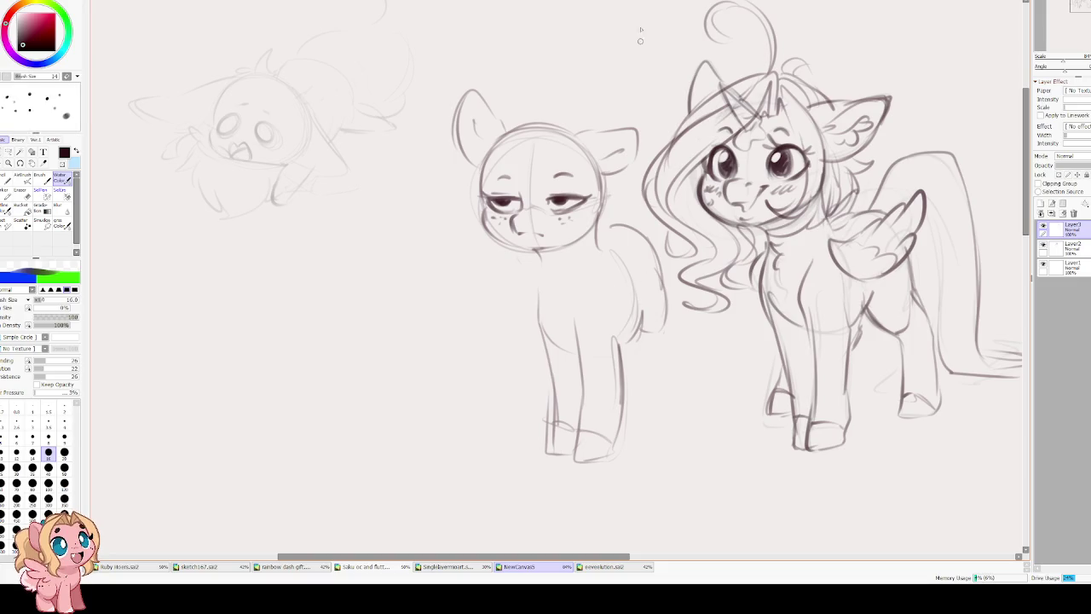
Set the eraser size to 80, return to the brush, and draw the rump and hind leg.
key("e")
key("bracketright")
key("bracketright")
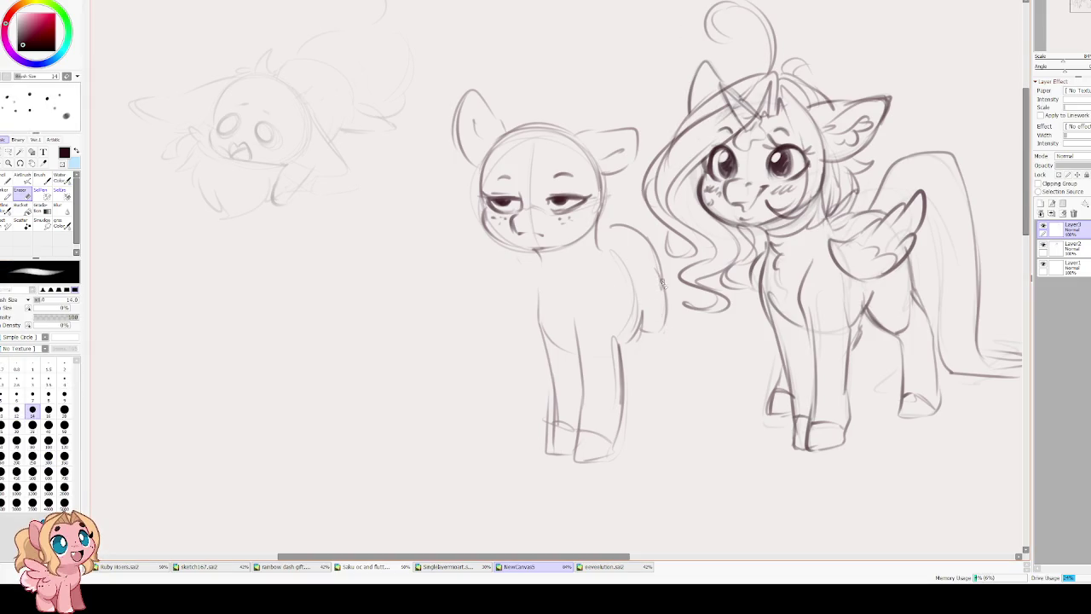
key("bracketright")
key("bracketright")
key("bracketright")
key("bracketright")
key("bracketright")
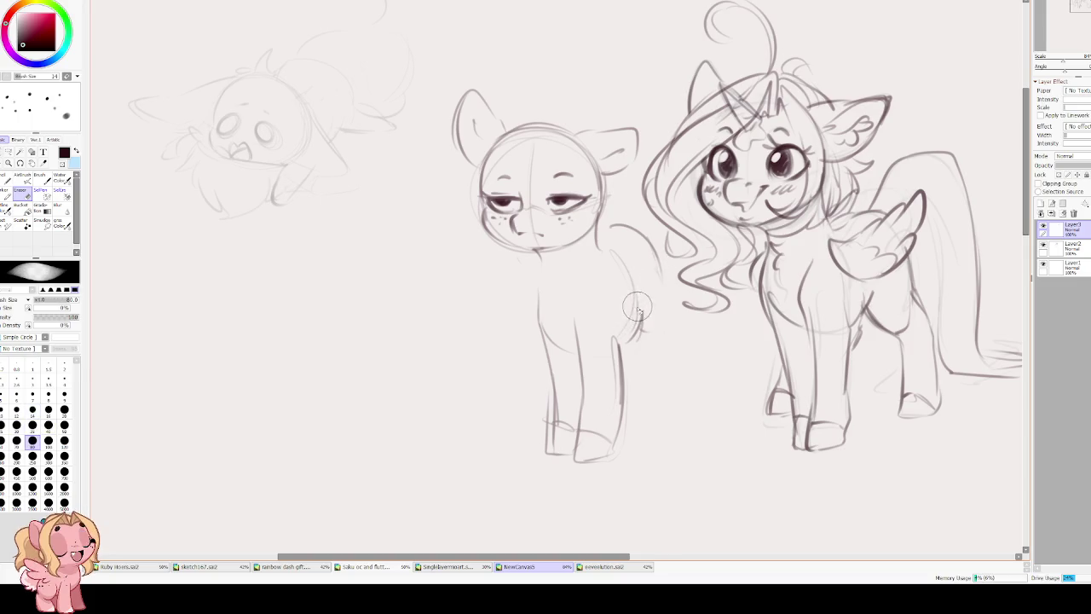
key("c")
mouse_move(661, 269)
left_mouse_down()
mouse_move(663, 331)
mouse_move(673, 323)
mouse_move(658, 370)
mouse_move(666, 418)
left_mouse_up()
left_click_drag(673, 300, 687, 412)
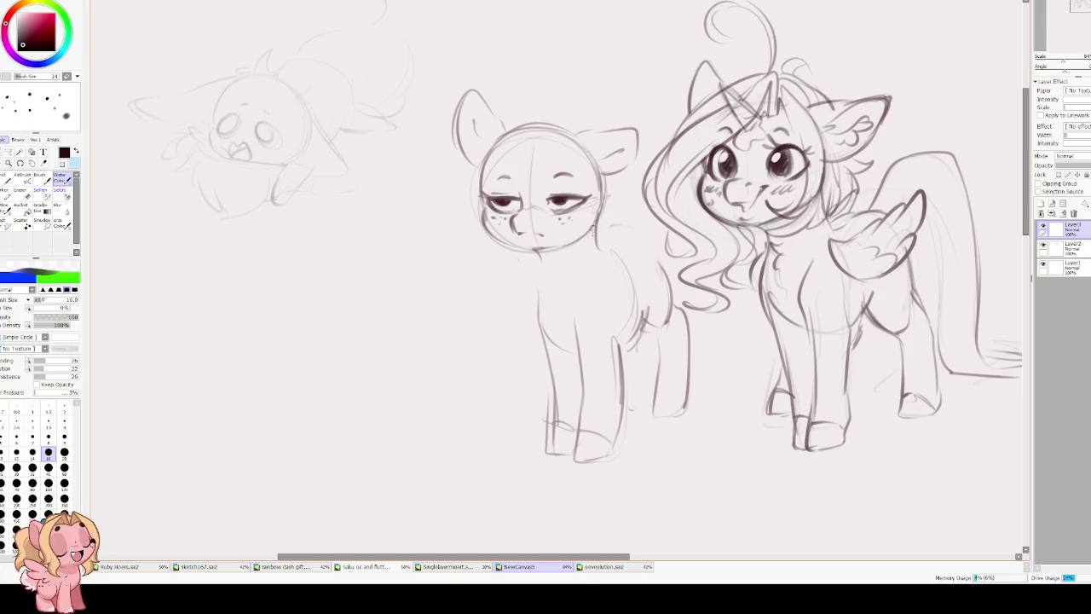
Draw the back line, a folded wing, chest fluff and a longer front leg.
left_click_drag(590, 260, 656, 220)
mouse_move(599, 268)
left_mouse_down()
mouse_move(618, 310)
mouse_move(661, 266)
mouse_move(599, 282)
mouse_move(652, 284)
mouse_move(605, 271)
left_mouse_up()
left_click_drag(530, 273, 522, 300)
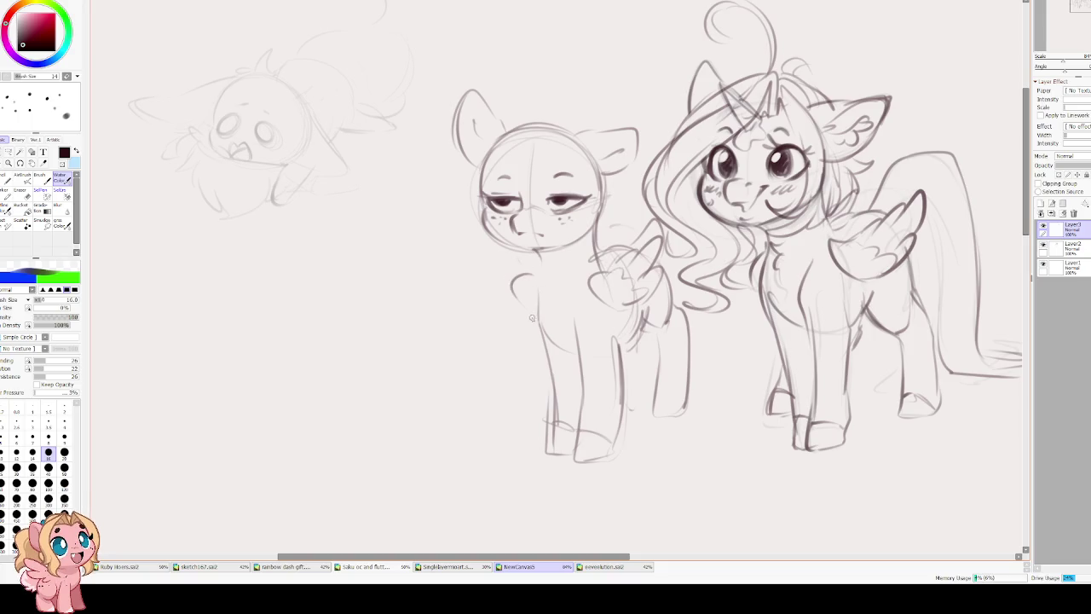
key("ctrl+z")
left_click_drag(542, 264, 534, 296)
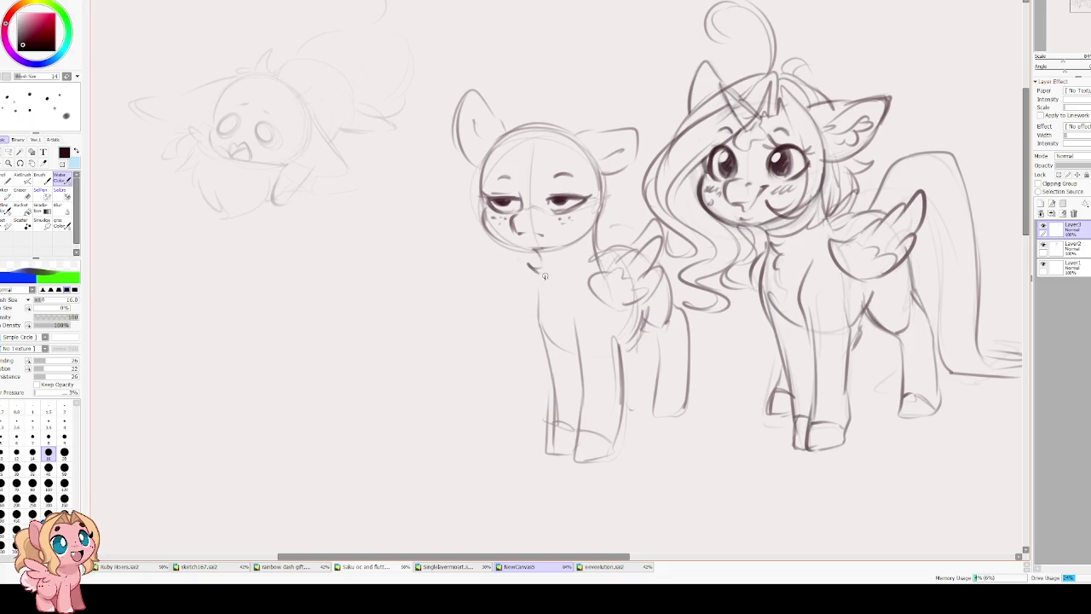
left_click_drag(554, 260, 549, 294)
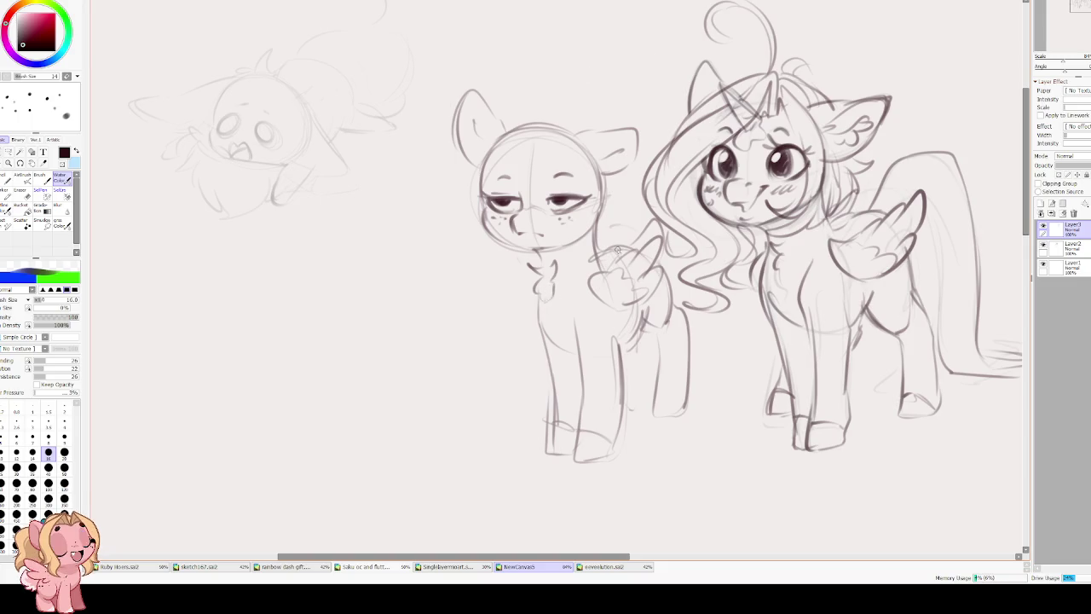
left_click_drag(534, 270, 550, 401)
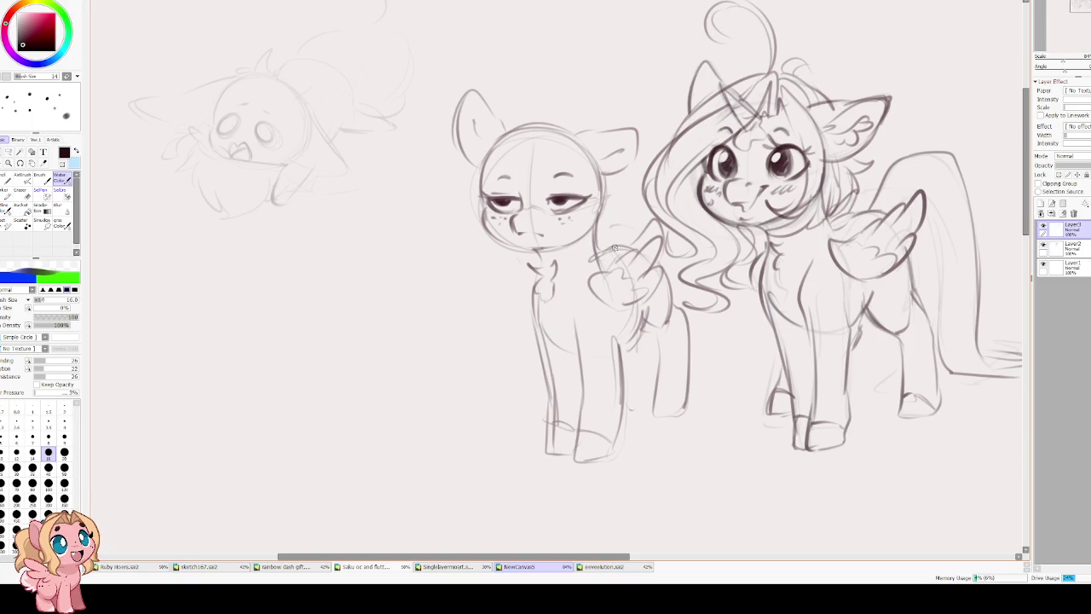
left_click_drag(619, 230, 598, 244)
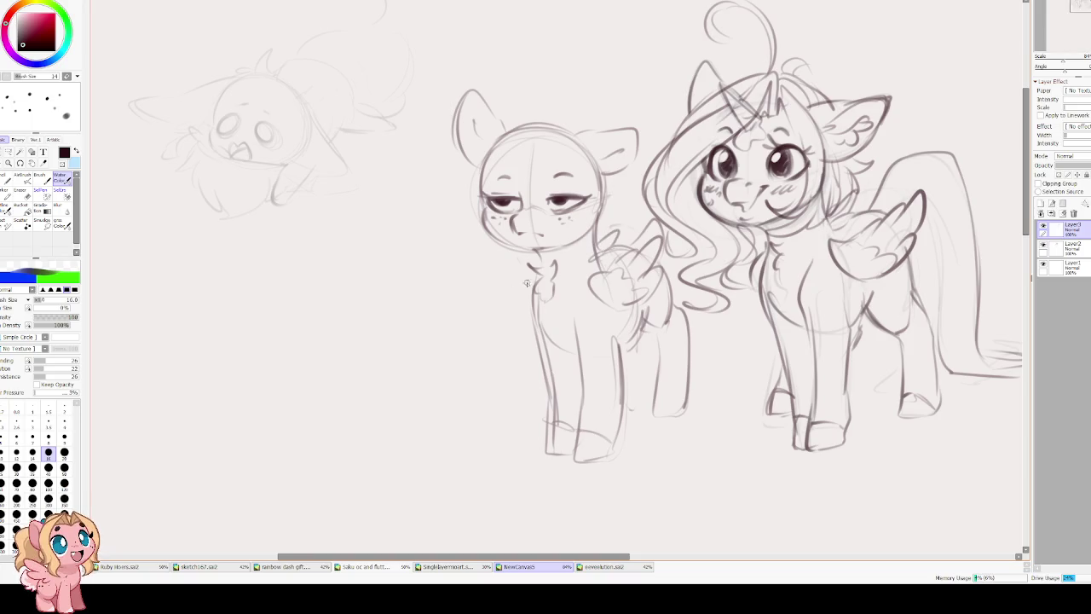
Sketch a spiky forelock over the face and mane strands down the head and right cheek.
scroll(524, 217, "up", 2)
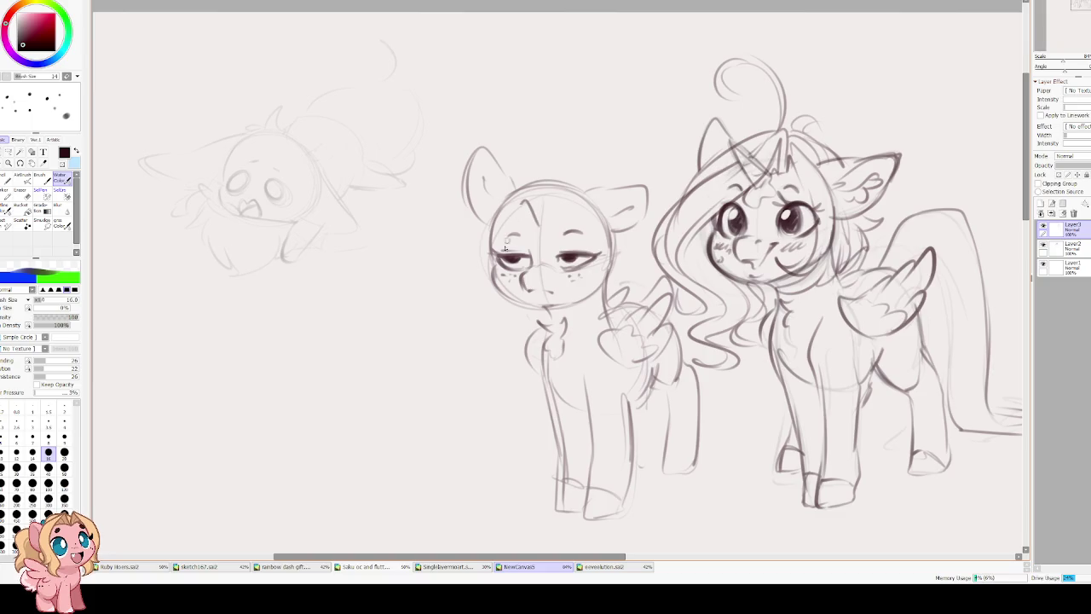
left_click_drag(539, 203, 499, 249)
mouse_move(540, 218)
left_mouse_down()
mouse_move(539, 186)
mouse_move(486, 223)
mouse_move(470, 257)
left_mouse_up()
mouse_move(493, 208)
left_mouse_down()
mouse_move(457, 275)
mouse_move(470, 297)
mouse_move(504, 309)
mouse_move(501, 319)
left_mouse_up()
mouse_move(545, 213)
left_mouse_down()
mouse_move(560, 182)
mouse_move(566, 215)
mouse_move(569, 179)
mouse_move(595, 249)
left_mouse_up()
mouse_move(580, 295)
left_mouse_down()
mouse_move(600, 280)
mouse_move(597, 307)
mouse_move(598, 204)
mouse_move(604, 256)
left_mouse_up()
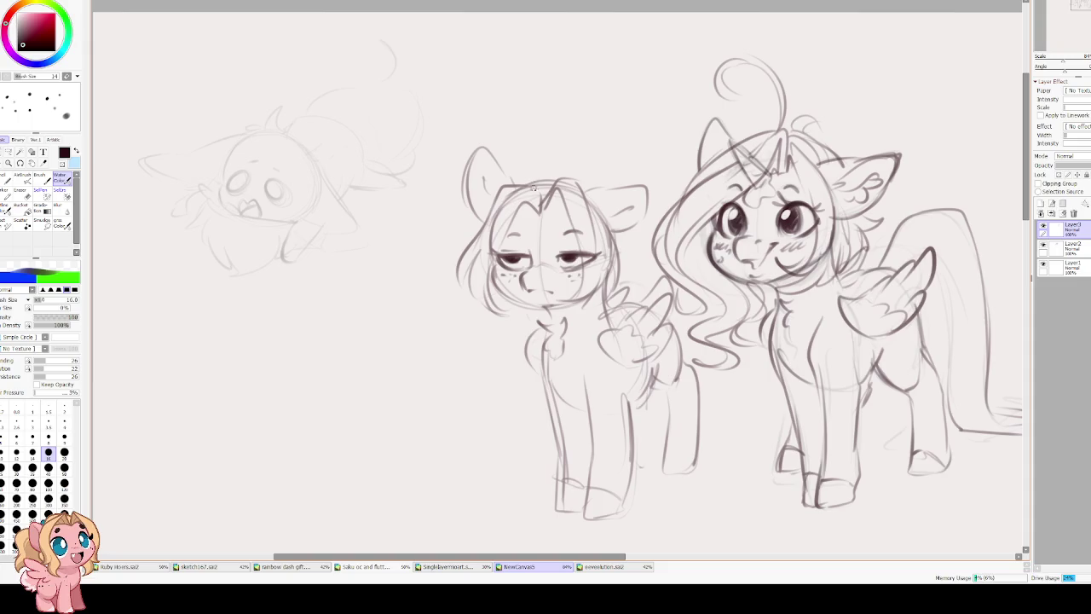
With the canvas mirrored, add mane-edge strands and a new tuft atop the head, then unmirror.
key("h")
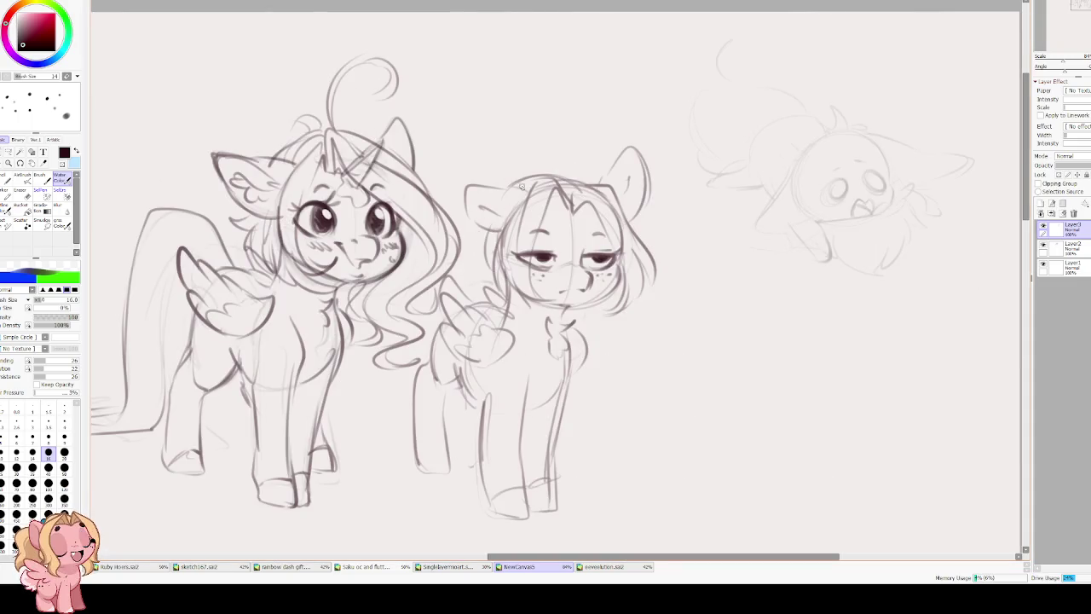
left_click_drag(485, 262, 500, 219)
mouse_move(516, 177)
left_mouse_down()
mouse_move(534, 161)
mouse_move(539, 124)
mouse_move(484, 141)
mouse_move(451, 213)
left_mouse_up()
key("ctrl+z")
key("ctrl+z")
key("ctrl+z")
mouse_move(535, 168)
left_mouse_down()
mouse_move(520, 149)
mouse_move(477, 155)
mouse_move(450, 249)
mouse_move(474, 276)
left_mouse_up()
key("h")
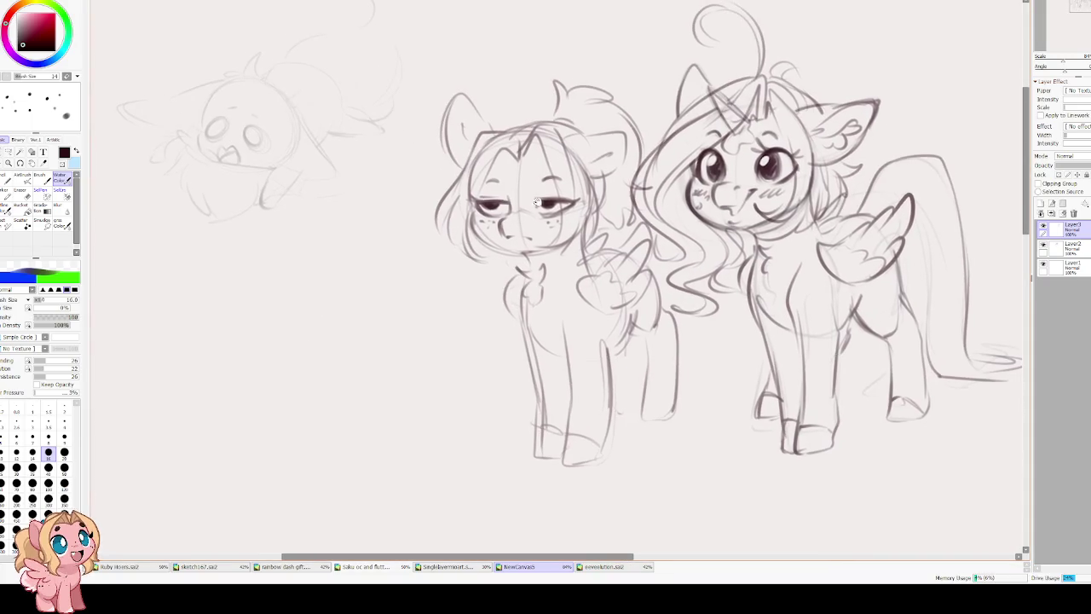
Sketch the chest line, erase the old hind-leg lines and redraw the hind leg with a small hoof.
mouse_move(569, 287)
left_mouse_down()
mouse_move(559, 342)
mouse_move(572, 359)
mouse_move(604, 323)
mouse_move(622, 345)
left_mouse_up()
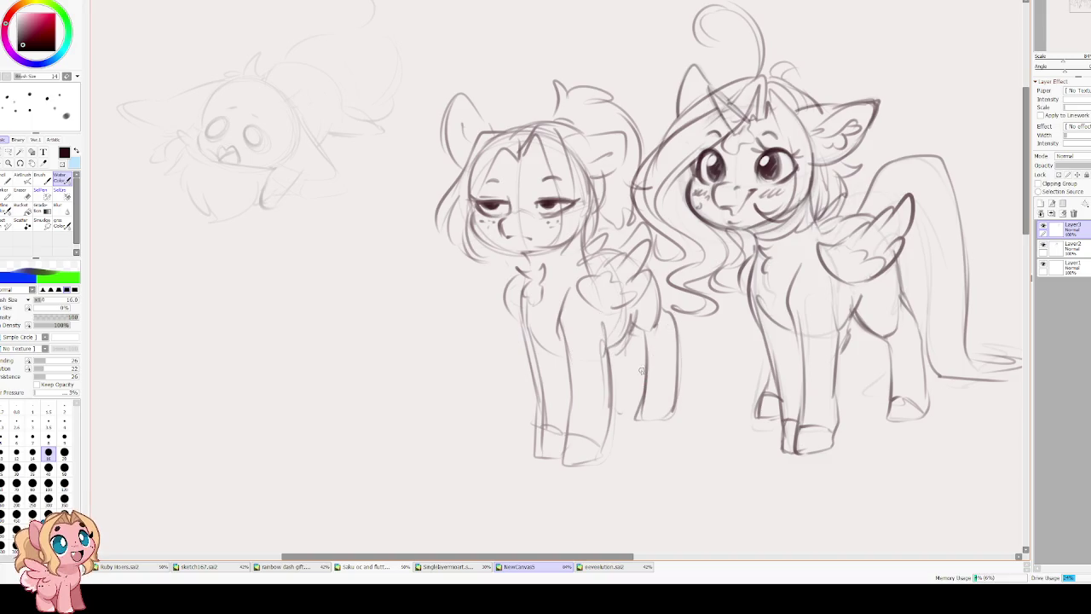
key("e")
left_click_drag(648, 365, 627, 418)
key("v")
left_click_drag(639, 328, 639, 402)
mouse_move(637, 330)
left_mouse_down()
mouse_move(632, 422)
mouse_move(668, 417)
mouse_move(641, 400)
mouse_move(667, 416)
left_mouse_up()
left_click_drag(642, 329, 643, 401)
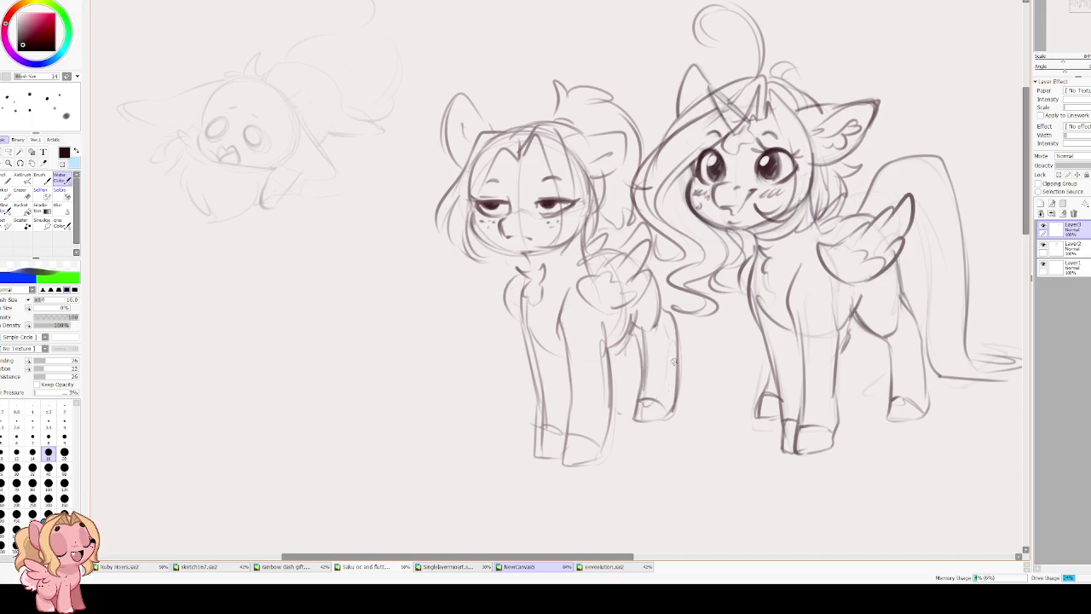
mouse_move(629, 322)
left_mouse_down()
mouse_move(642, 344)
mouse_move(648, 271)
left_mouse_up()
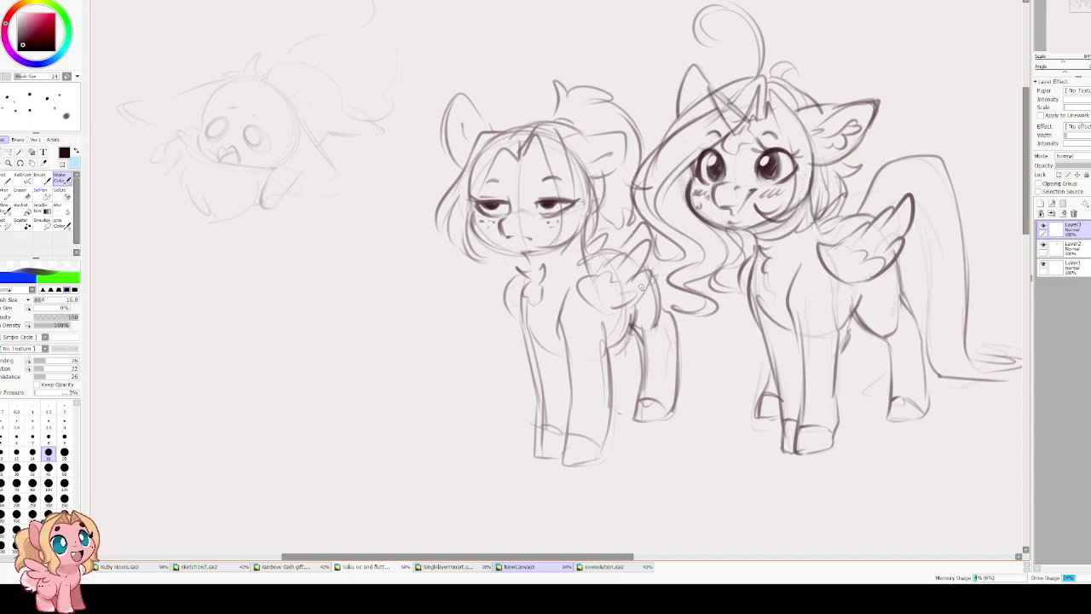
mouse_move(514, 122)
left_mouse_down()
mouse_move(550, 147)
mouse_move(528, 141)
left_mouse_up()
Transform the sleepy pony, tilting it slightly clockwise toward the unicorn.
key("ctrl+t")
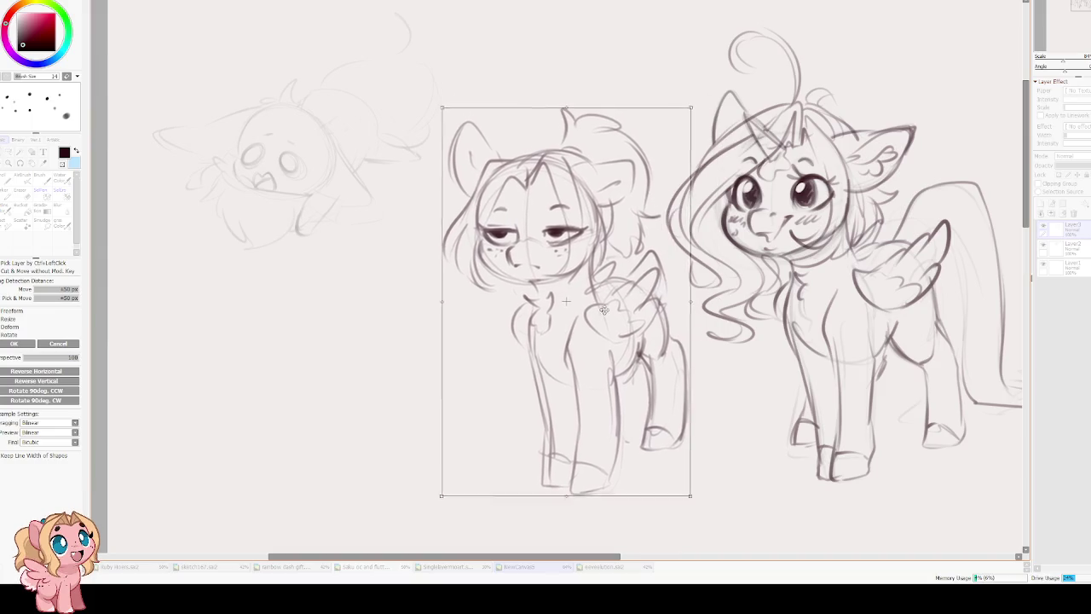
mouse_move(708, 315)
left_mouse_down()
mouse_move(701, 340)
mouse_move(682, 320)
left_mouse_up()
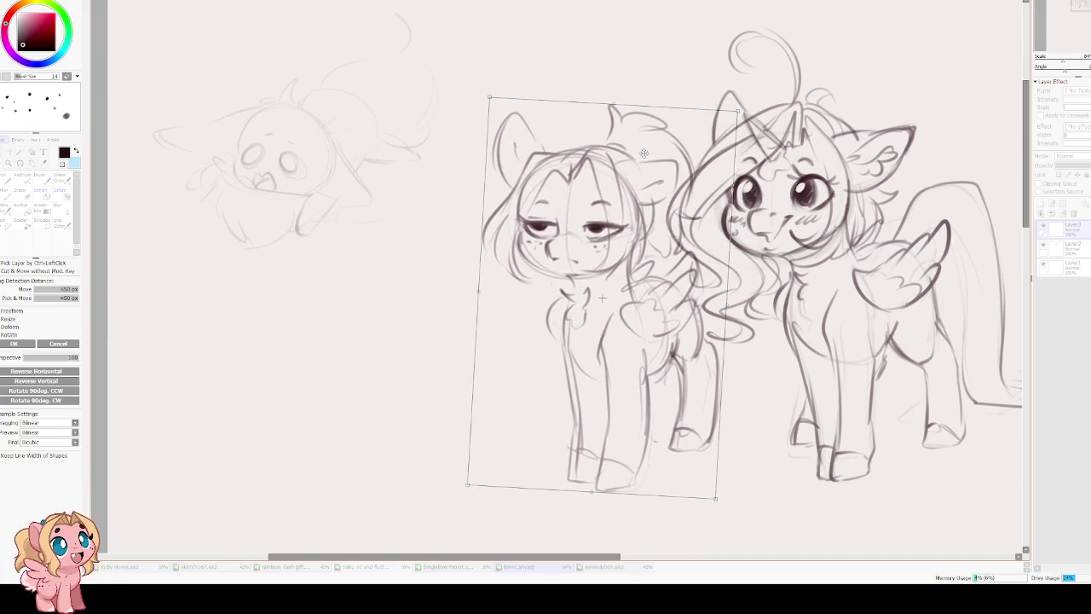
key("Return")
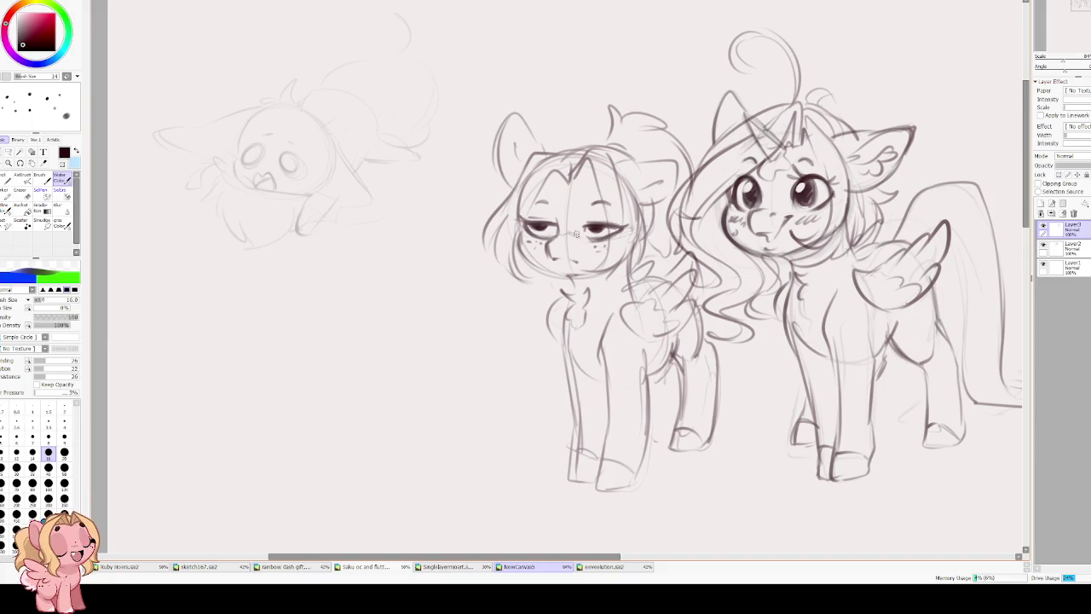
Darken the sleepy pony's eyelid lines and zoom out to view both ponies.
left_click_drag(521, 221, 630, 228)
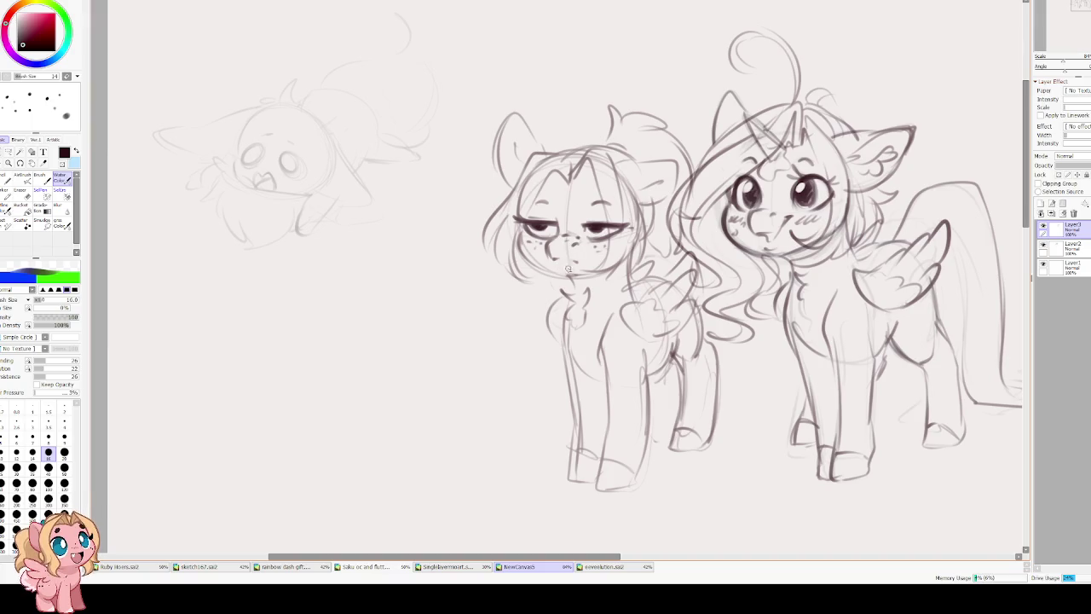
scroll(555, 192, "down", 3)
scroll(546, 217, "up", 1)
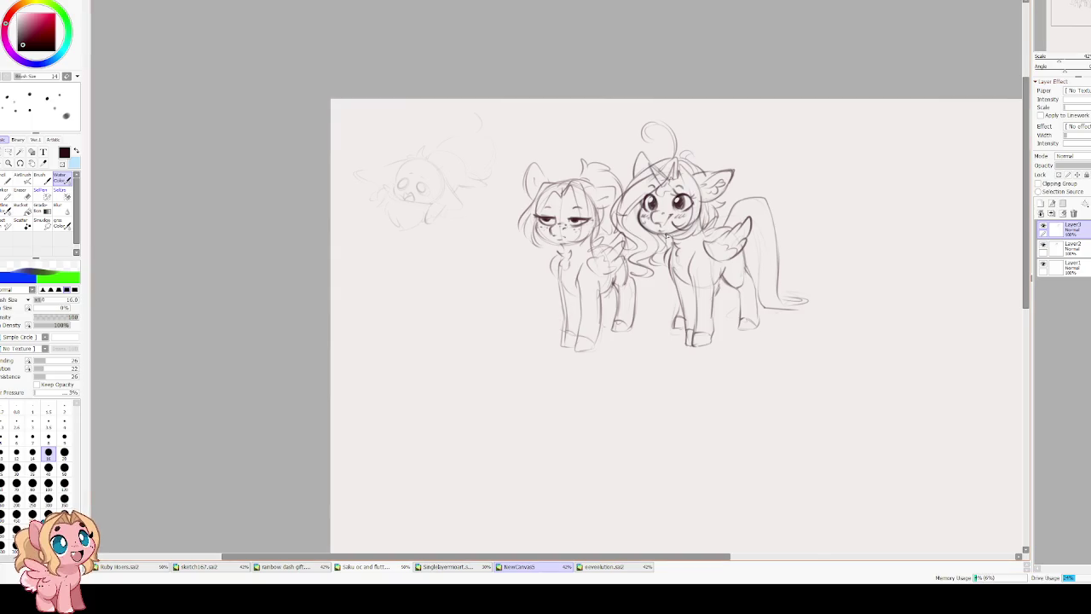
Nudge the left pony slightly to the left with a transform.
left_click_drag(558, 253, 535, 262)
key("ctrl+t")
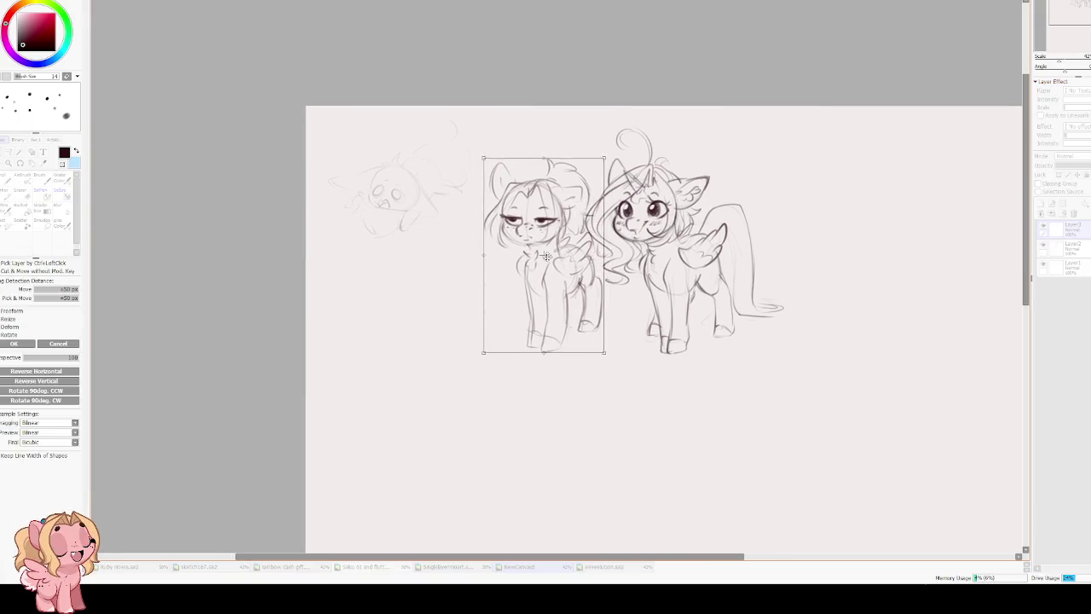
key("Return")
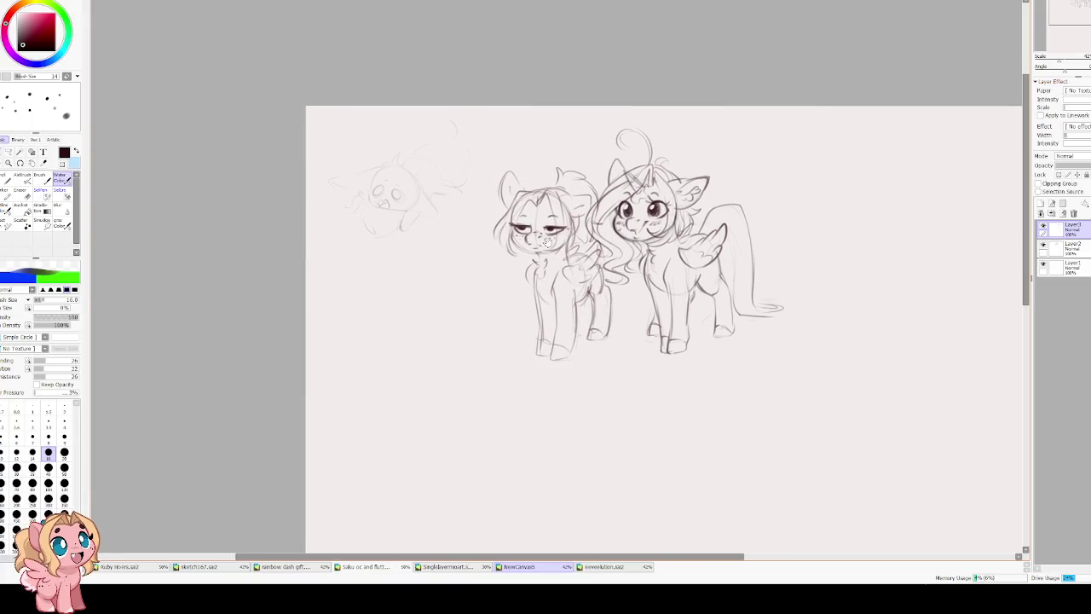
left_click_drag(582, 237, 508, 244)
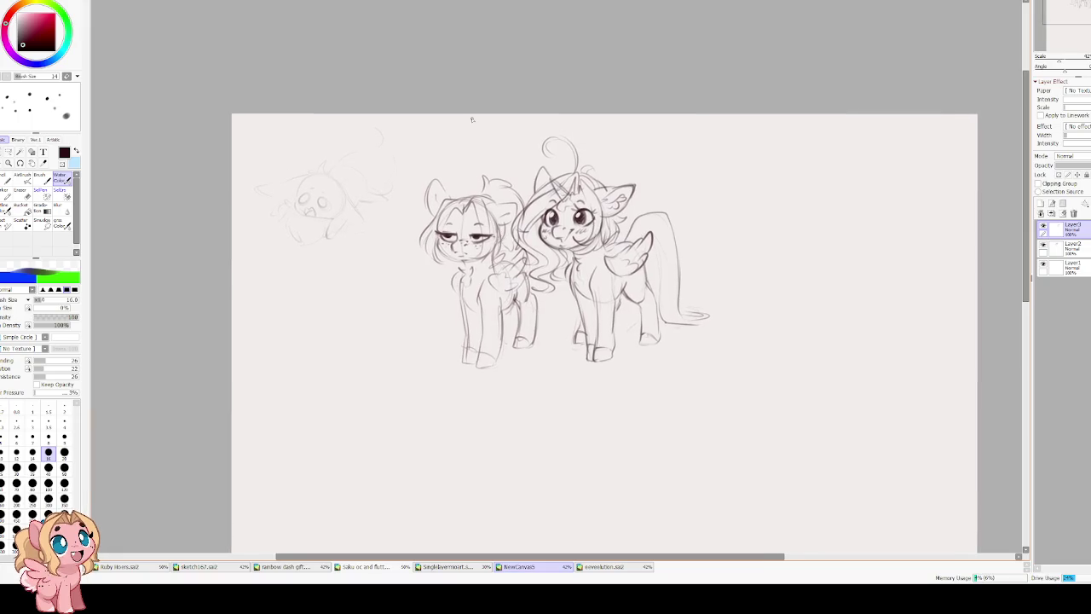
Move both pony layers together toward the top-right of the page, then add a new layer.
left_click(1043, 226)
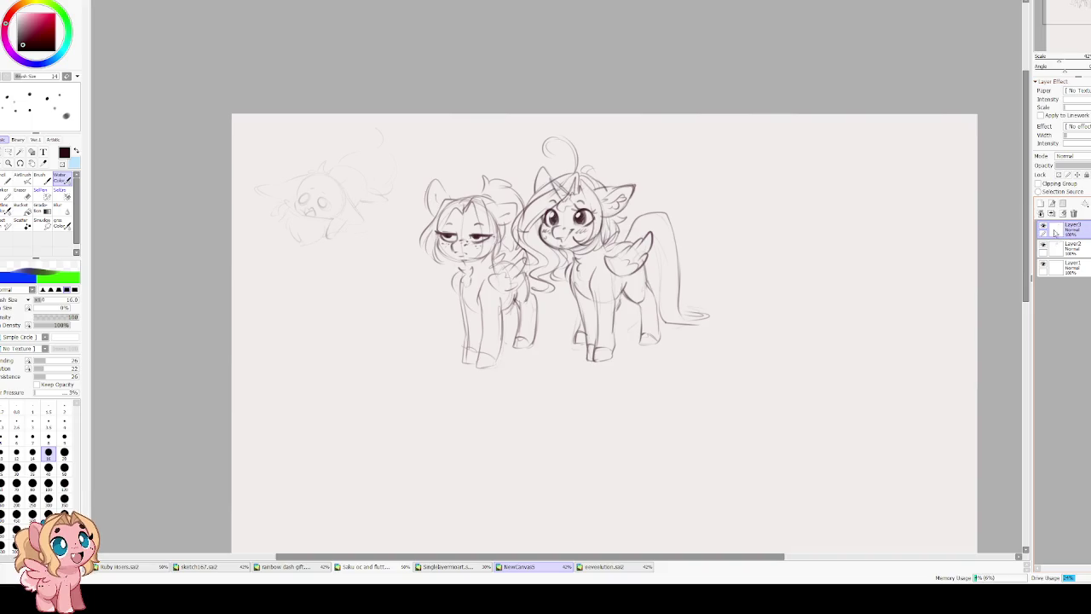
left_click(1066, 247, "ctrl")
key("ctrl+t")
mouse_move(568, 248)
left_mouse_down()
mouse_move(418, 218)
mouse_move(644, 188)
left_mouse_up()
key("Return")
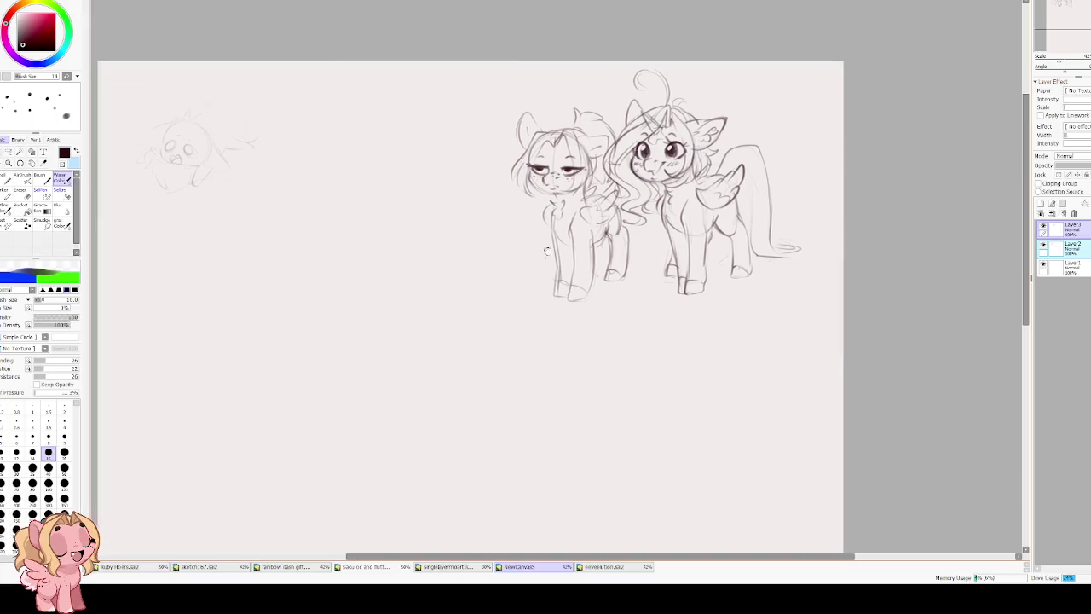
left_click_drag(460, 125, 619, 94)
left_click(1041, 213)
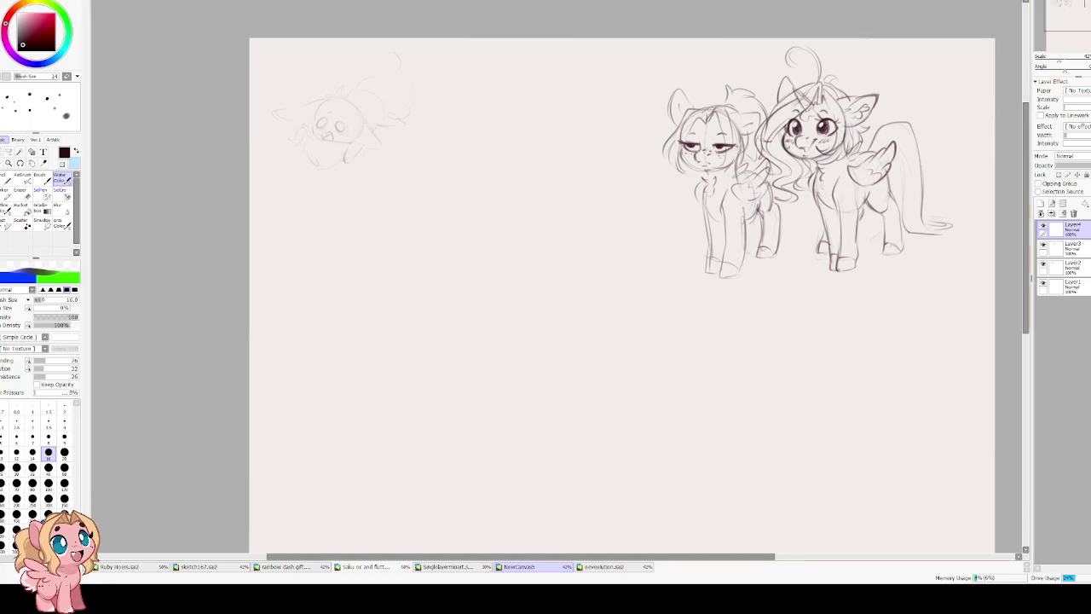
Sketch the round head's arc in the empty middle of the page.
scroll(408, 74, "up", 1)
mouse_move(528, 271)
left_mouse_down()
mouse_move(524, 224)
mouse_move(416, 263)
mouse_move(548, 290)
left_mouse_up()
key("ctrl+z")
key("ctrl+z")
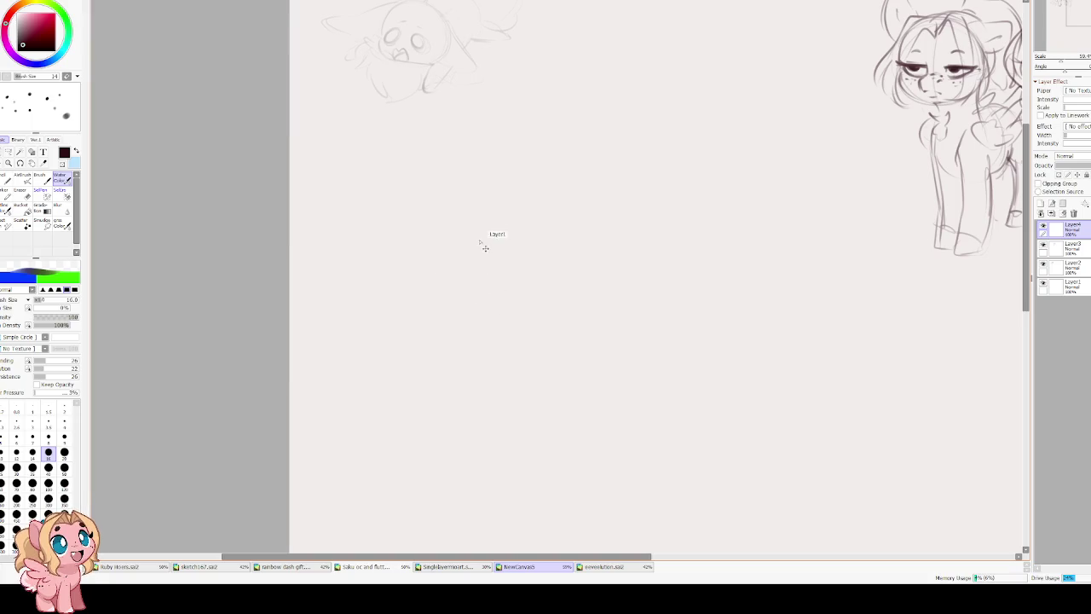
left_click_drag(531, 238, 450, 301)
left_click_drag(525, 224, 450, 296)
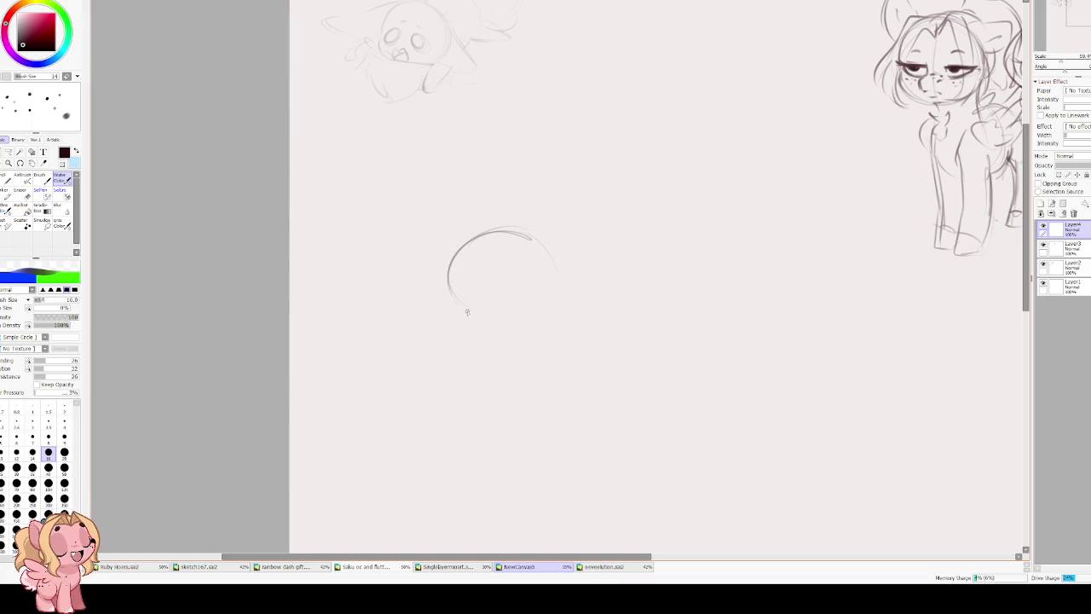
key("ctrl+z")
left_click_drag(490, 235, 453, 305)
Add two pointed ears on top of the head and redraw its left arc cleanly.
left_click_drag(521, 244, 584, 250)
key("ctrl+z")
key("ctrl+z")
key("ctrl+z")
key("ctrl+z")
key("ctrl+z")
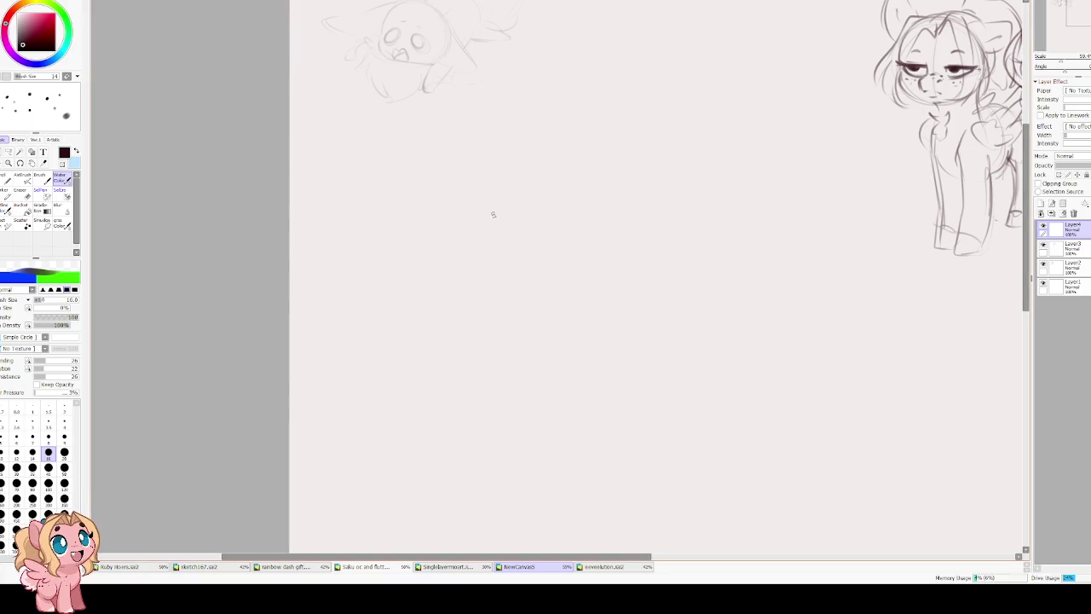
left_click_drag(478, 210, 537, 223)
mouse_move(509, 178)
left_mouse_down()
mouse_move(427, 249)
mouse_move(430, 281)
mouse_move(428, 258)
left_mouse_up()
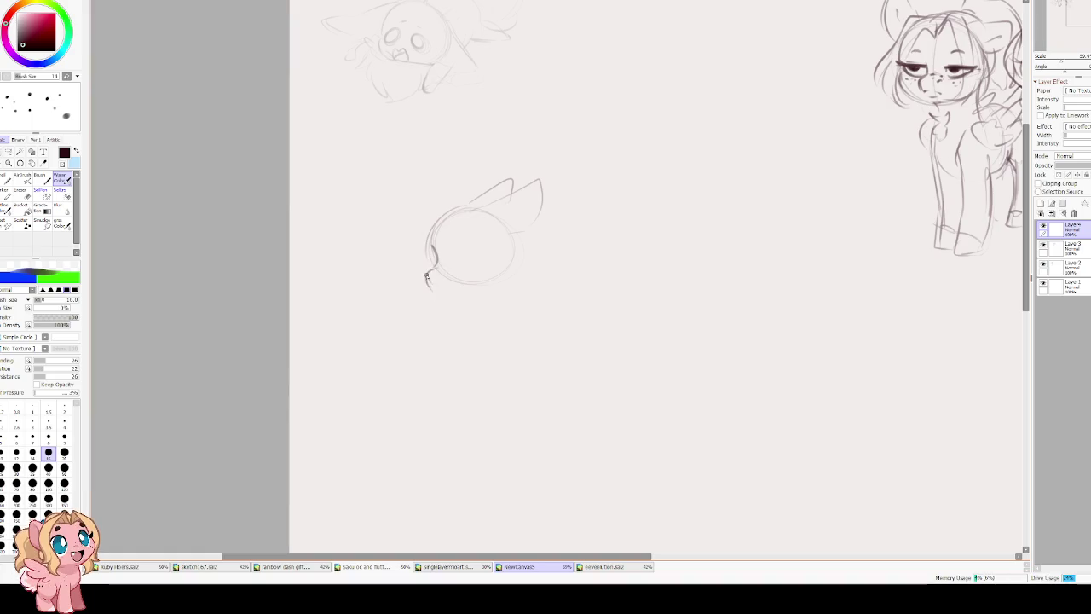
key("ctrl+z")
key("ctrl+z")
key("ctrl+z")
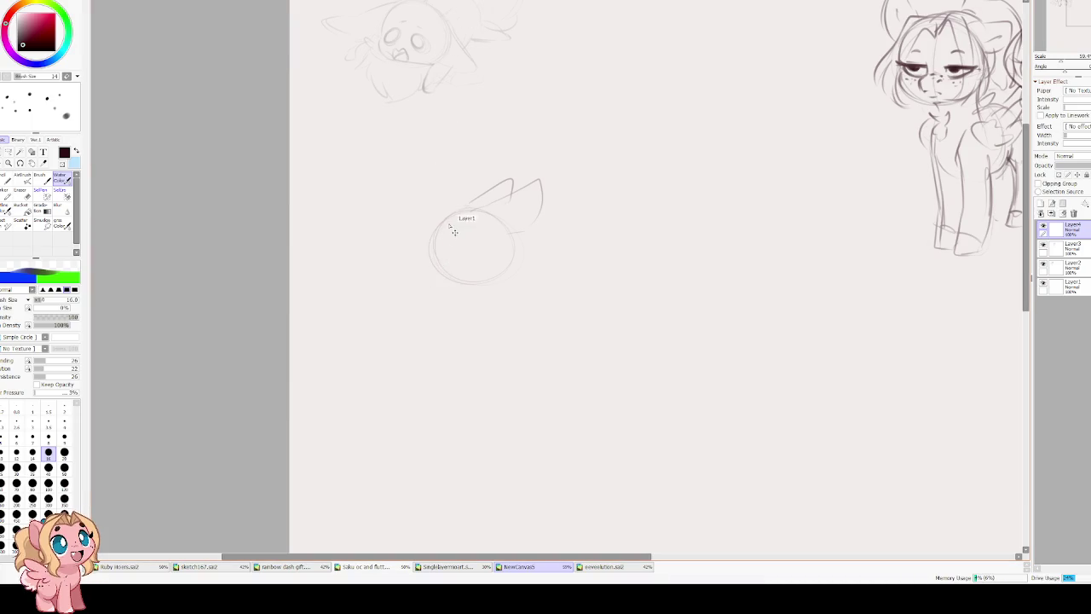
left_click_drag(459, 212, 437, 271)
Rotate the head sketch slightly and darken its left edge.
key("ctrl+t")
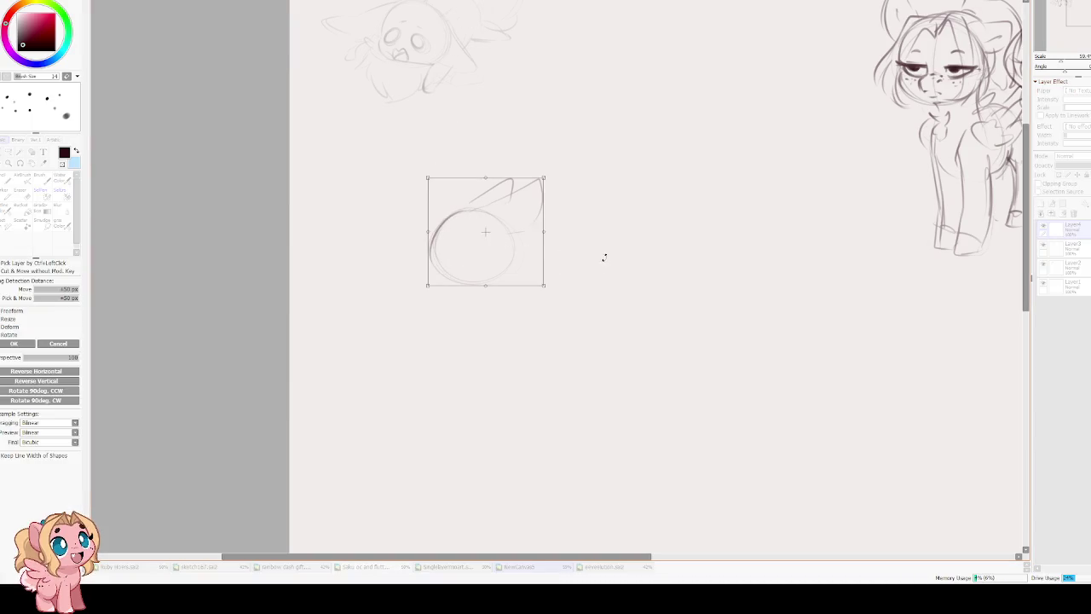
left_click_drag(602, 256, 577, 171)
key("Return")
mouse_move(454, 220)
left_mouse_down()
mouse_move(447, 275)
mouse_move(518, 279)
left_mouse_up()
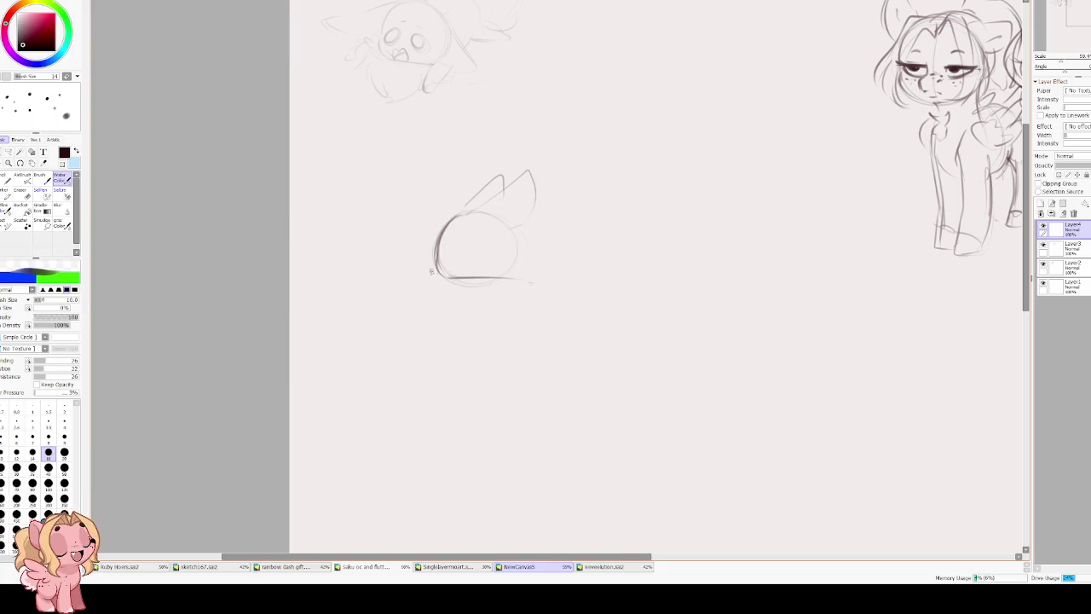
Sketch a flat pillow beneath the head.
left_click_drag(445, 295, 486, 304)
key("ctrl+z")
mouse_move(424, 276)
left_mouse_down()
mouse_move(415, 325)
mouse_move(518, 336)
left_mouse_up()
mouse_move(539, 279)
left_mouse_down()
mouse_move(560, 327)
mouse_move(420, 330)
mouse_move(515, 305)
left_mouse_up()
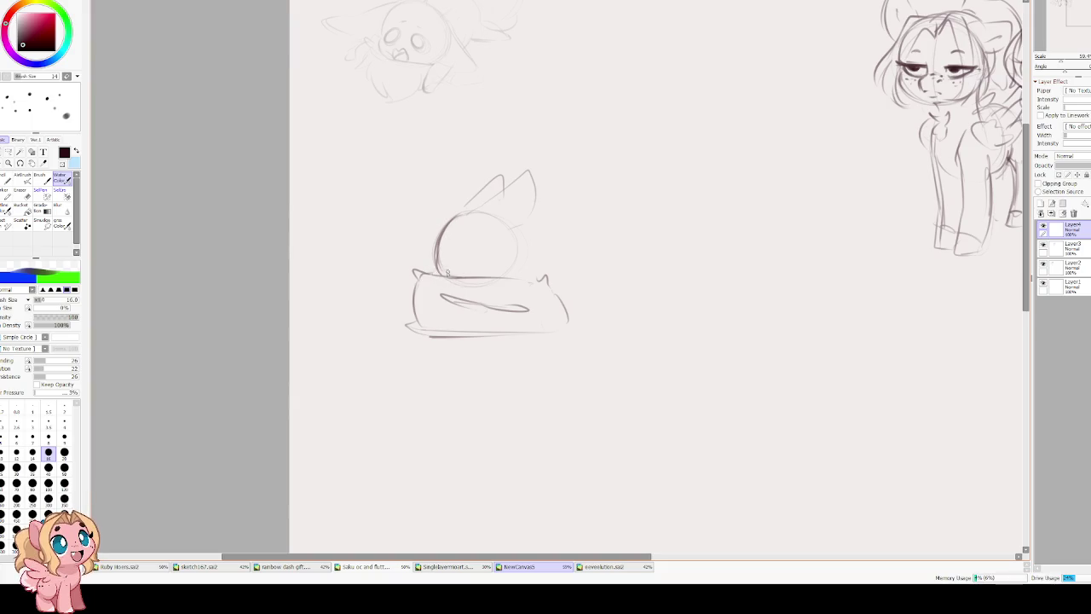
Reshape the pillow's left corner, top edge and right edge.
left_click_drag(426, 269, 393, 313)
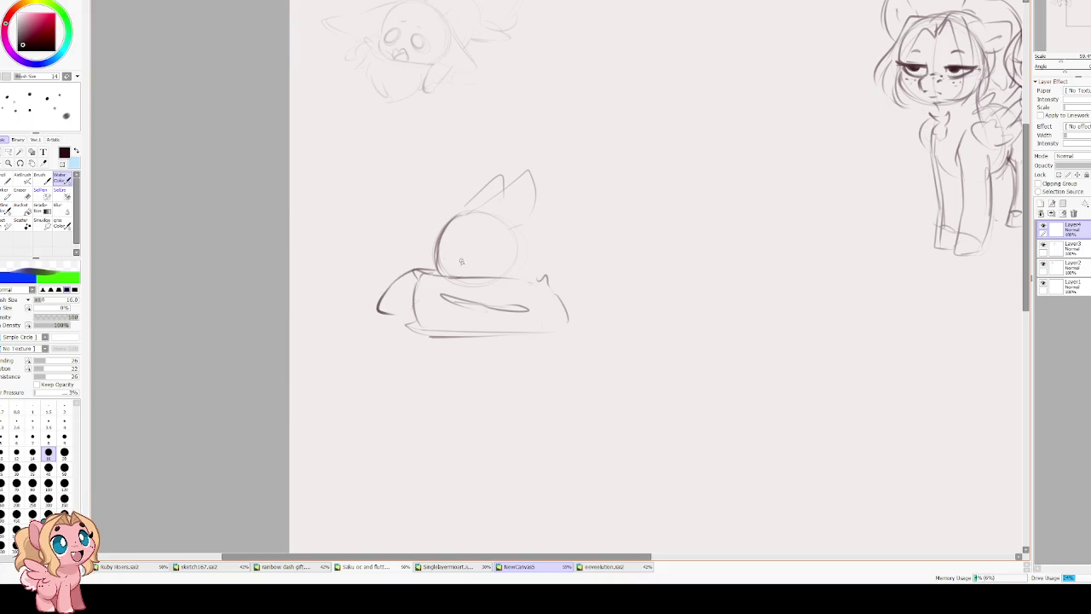
left_click_drag(426, 256, 386, 294)
left_click_drag(439, 272, 523, 265)
left_click_drag(566, 311, 560, 332)
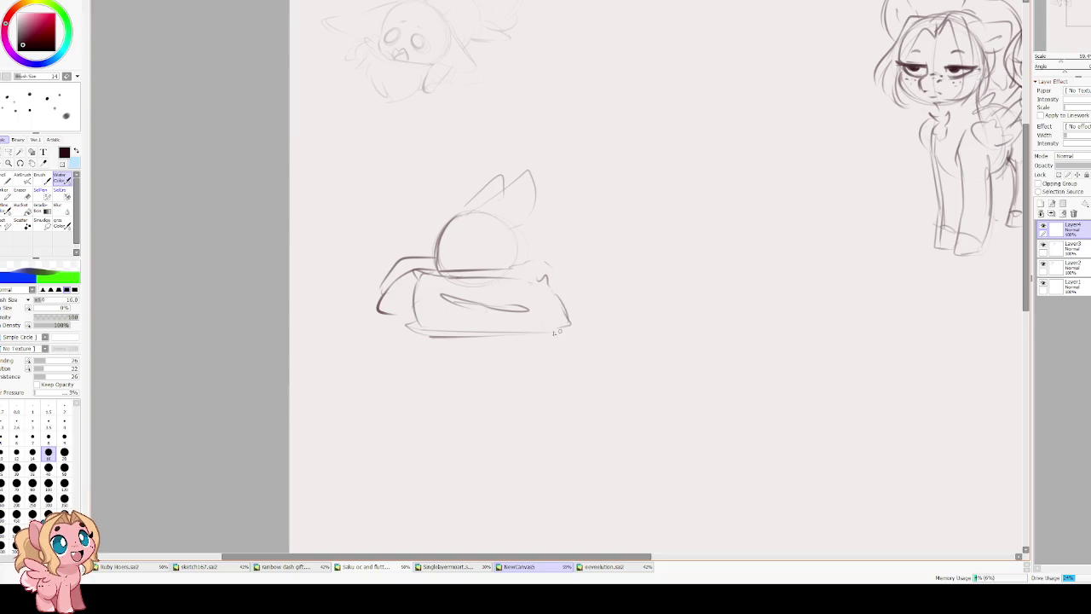
Sketch the lying body's curved back, rear, hind legs and tail, mirroring the view to check.
mouse_move(587, 246)
left_mouse_down()
mouse_move(673, 256)
mouse_move(673, 298)
left_mouse_up()
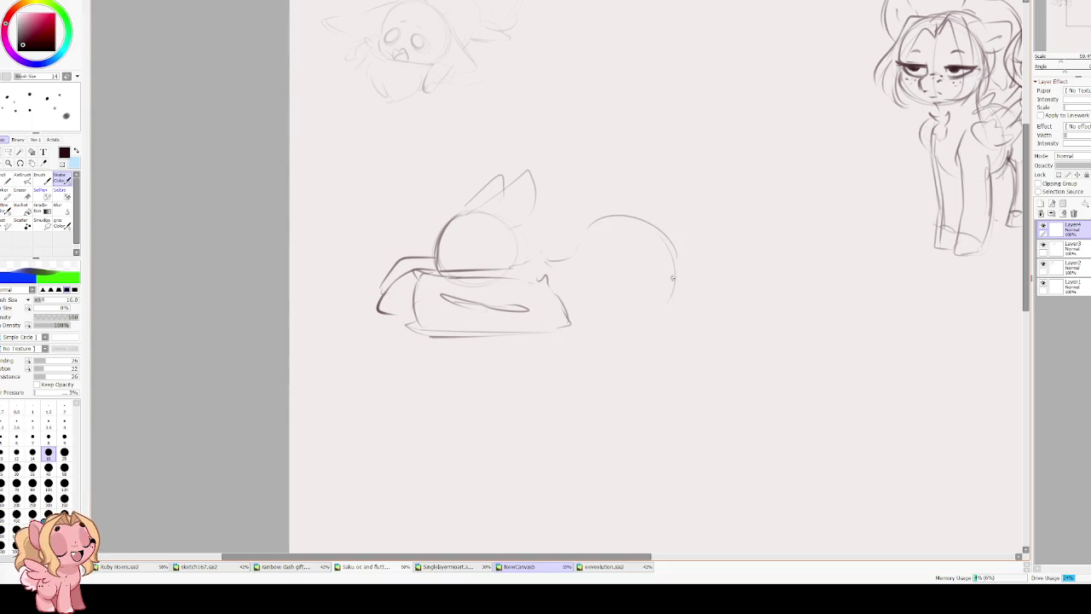
key("h")
key("h")
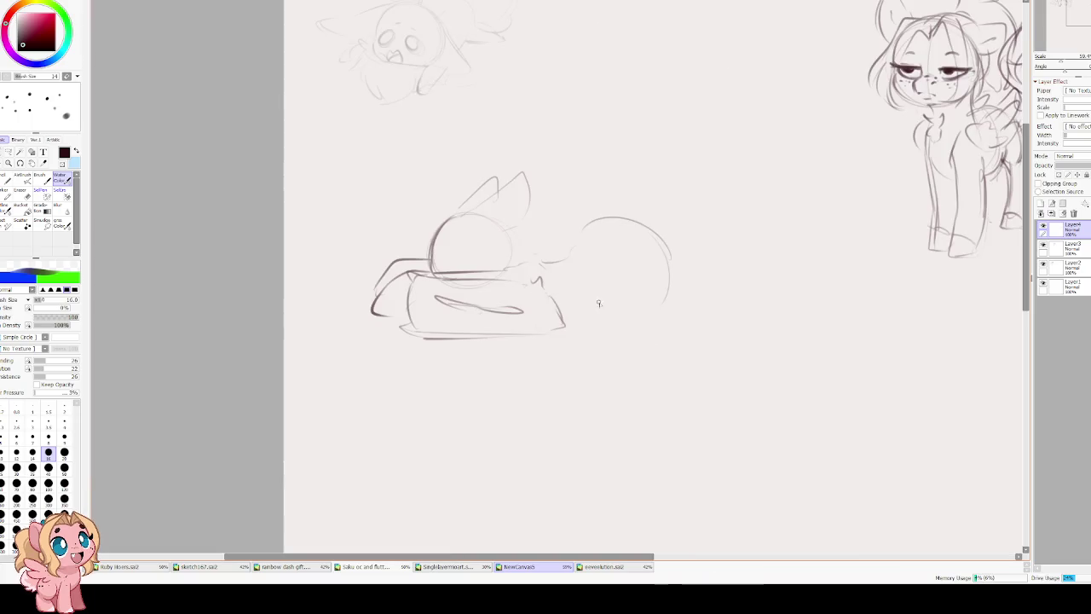
key("h")
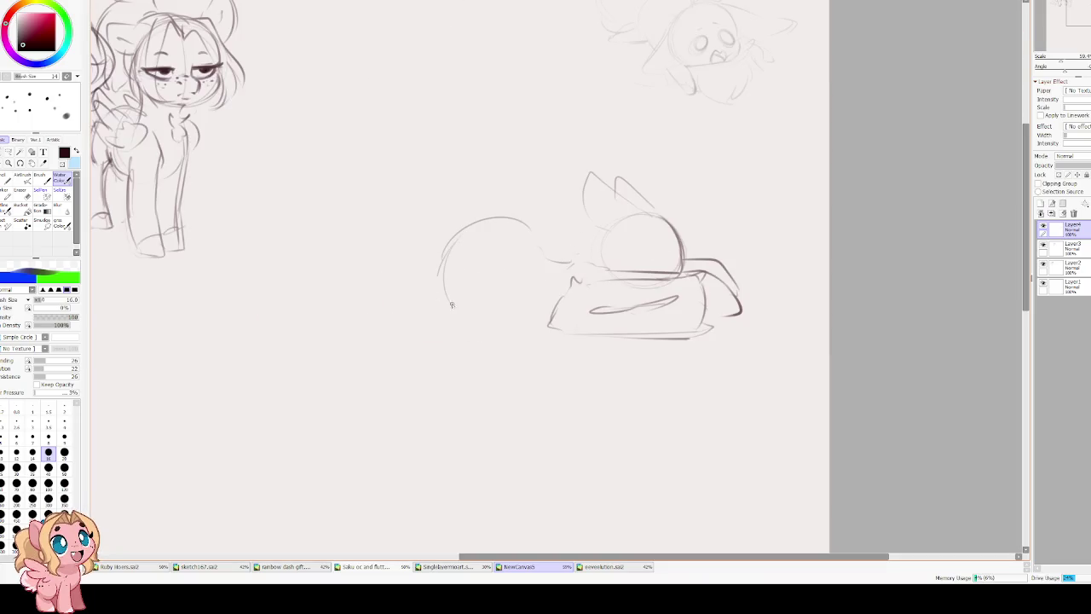
mouse_move(536, 313)
left_mouse_down()
mouse_move(451, 304)
mouse_move(423, 271)
mouse_move(407, 287)
mouse_move(449, 308)
left_mouse_up()
left_click_drag(445, 260, 378, 296)
left_click_drag(474, 220, 523, 234)
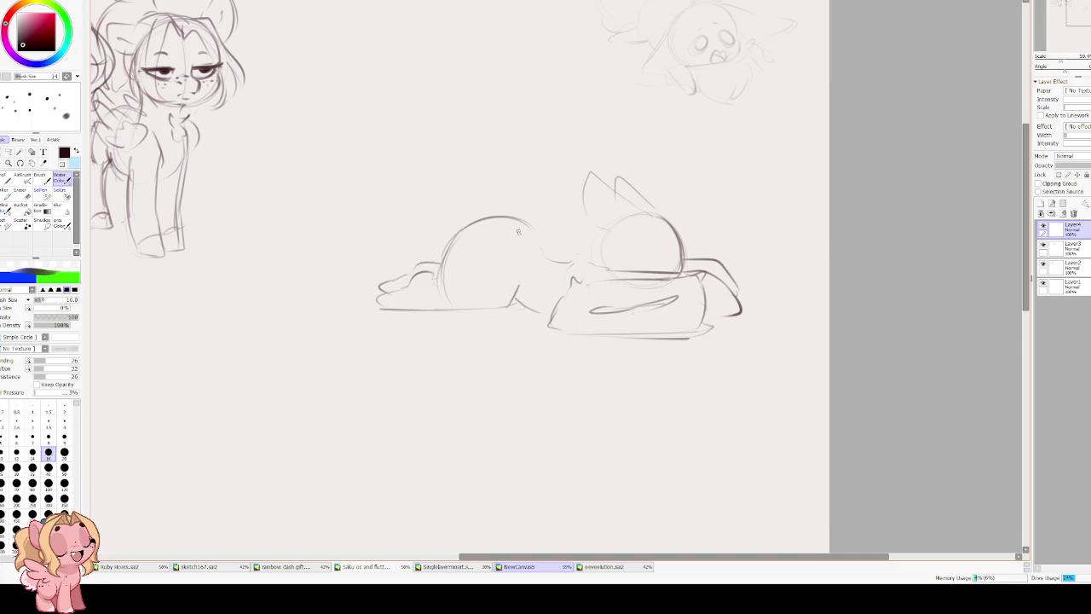
key("h")
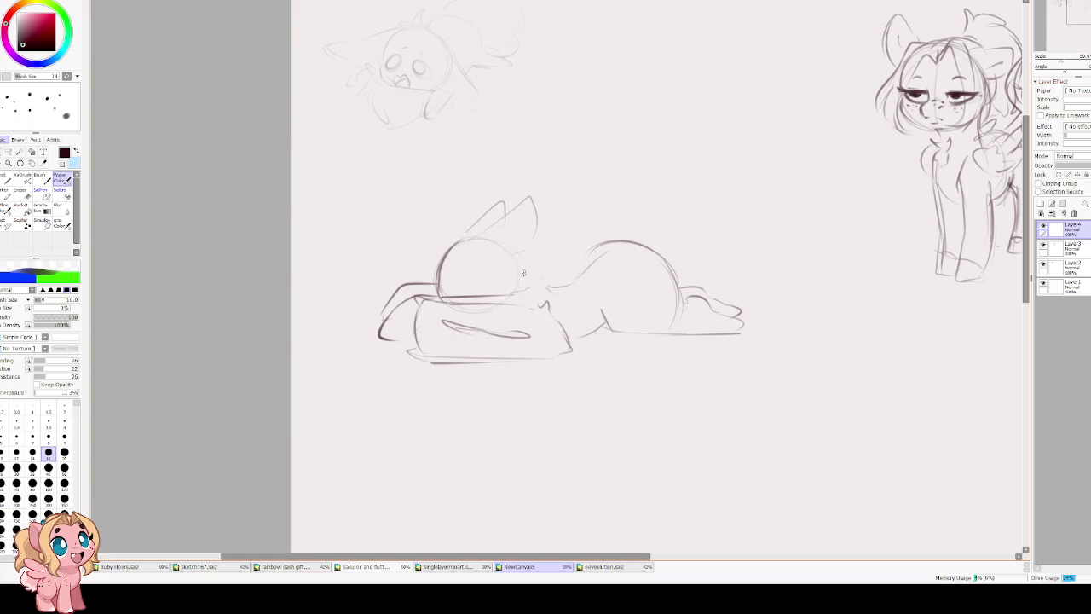
mouse_move(517, 287)
left_mouse_down()
mouse_move(540, 307)
mouse_move(634, 287)
mouse_move(639, 263)
mouse_move(615, 267)
left_mouse_up()
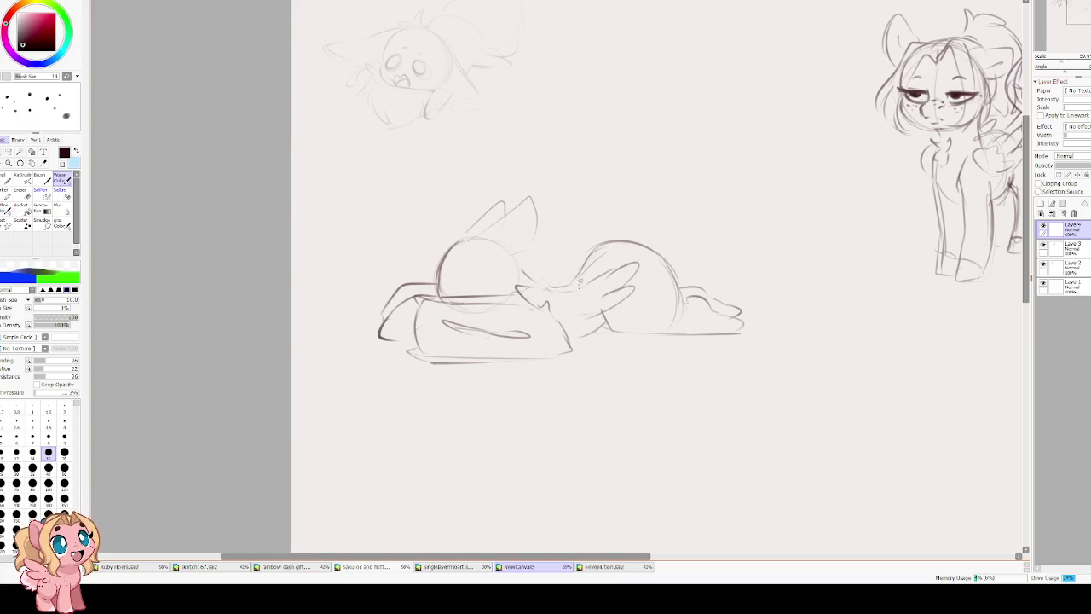
Add a folded wing along the pony's back.
mouse_move(553, 293)
left_mouse_down()
mouse_move(554, 317)
mouse_move(629, 276)
mouse_move(624, 250)
mouse_move(569, 280)
left_mouse_up()
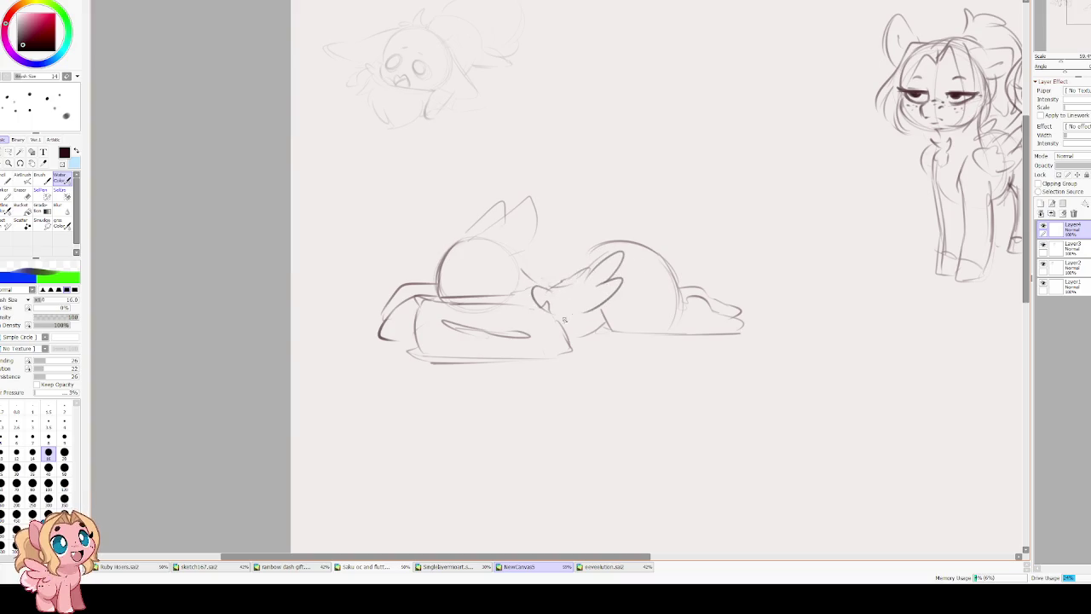
left_click_drag(594, 243, 546, 275)
key("ctrl+z")
key("ctrl+z")
left_click_drag(600, 244, 536, 288)
Draw a pointed ear and the face outline of the resting head.
left_click_drag(445, 249, 463, 294)
left_click_drag(442, 237, 493, 286)
key("ctrl+z")
key("ctrl+z")
left_click_drag(441, 254, 468, 294)
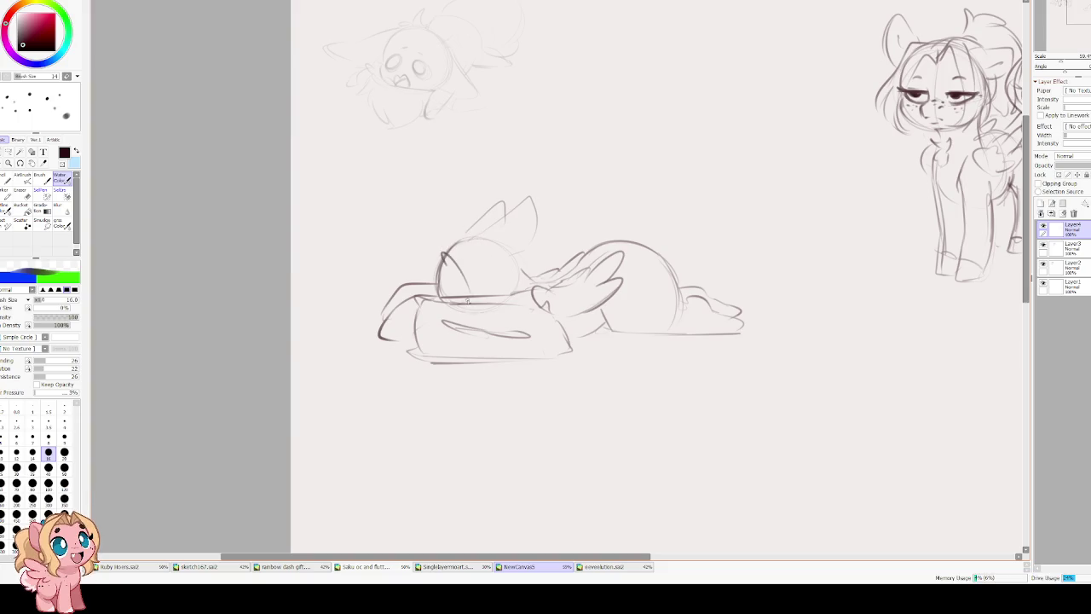
mouse_move(476, 230)
left_mouse_down()
mouse_move(492, 287)
mouse_move(474, 304)
mouse_move(506, 255)
left_mouse_up()
mouse_move(432, 248)
left_mouse_down()
mouse_move(434, 282)
mouse_move(440, 271)
left_mouse_up()
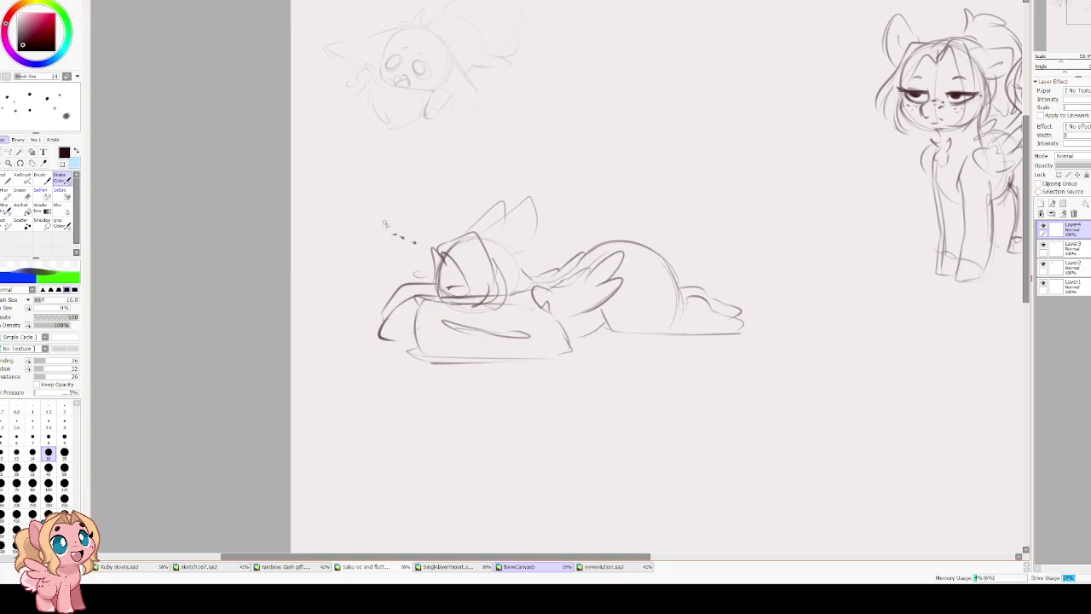
Add z sleep marks, then erase and redraw the lines around the ear and head top.
key("h")
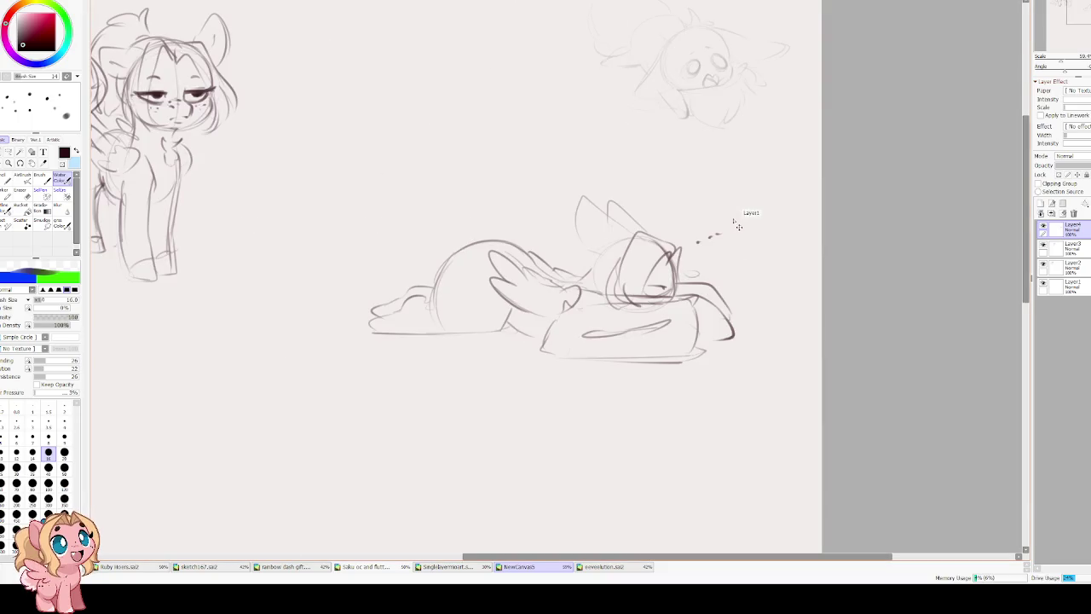
left_click_drag(735, 214, 755, 225)
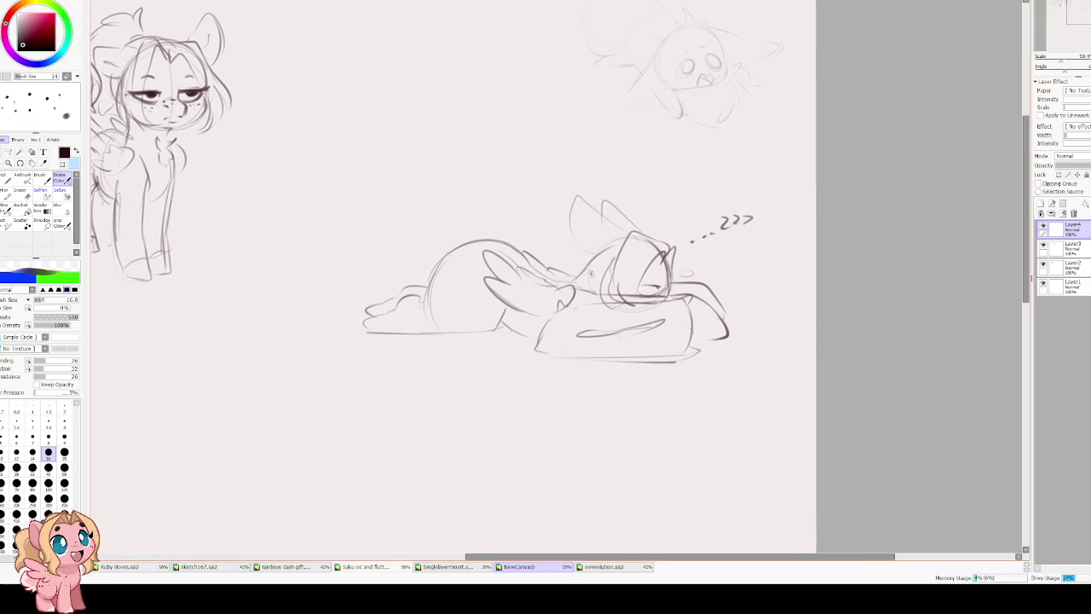
mouse_move(630, 234)
left_mouse_down()
mouse_move(573, 208)
mouse_move(573, 249)
mouse_move(608, 257)
left_mouse_up()
key("e")
mouse_move(596, 203)
left_mouse_down()
mouse_move(567, 234)
mouse_move(626, 222)
mouse_move(606, 219)
mouse_move(559, 268)
mouse_move(615, 278)
left_mouse_up()
key("b")
mouse_move(579, 242)
left_mouse_down()
mouse_move(641, 227)
mouse_move(528, 227)
mouse_move(534, 253)
left_mouse_up()
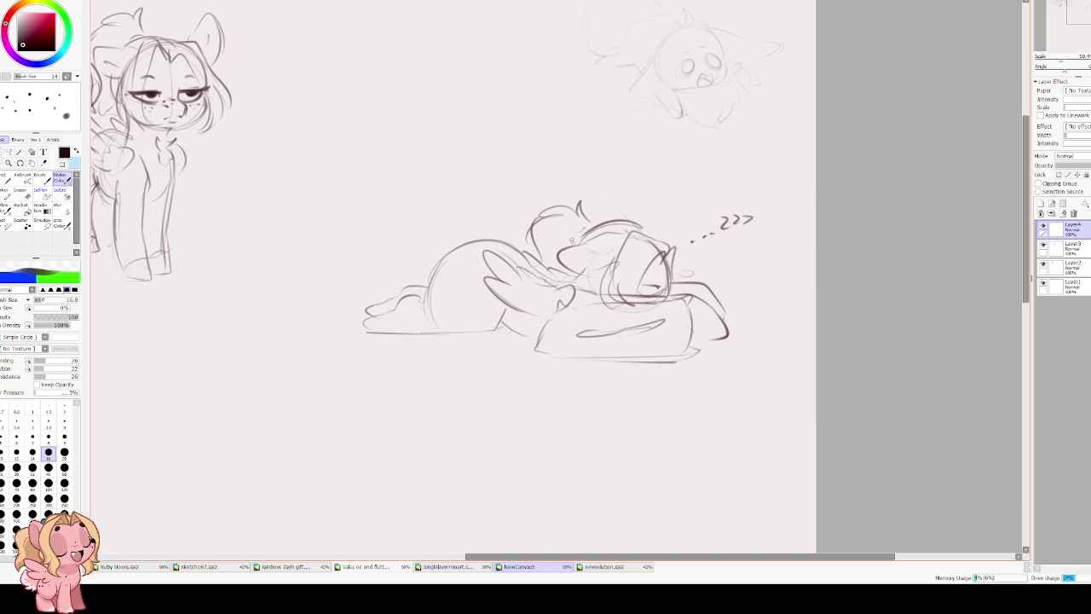
Add a head stroke, mane strokes along the back and an upright pointed tail.
key("h")
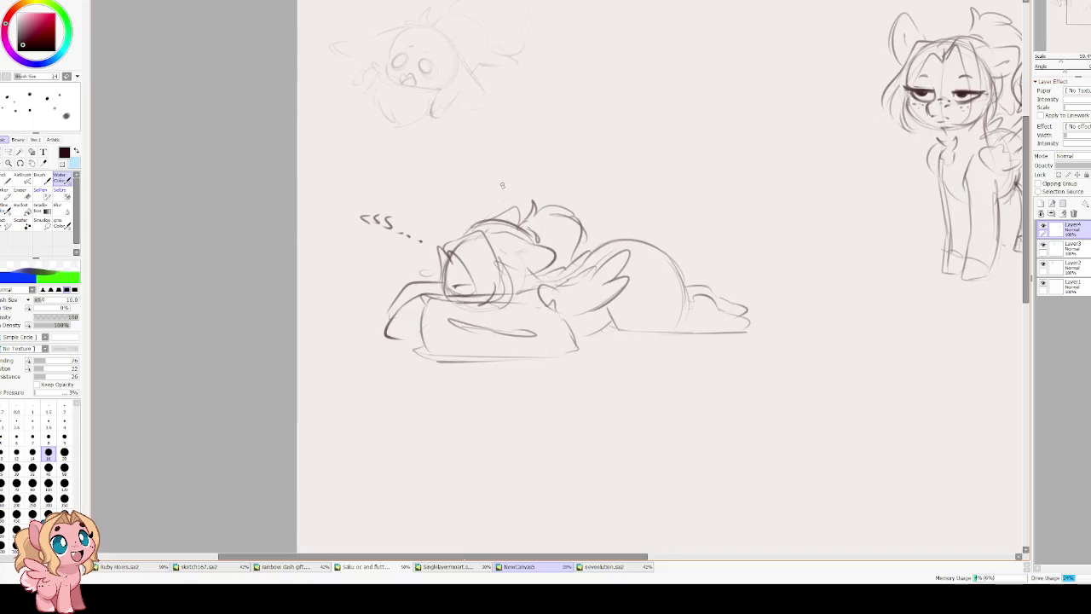
key("h")
left_click_drag(606, 266, 569, 257)
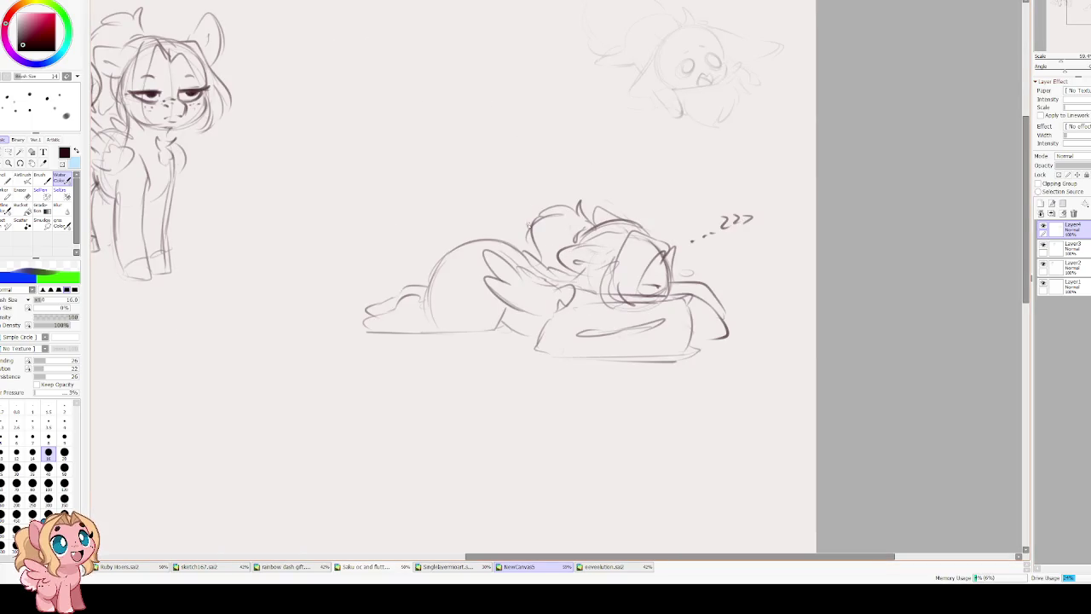
mouse_move(448, 254)
left_mouse_down()
mouse_move(439, 307)
mouse_move(425, 307)
left_mouse_up()
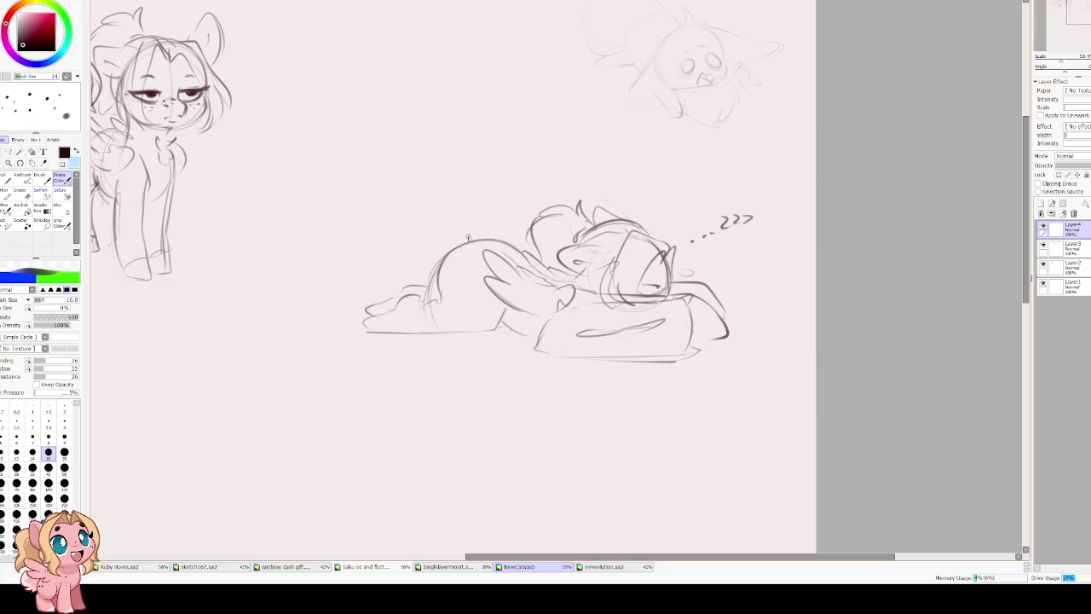
left_click_drag(446, 205, 419, 244)
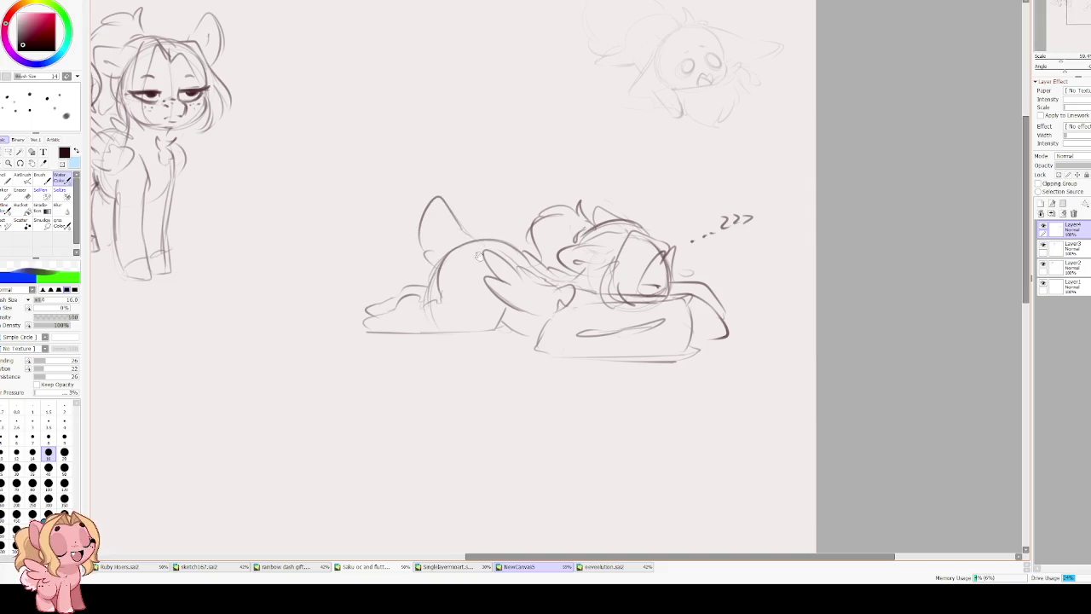
key("ctrl+t")
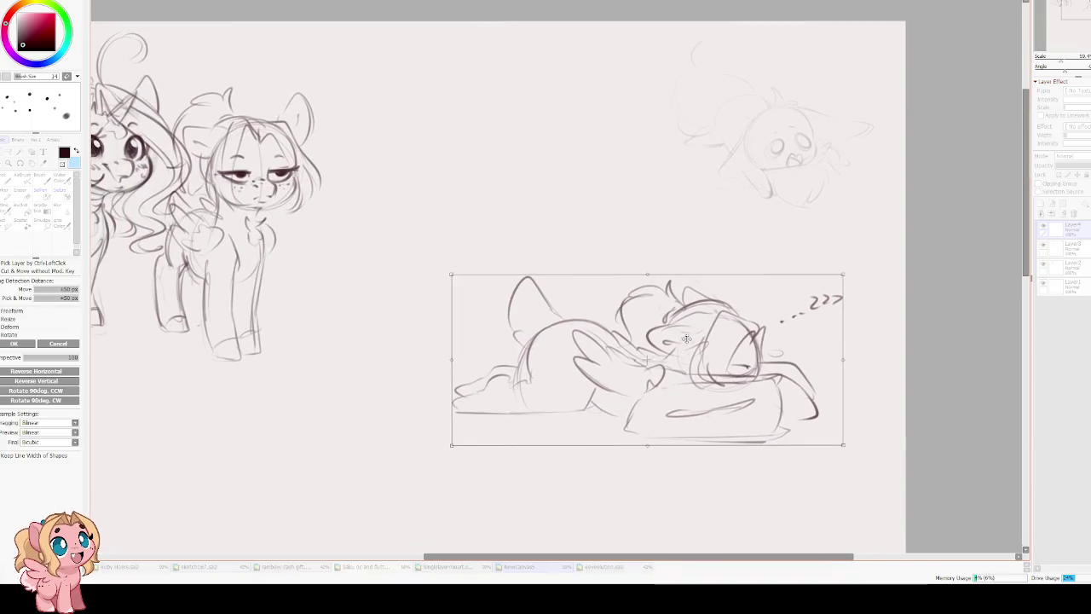
Scale the sleeping pony down and move it beside the standing pair, then apply.
left_click_drag(686, 337, 571, 241)
left_click_drag(730, 178, 654, 216)
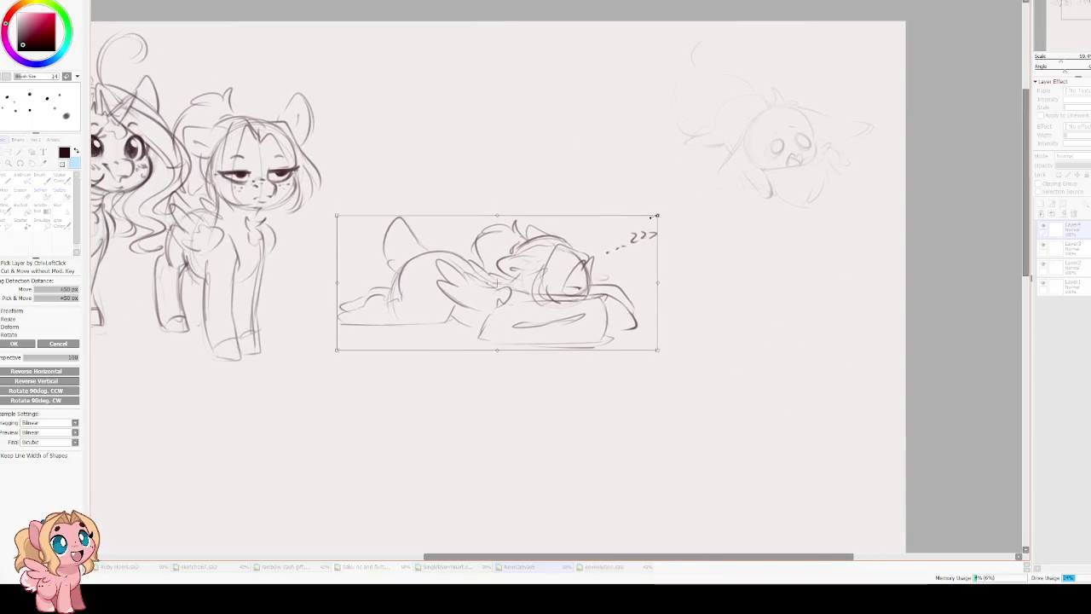
left_click_drag(520, 259, 571, 239)
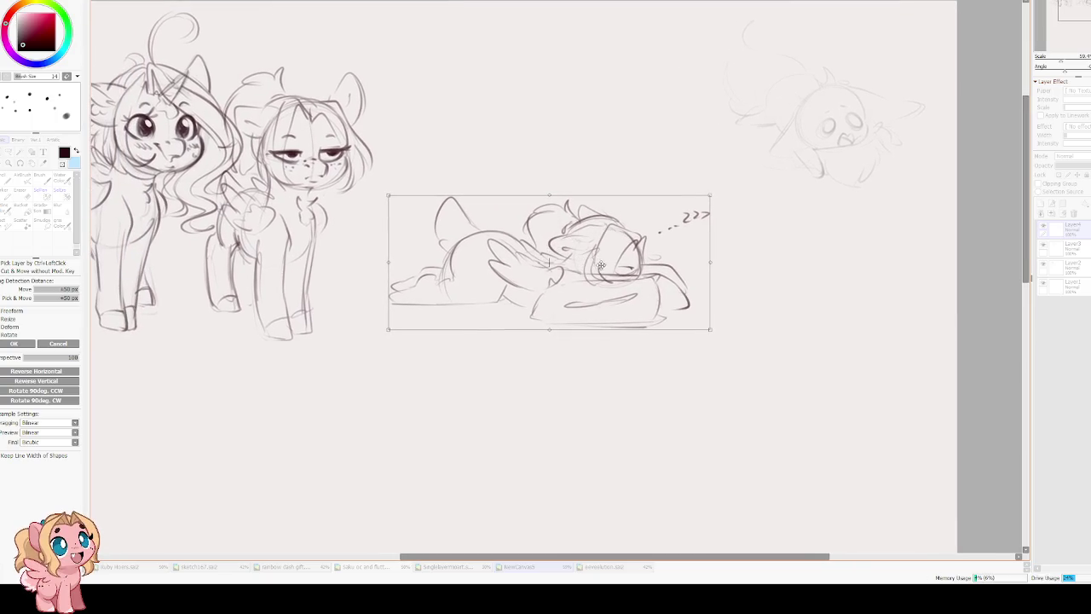
left_click_drag(576, 260, 618, 282)
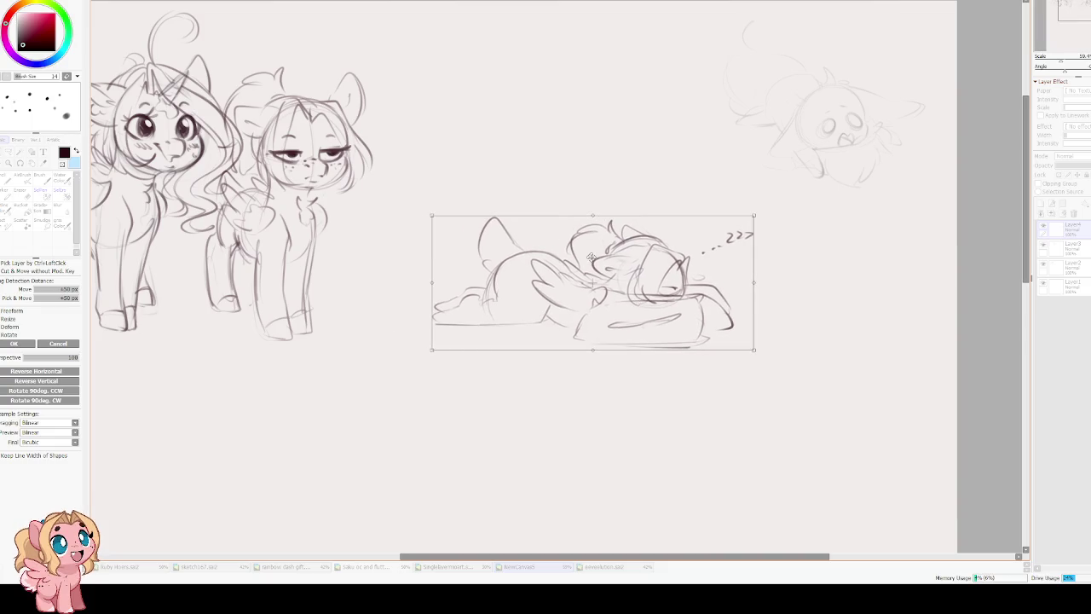
key("Return")
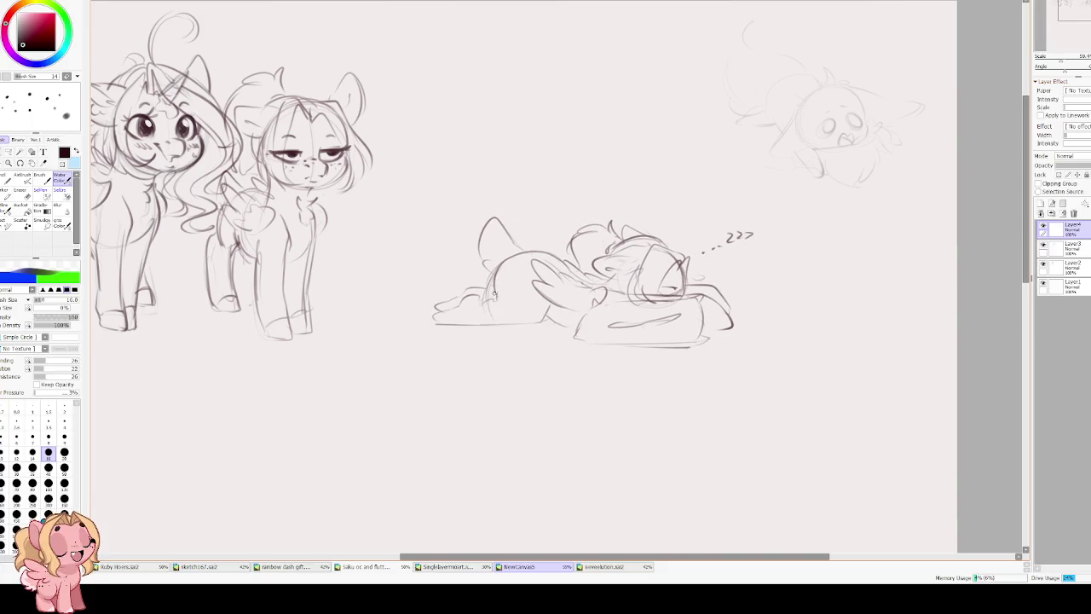
Draw the hind leg, belly line and pillow's right end, then check the middle pony's layer.
mouse_move(497, 325)
left_mouse_down()
mouse_move(537, 321)
mouse_move(549, 304)
mouse_move(582, 323)
left_mouse_up()
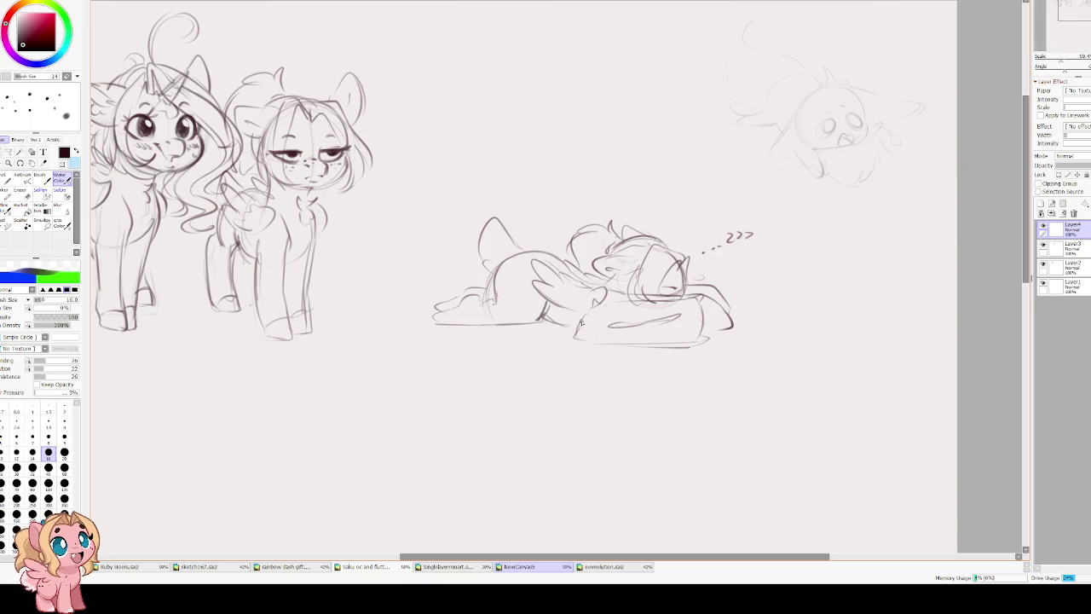
mouse_move(718, 307)
left_mouse_down()
mouse_move(732, 327)
mouse_move(704, 330)
mouse_move(720, 302)
left_mouse_up()
left_click_drag(418, 294, 453, 321)
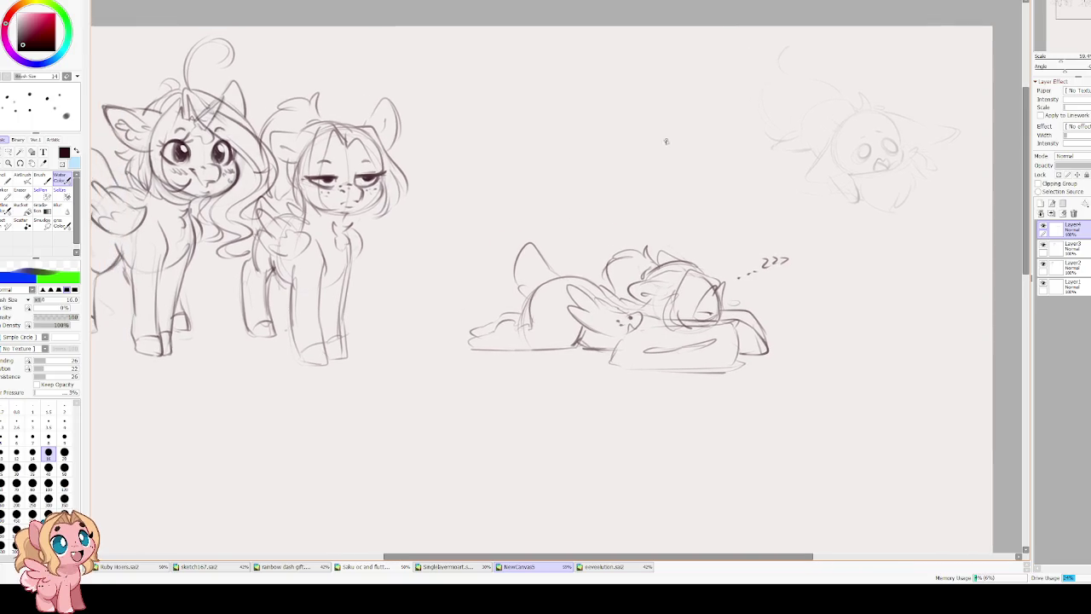
left_click(1057, 247)
left_click(1043, 247)
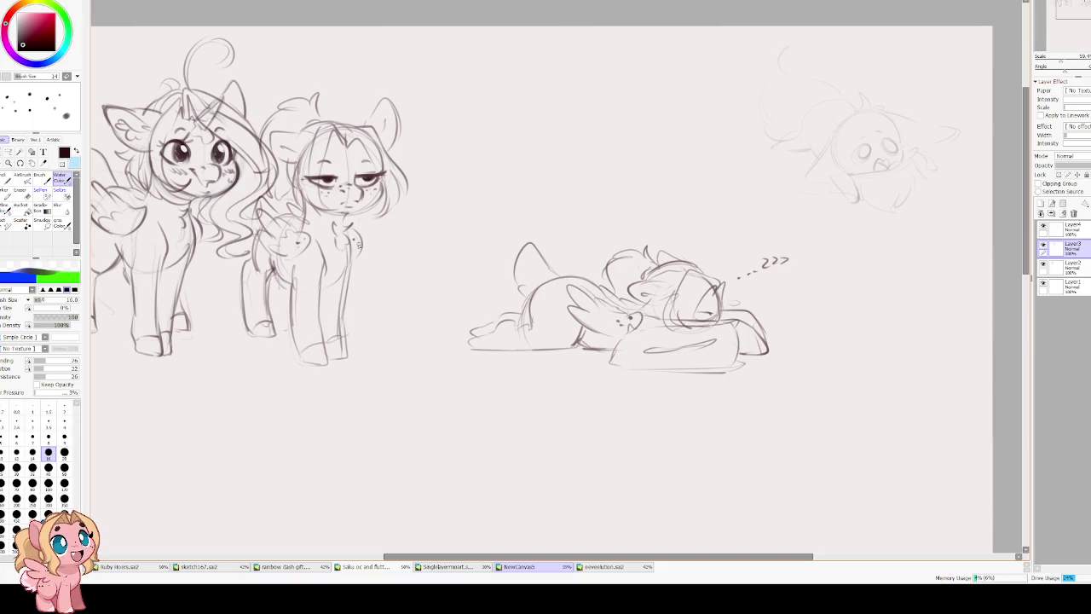
left_click_drag(324, 247, 328, 256)
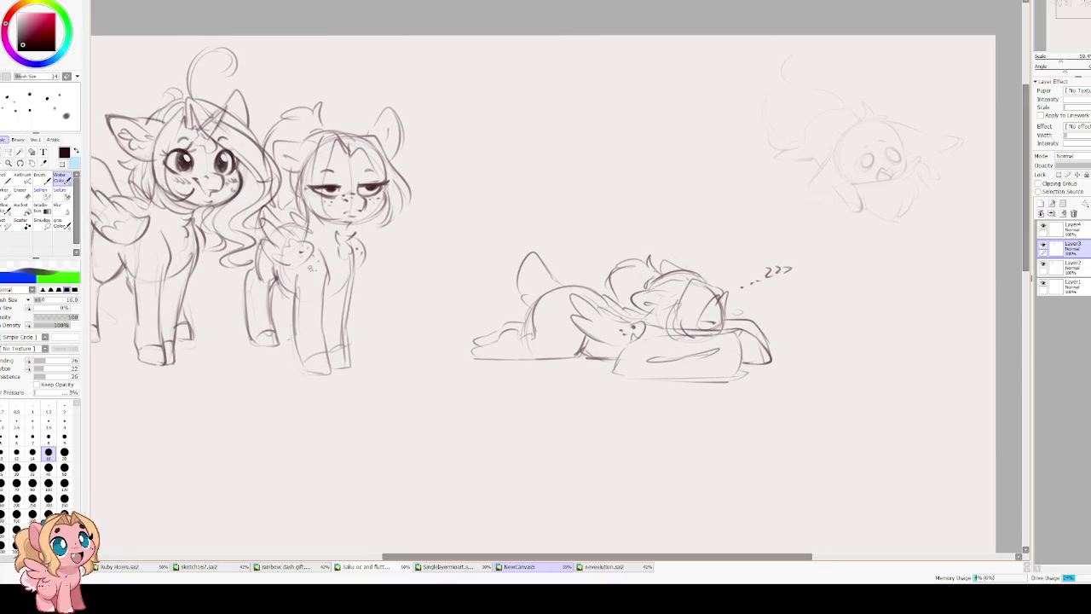
Move the sleeping pony up into the top row of the page.
left_click_drag(594, 232, 519, 194)
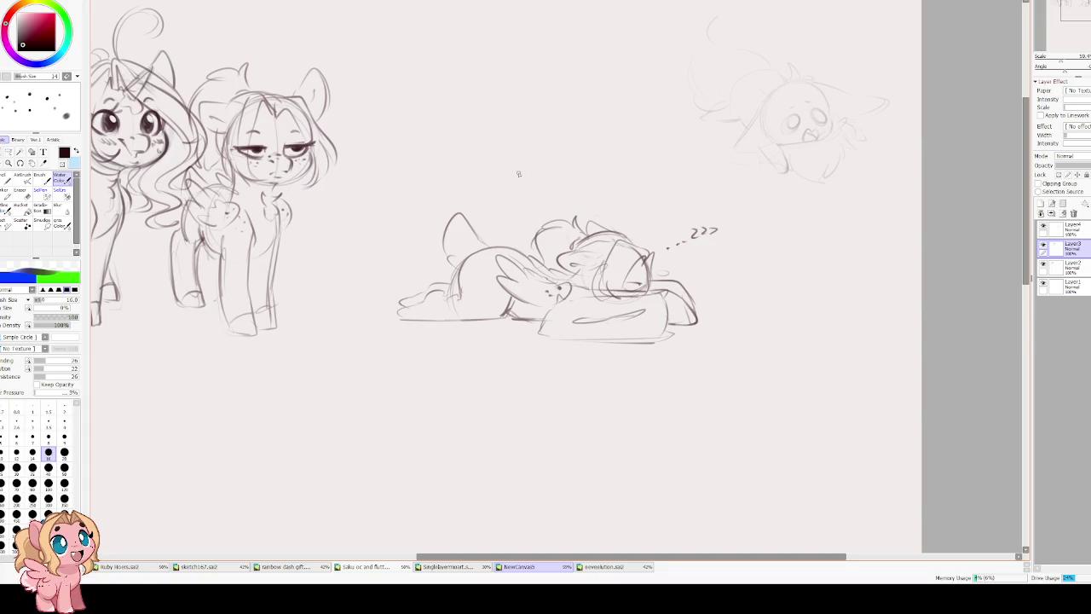
scroll(516, 173, "down", 1)
scroll(542, 163, "down", 1)
scroll(542, 163, "up", 1)
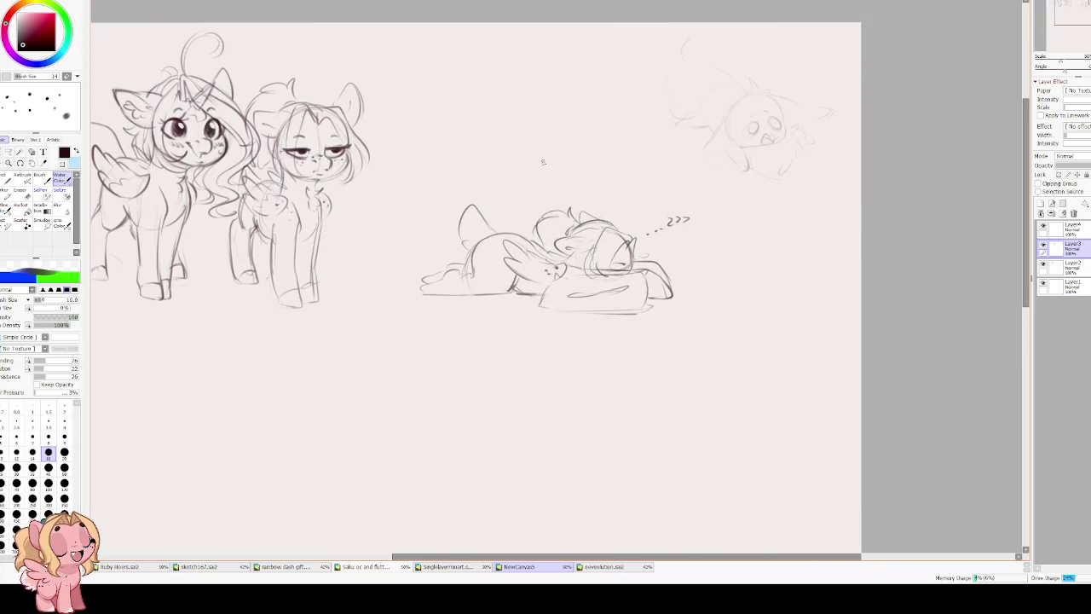
left_click(1072, 232)
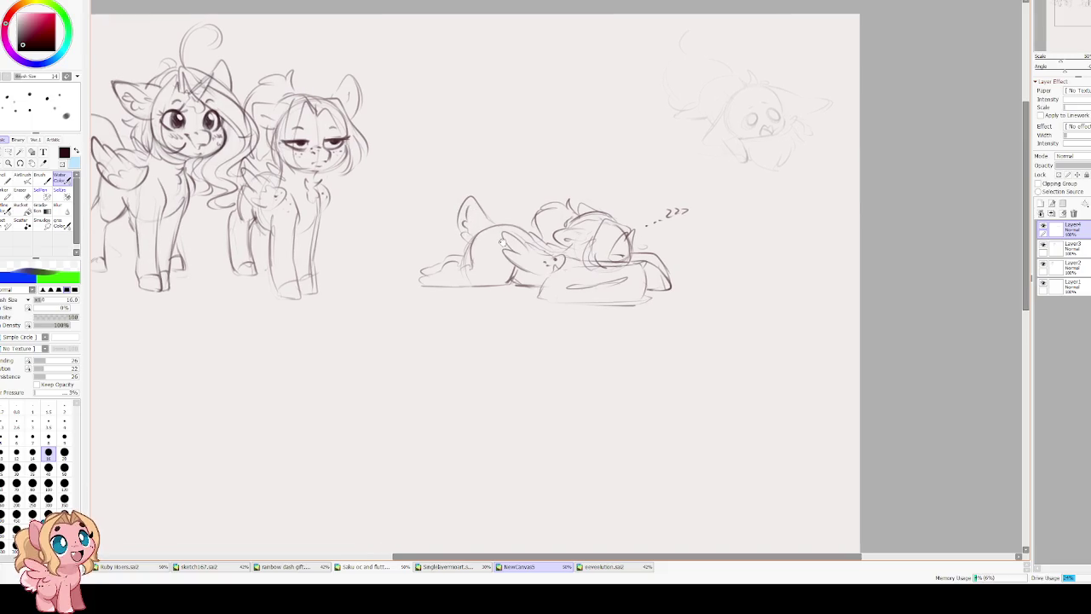
key("ctrl+t")
mouse_move(567, 257)
left_mouse_down()
mouse_move(570, 187)
mouse_move(510, 81)
left_mouse_up()
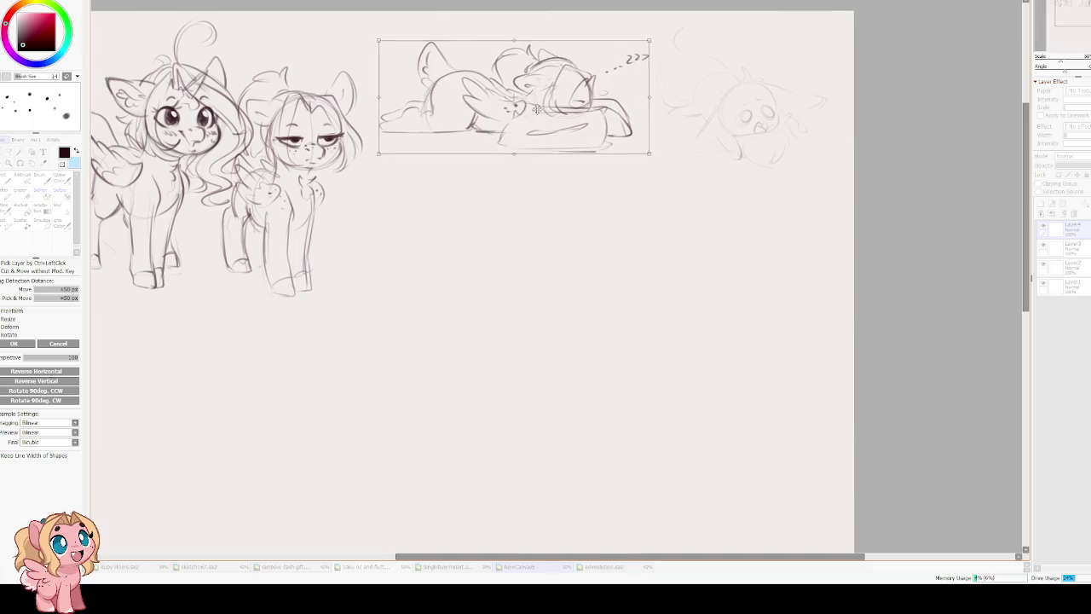
key("Return")
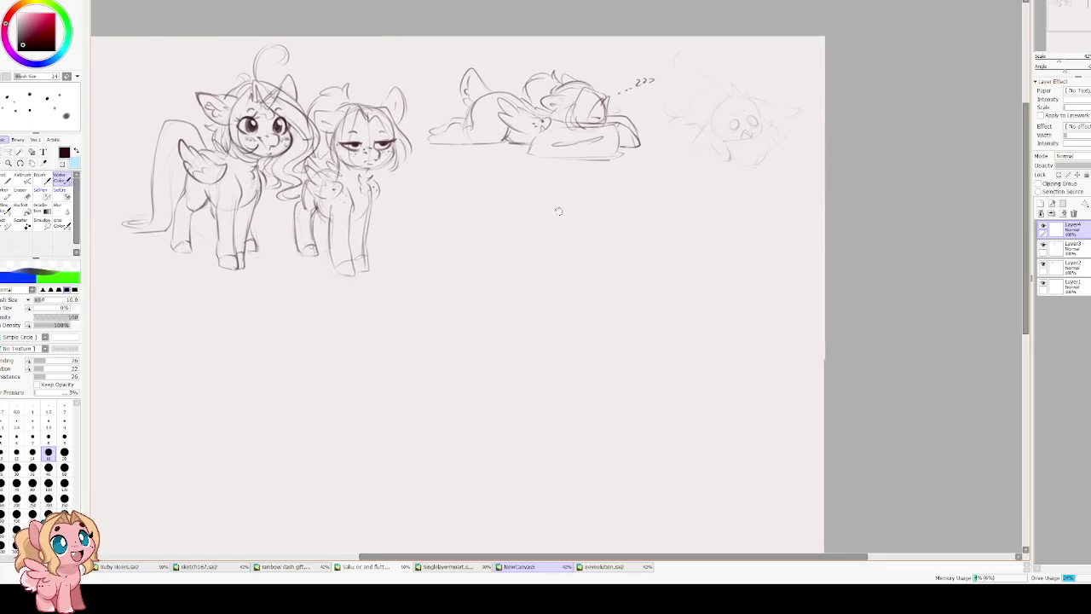
scroll(572, 237, "up", 2)
Zoom in and sketch a round head with two eye arches.
scroll(576, 239, "up", 1)
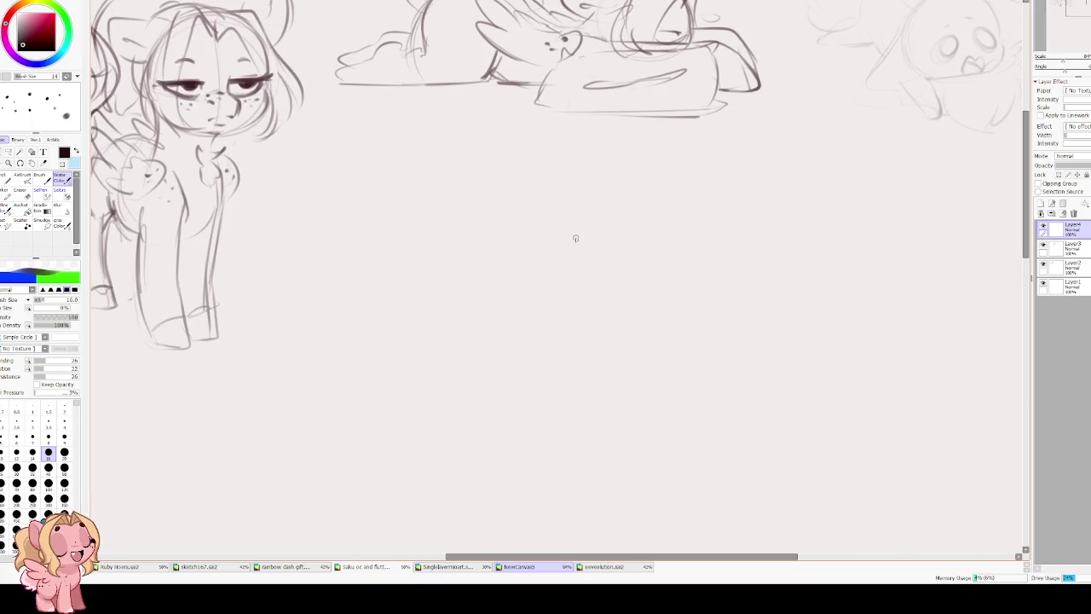
left_click_drag(580, 254, 562, 237)
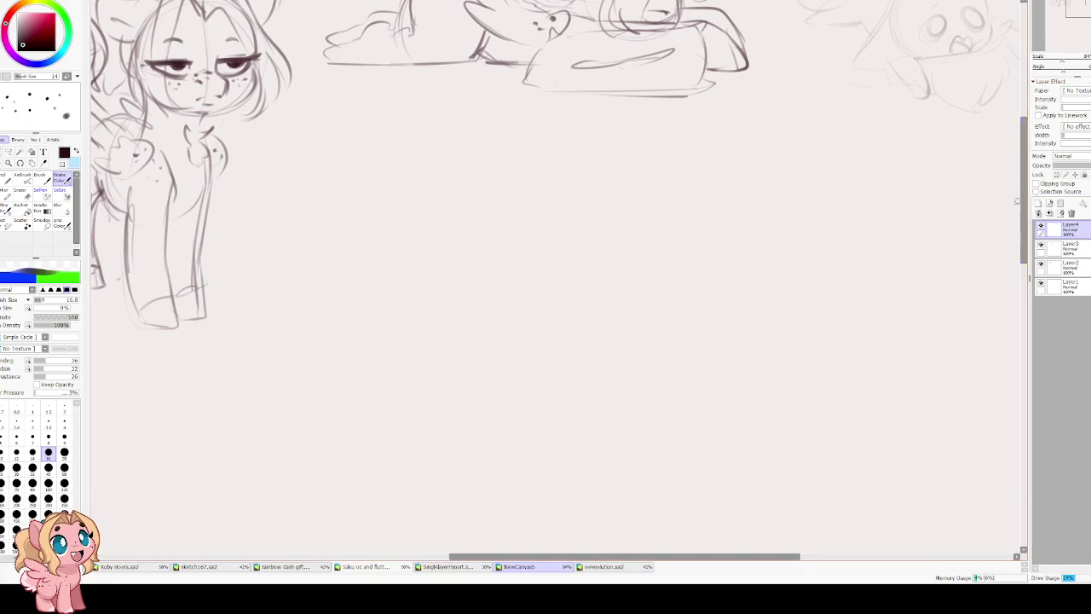
mouse_move(563, 199)
left_mouse_down()
mouse_move(449, 207)
mouse_move(536, 333)
left_mouse_up()
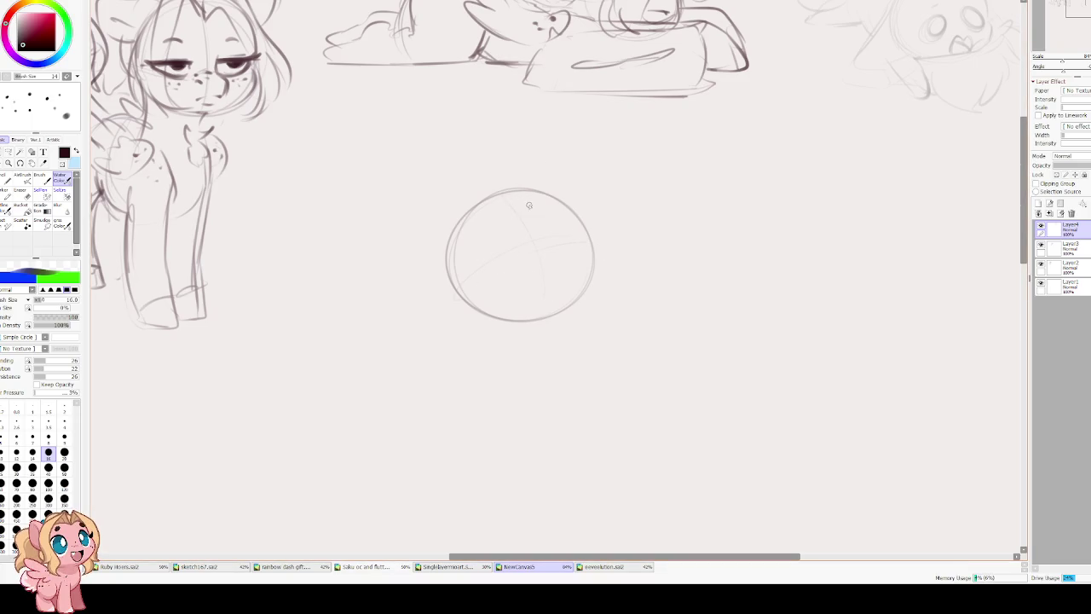
left_click_drag(564, 228, 465, 270)
key("ctrl+z")
mouse_move(510, 239)
left_mouse_down()
mouse_move(467, 272)
mouse_move(484, 226)
mouse_move(501, 254)
left_mouse_up()
key("ctrl+z")
left_click_drag(538, 218, 540, 238)
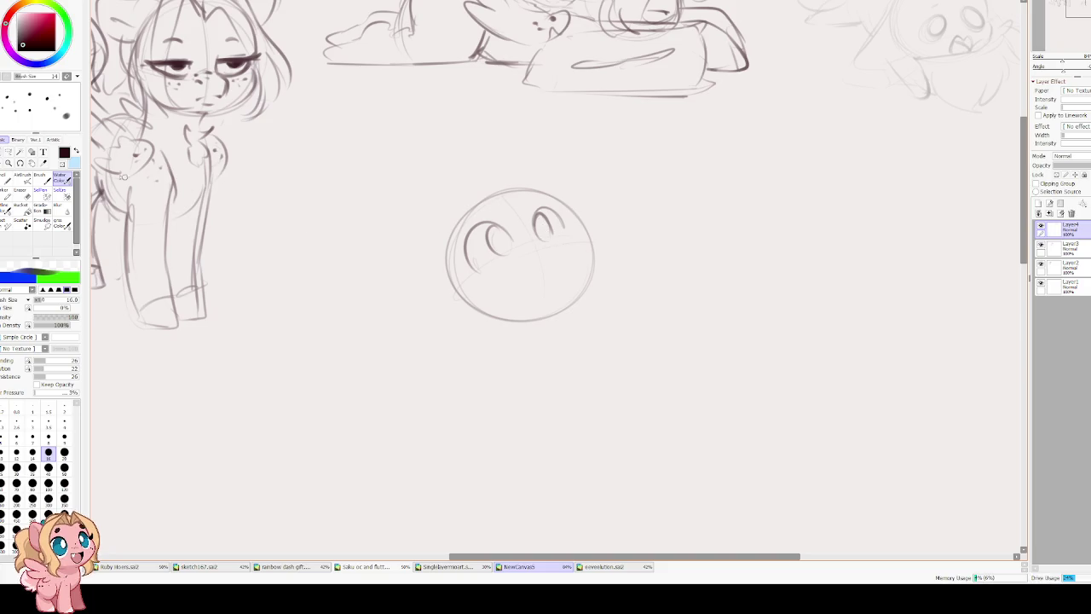
Lasso-select the right eye and reposition it with a transform.
left_click(8, 152)
left_click_drag(545, 199, 558, 232)
key("ctrl+t")
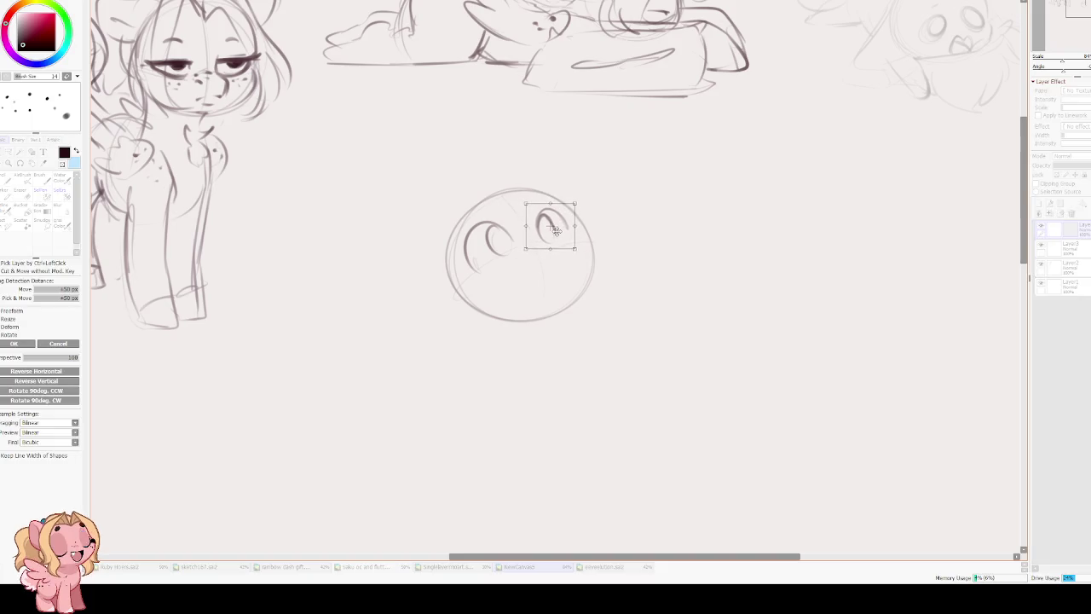
key("Return")
key("ctrl+d")
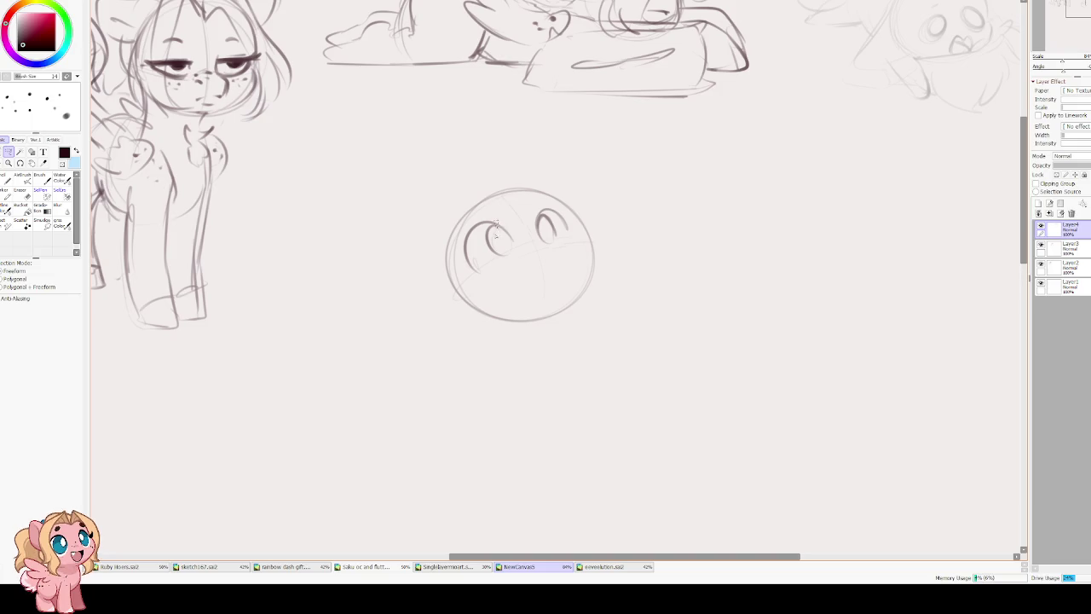
Darken the left eye, erase part of the right eye, and sketch the horn strokes.
key("c")
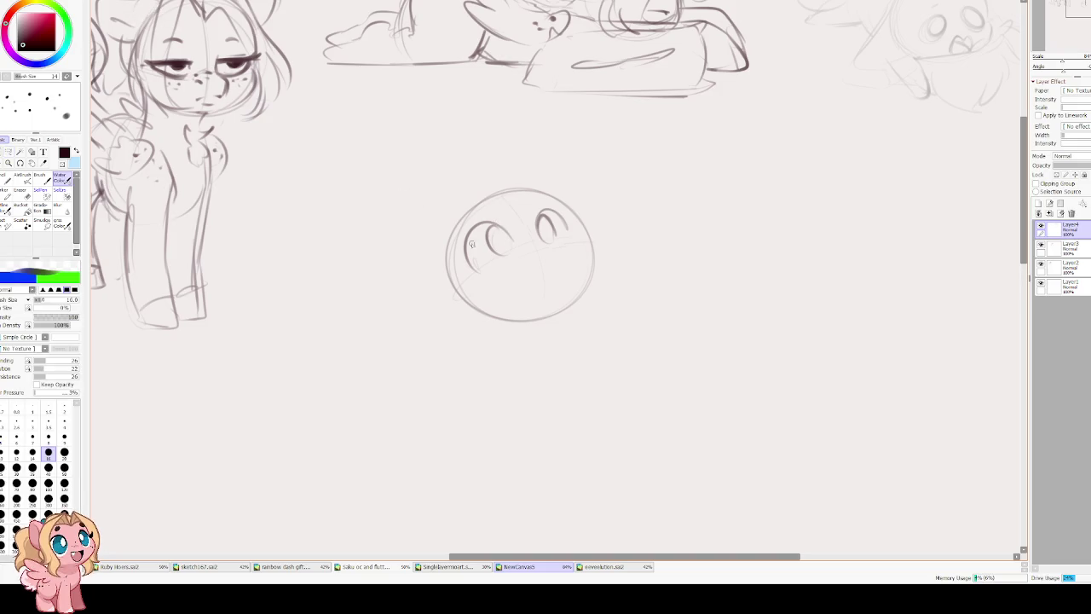
mouse_move(501, 226)
left_mouse_down()
mouse_move(514, 246)
mouse_move(545, 226)
mouse_move(554, 254)
left_mouse_up()
key("e")
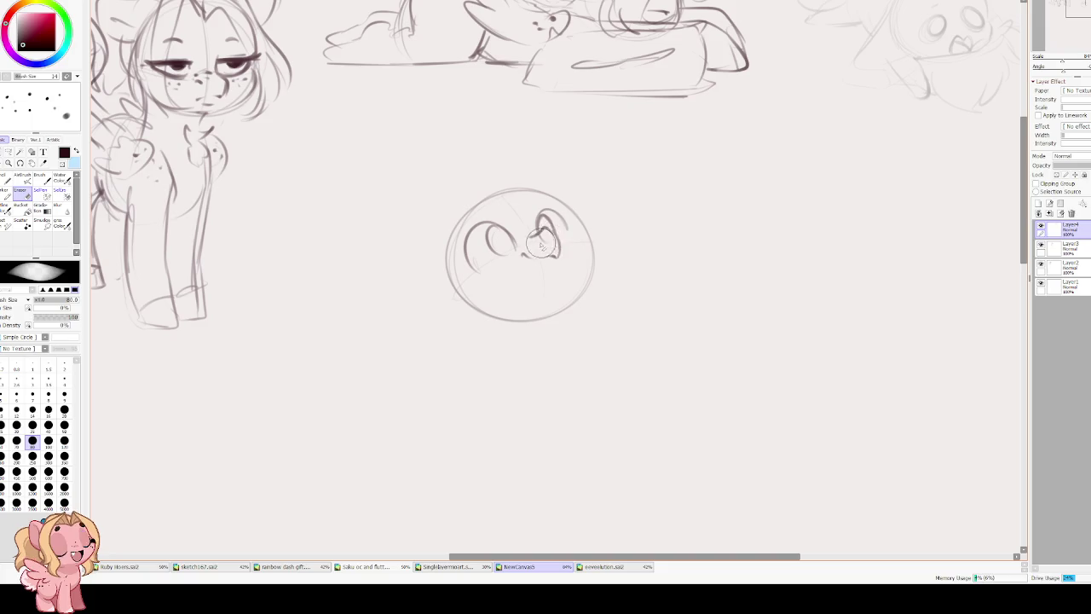
mouse_move(535, 243)
left_mouse_down()
mouse_move(547, 232)
mouse_move(537, 239)
mouse_move(557, 245)
mouse_move(552, 286)
mouse_move(537, 290)
mouse_move(541, 262)
left_mouse_up()
key("c")
mouse_move(537, 215)
left_mouse_down()
mouse_move(537, 227)
mouse_move(575, 201)
left_mouse_up()
left_click_drag(482, 223, 517, 194)
key("ctrl+z")
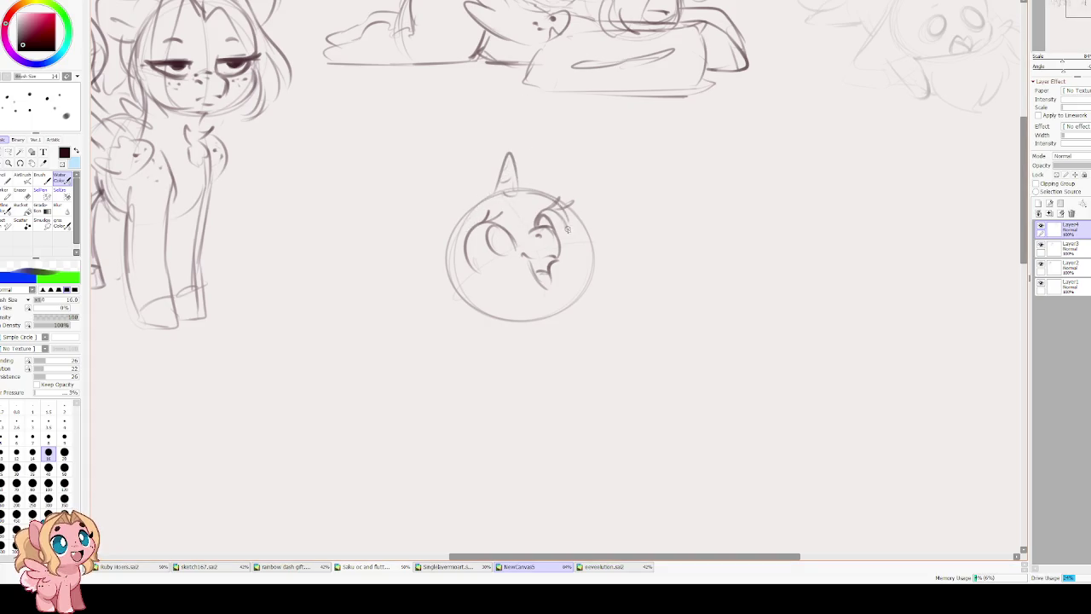
Check the mirrored view to redraw the head-edge curve, then darken the right eye and pupil.
key("h")
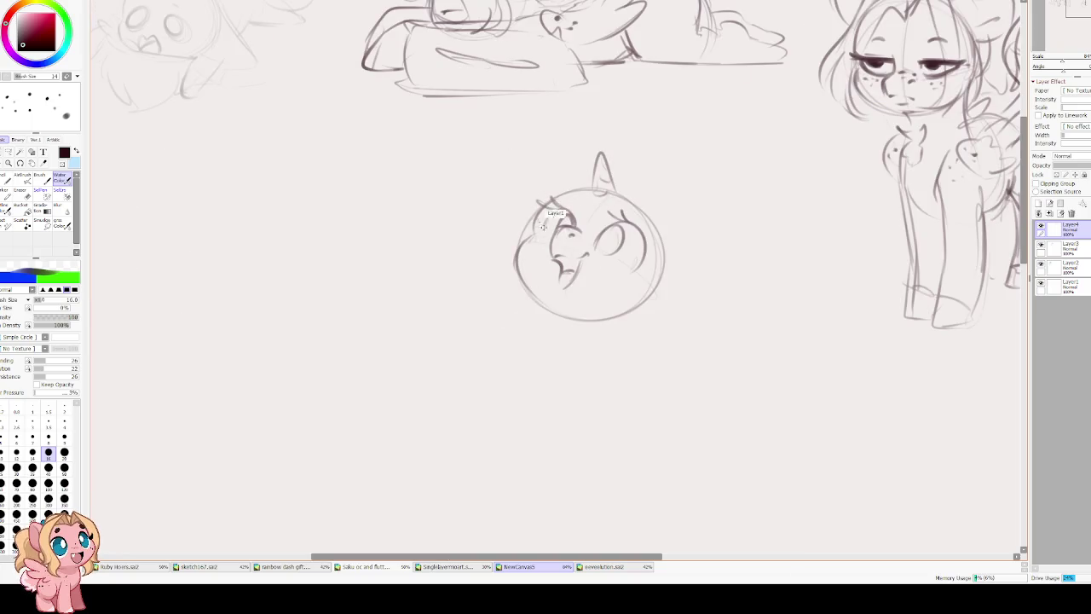
left_click_drag(546, 199, 532, 241)
key("ctrl+z")
mouse_move(554, 197)
left_mouse_down()
mouse_move(519, 260)
mouse_move(551, 313)
mouse_move(655, 283)
left_mouse_up()
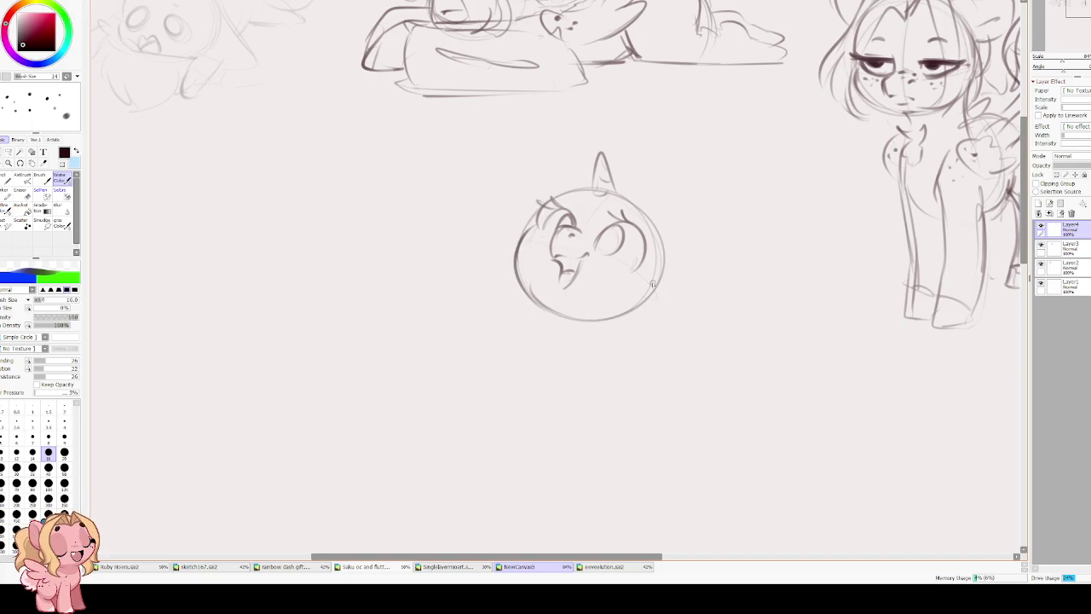
key("h")
mouse_move(539, 213)
left_mouse_down()
mouse_move(554, 226)
mouse_move(498, 232)
mouse_move(510, 256)
left_mouse_up()
mouse_move(547, 206)
left_mouse_down()
mouse_move(535, 231)
mouse_move(510, 232)
mouse_move(534, 250)
mouse_move(504, 208)
left_mouse_up()
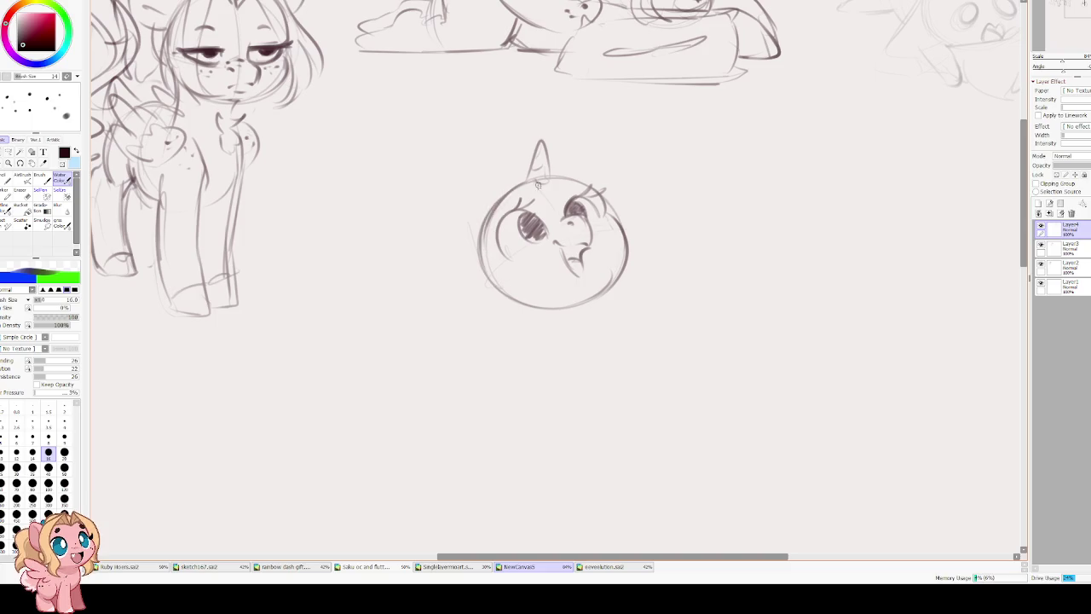
left_click_drag(485, 215, 474, 237)
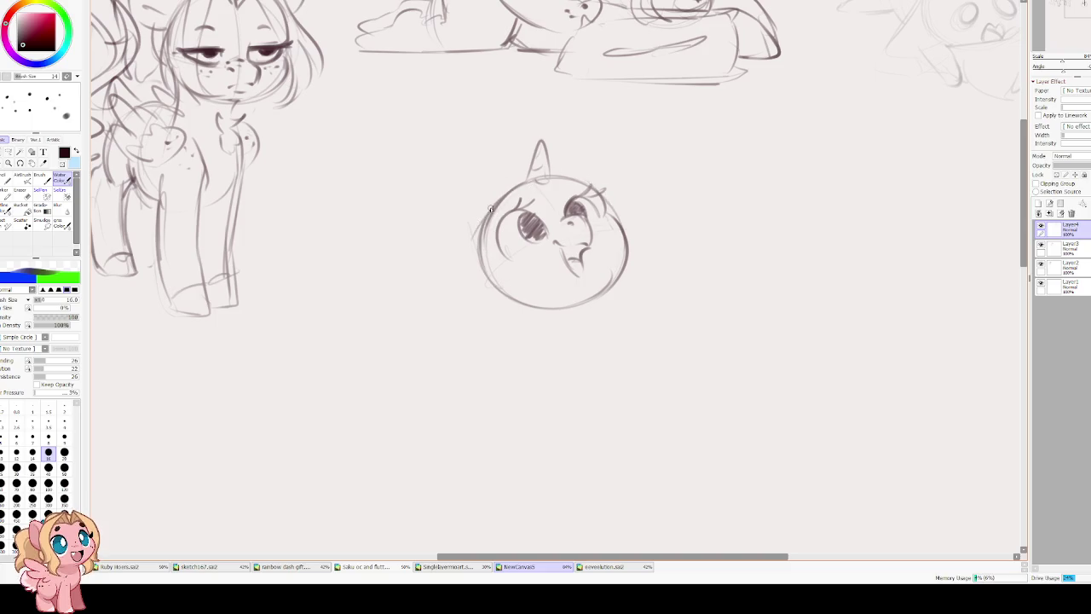
Sketch a narrow left ear beside the horn, redoing the too-wide attempts.
left_click_drag(500, 186, 482, 158)
left_click_drag(453, 223, 474, 147)
key("ctrl+z")
key("ctrl+z")
mouse_move(501, 189)
left_mouse_down()
mouse_move(492, 147)
mouse_move(469, 233)
left_mouse_up()
key("ctrl+z")
key("ctrl+z")
mouse_move(502, 191)
left_mouse_down()
mouse_move(499, 201)
mouse_move(492, 167)
mouse_move(452, 201)
mouse_move(479, 246)
left_mouse_up()
key("ctrl+z")
left_click_drag(499, 189, 456, 223)
left_click_drag(474, 175, 489, 245)
Draw the right ear, add inner lines to both ears, and darken the lower head outline.
mouse_move(570, 176)
left_mouse_down()
mouse_move(618, 189)
mouse_move(586, 150)
mouse_move(616, 189)
mouse_move(597, 163)
left_mouse_up()
key("ctrl+z")
left_click_drag(485, 194, 489, 214)
left_click_drag(600, 168, 607, 186)
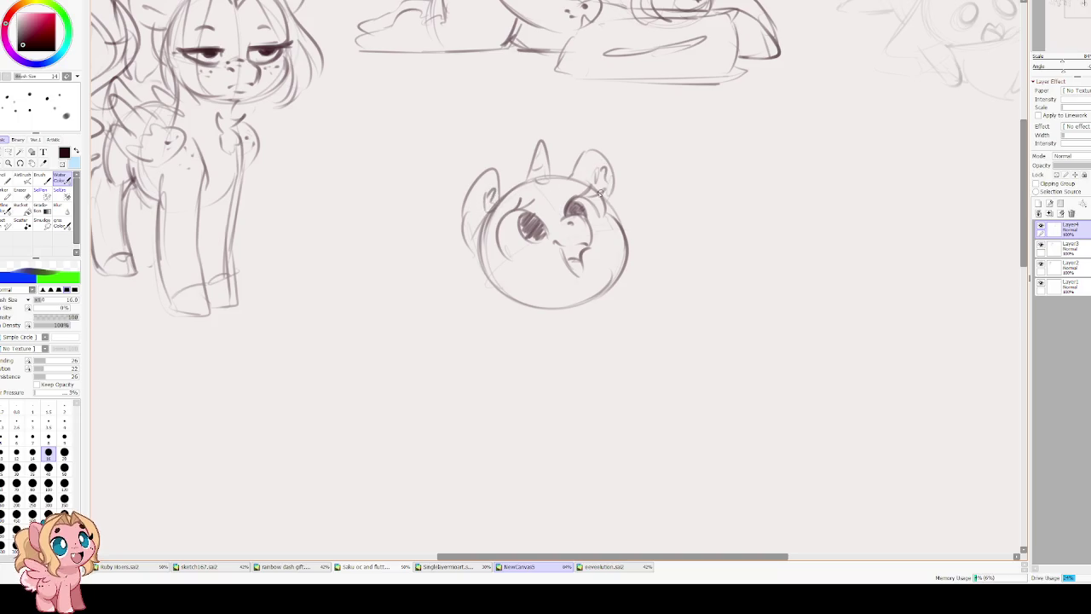
left_click_drag(586, 285, 569, 296)
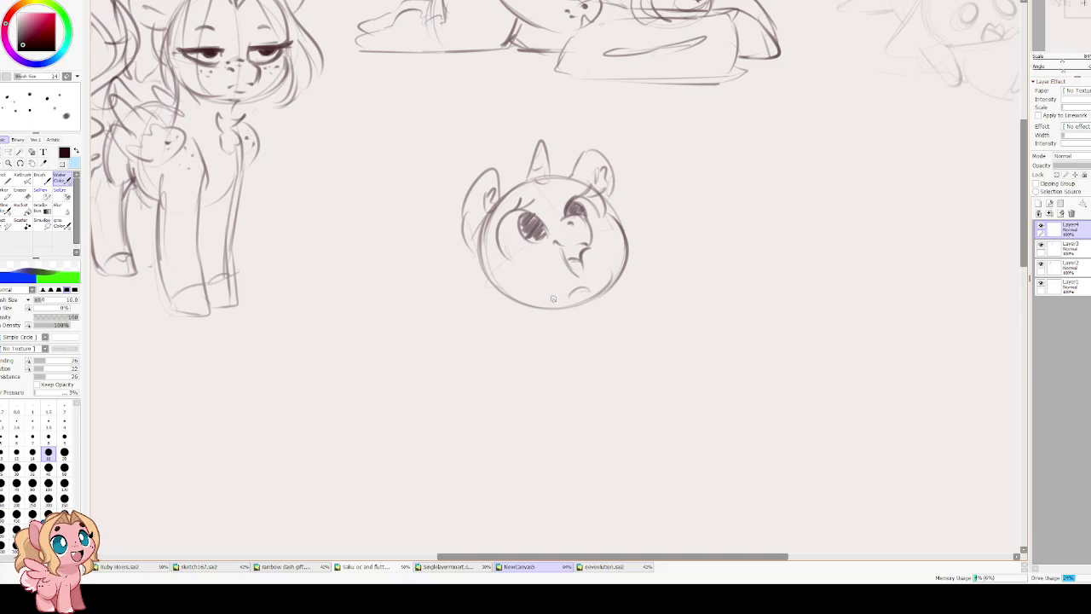
left_click_drag(481, 239, 523, 302)
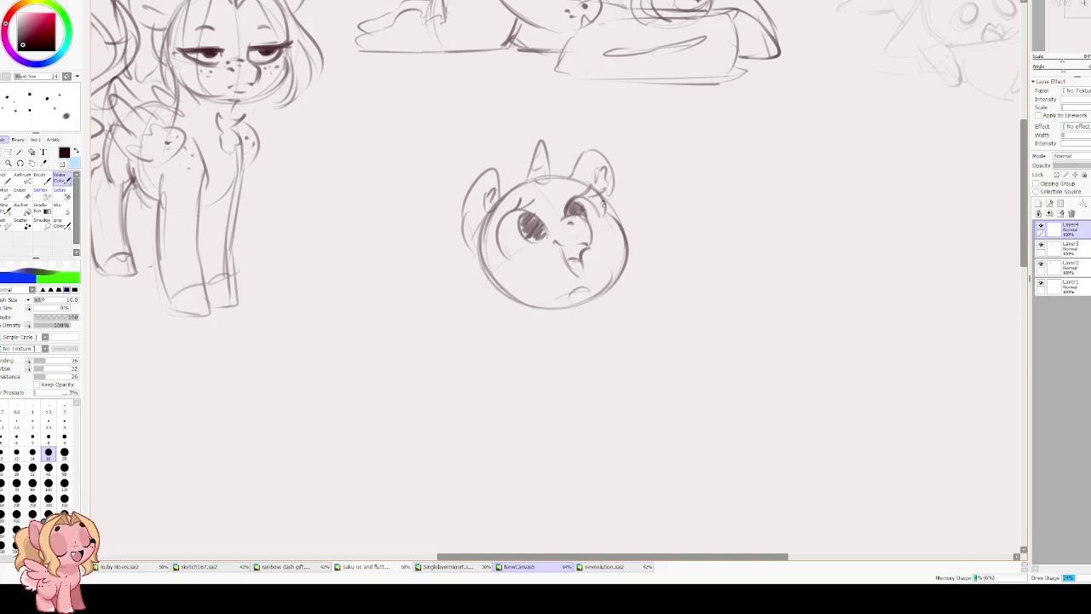
In the mirrored view, outline the left eye and detail the right eye.
key("h")
left_click_drag(519, 193, 571, 220)
left_click_drag(600, 203, 594, 205)
left_click_drag(611, 232, 601, 213)
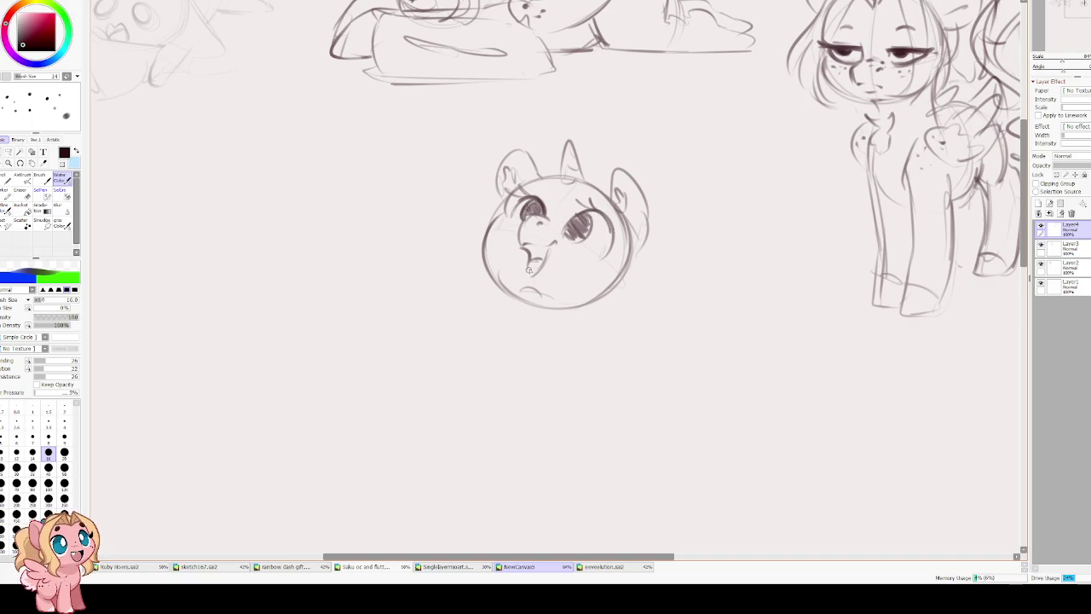
Erase and redraw the cheek-to-chin outline, then sketch the neck lines below the head.
key("e")
left_click_drag(485, 217, 527, 319)
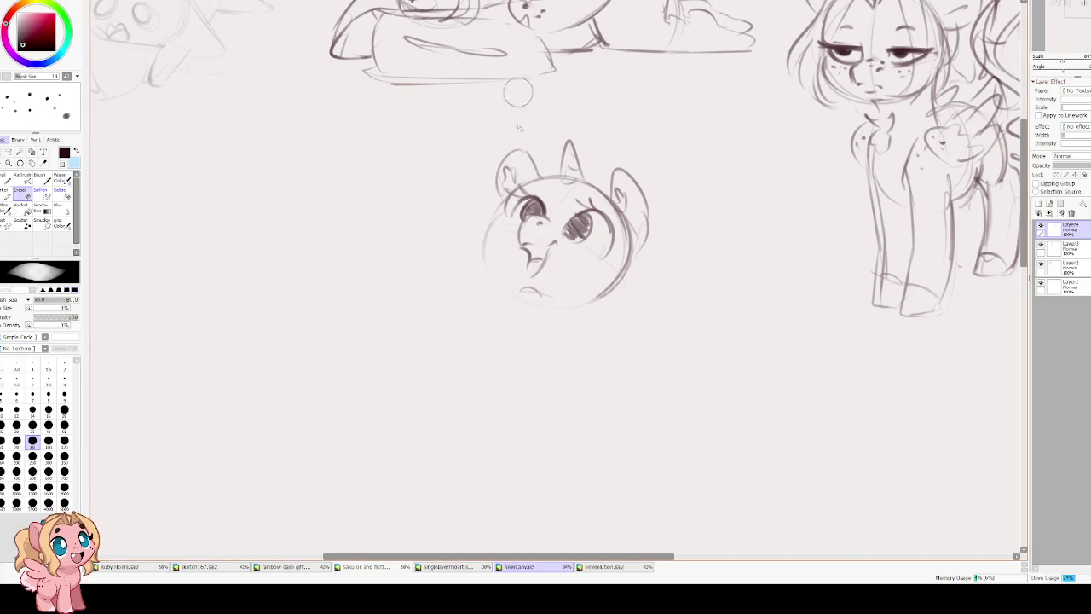
key("b")
left_click_drag(498, 228, 539, 321)
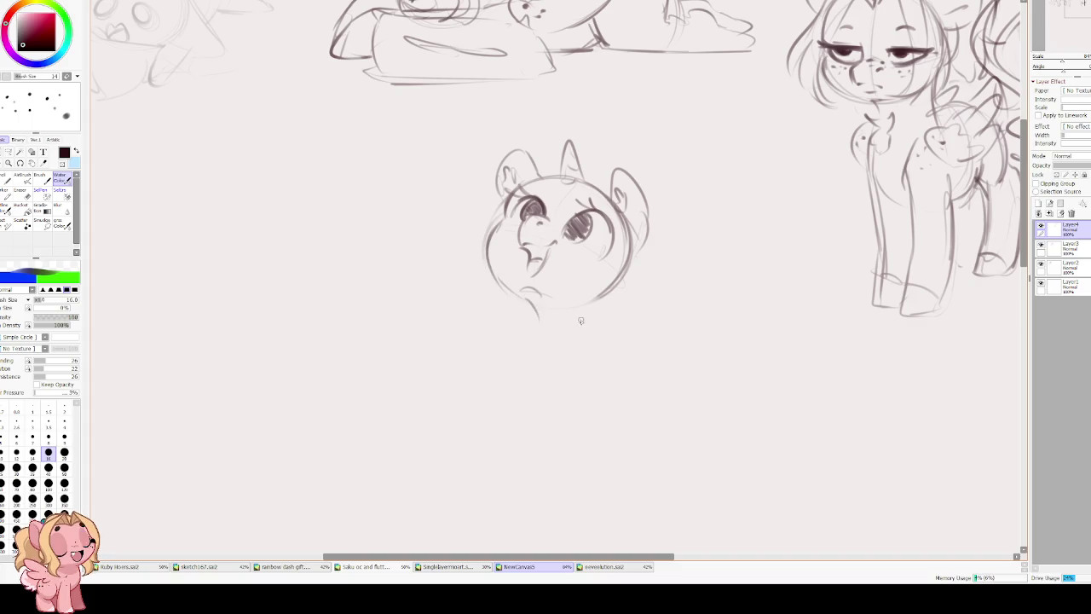
left_click_drag(600, 294, 597, 322)
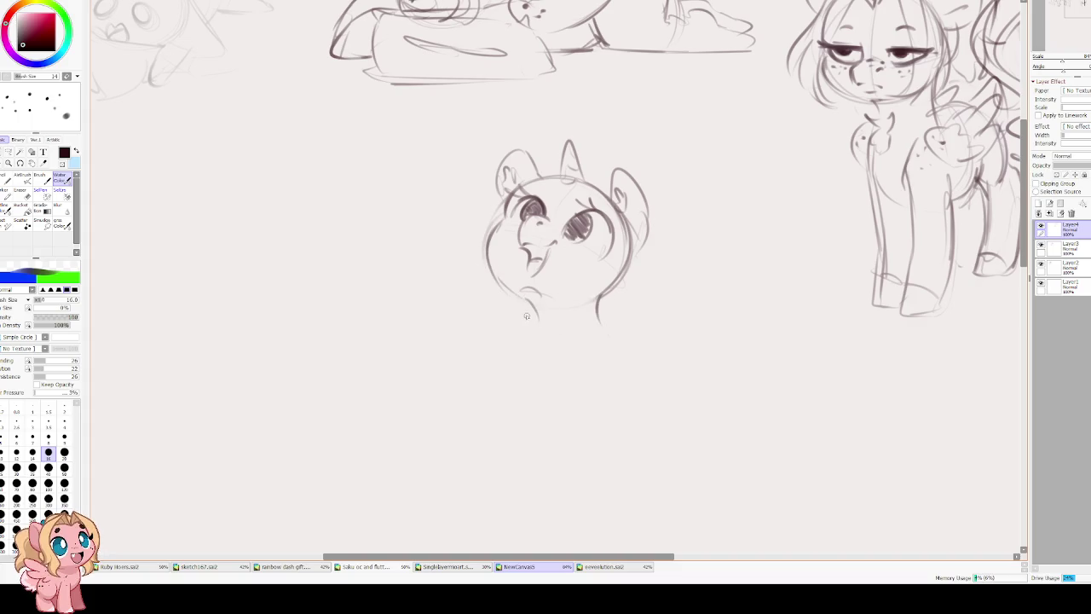
left_click_drag(445, 217, 491, 269)
Unflip the canvas, zoom in, and sketch a curly fluff tuft under the unicorn's chin.
key("h")
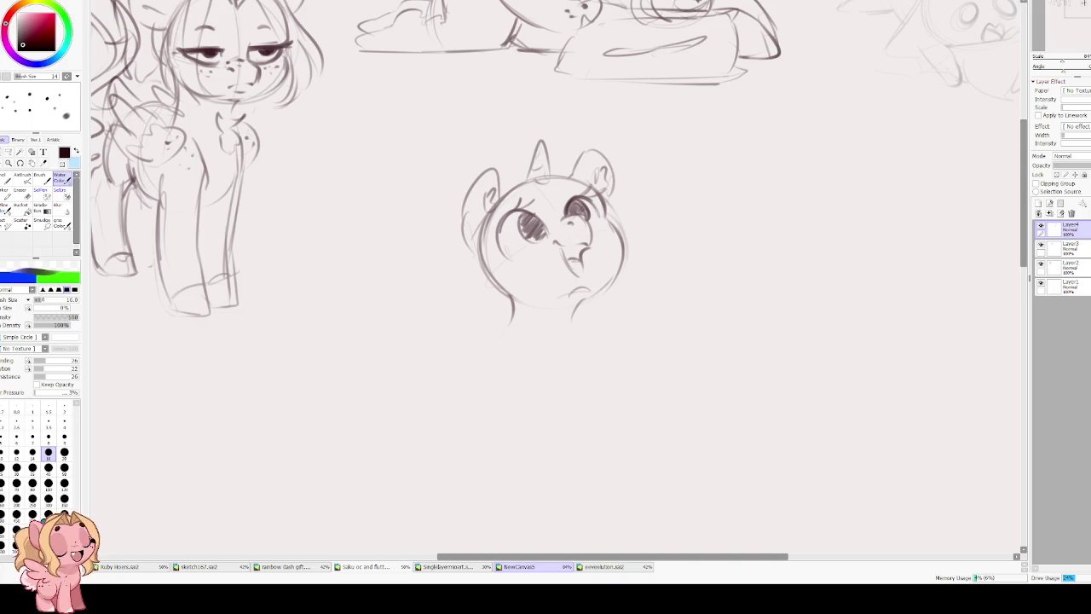
scroll(629, 258, "up", 1)
scroll(629, 258, "up", 1)
mouse_move(597, 274)
left_mouse_down()
mouse_move(573, 309)
mouse_move(606, 319)
mouse_move(607, 342)
left_mouse_up()
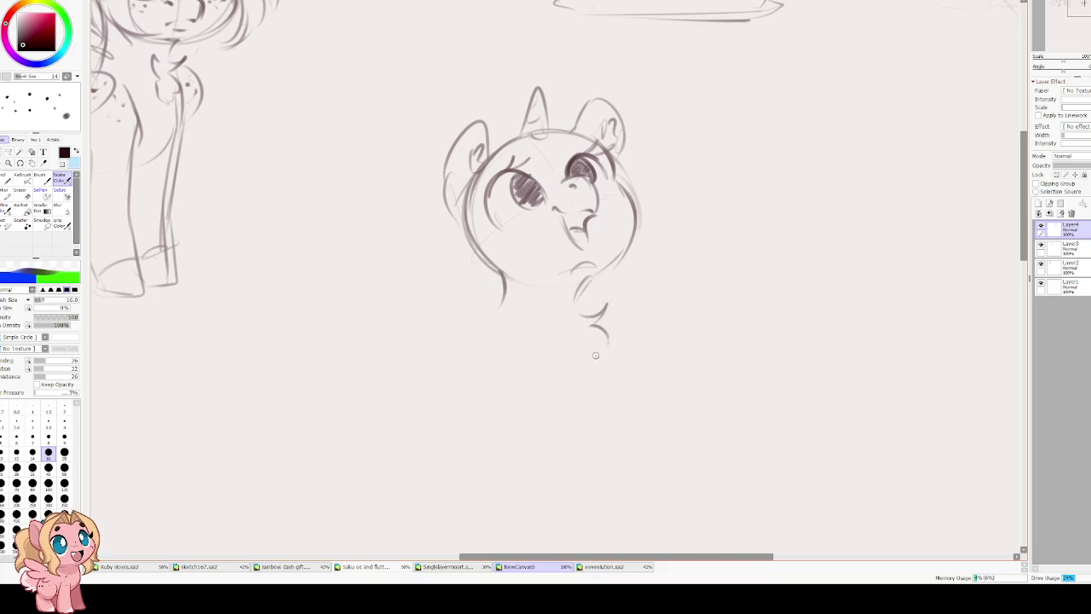